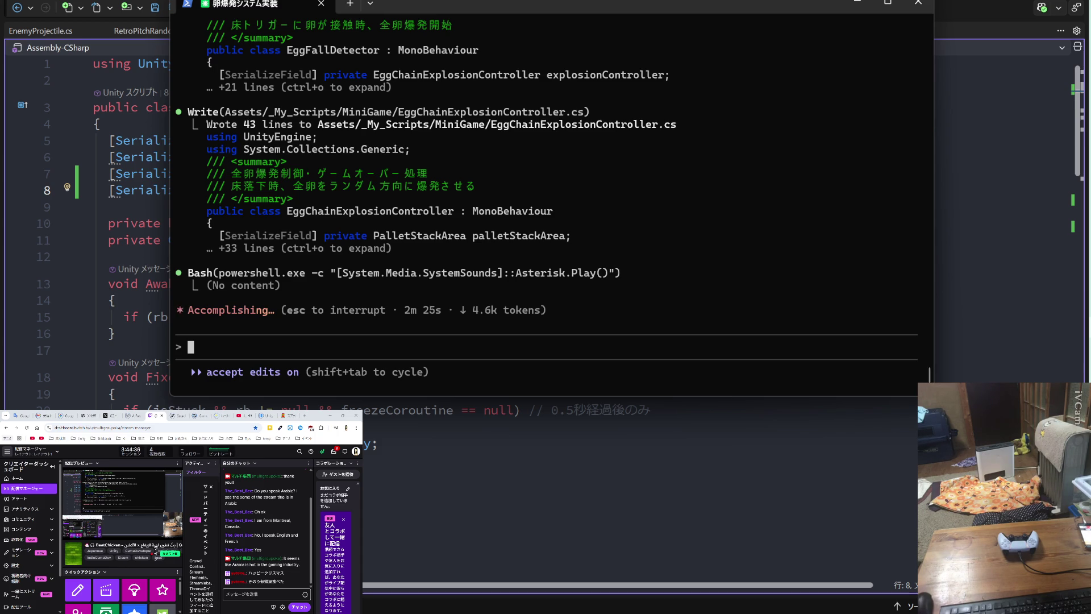
- Let Claude Code finish Phase 3 and print its egg-explosion summary with Random Pitch Percent 50.0
{"action": "key", "text": "p"}
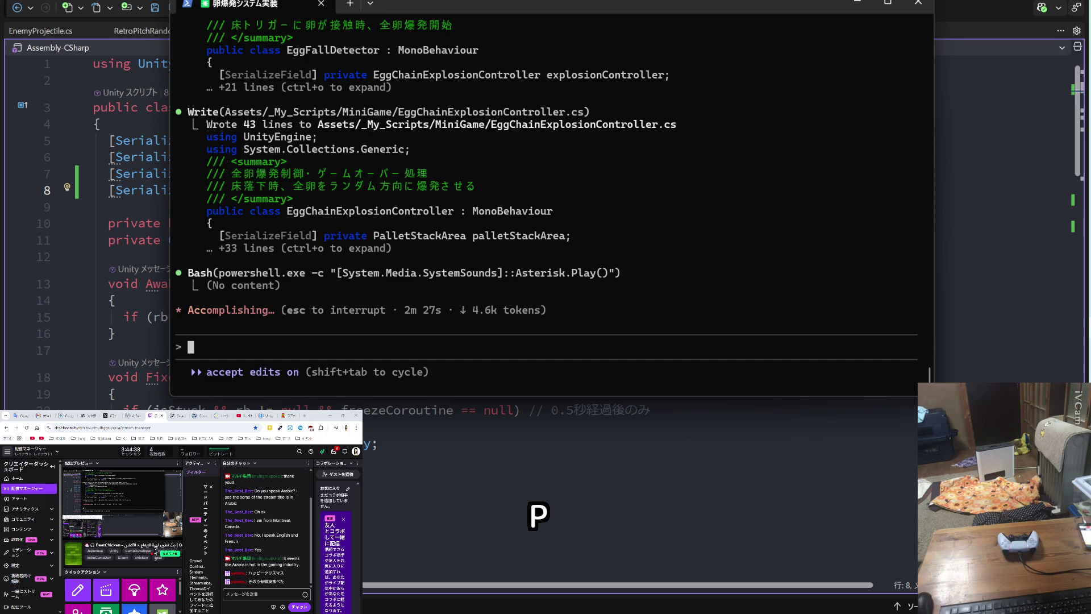
{"action": "key", "text": "p"}
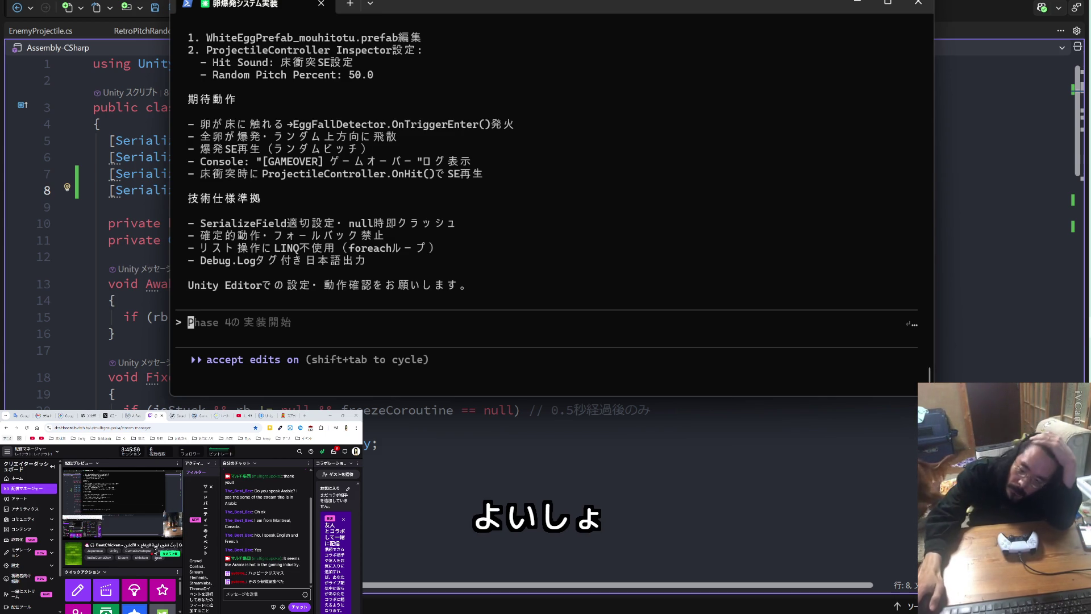
- Review the Phase 3 report on ProjectileController's hitSound and randomPitchPercent fields, then switch to File Explorer
{"action": "scroll", "coordinate": [475, 179], "scroll_direction": "up", "scroll_amount": 7}
{"action": "scroll", "coordinate": [475, 178], "scroll_direction": "up", "scroll_amount": 15}
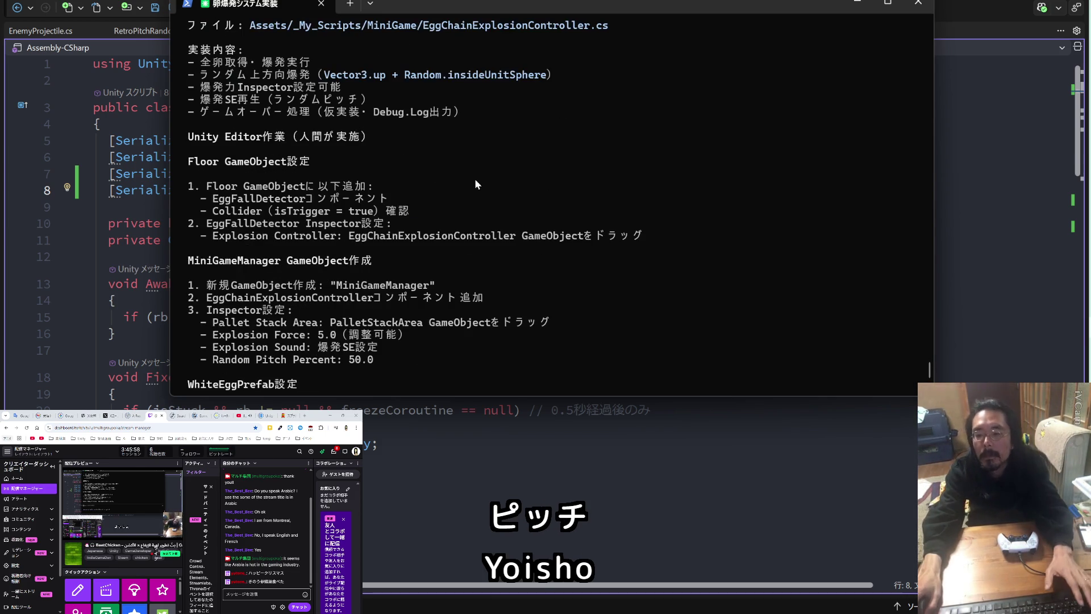
{"action": "scroll", "coordinate": [475, 178], "scroll_direction": "up", "scroll_amount": 7}
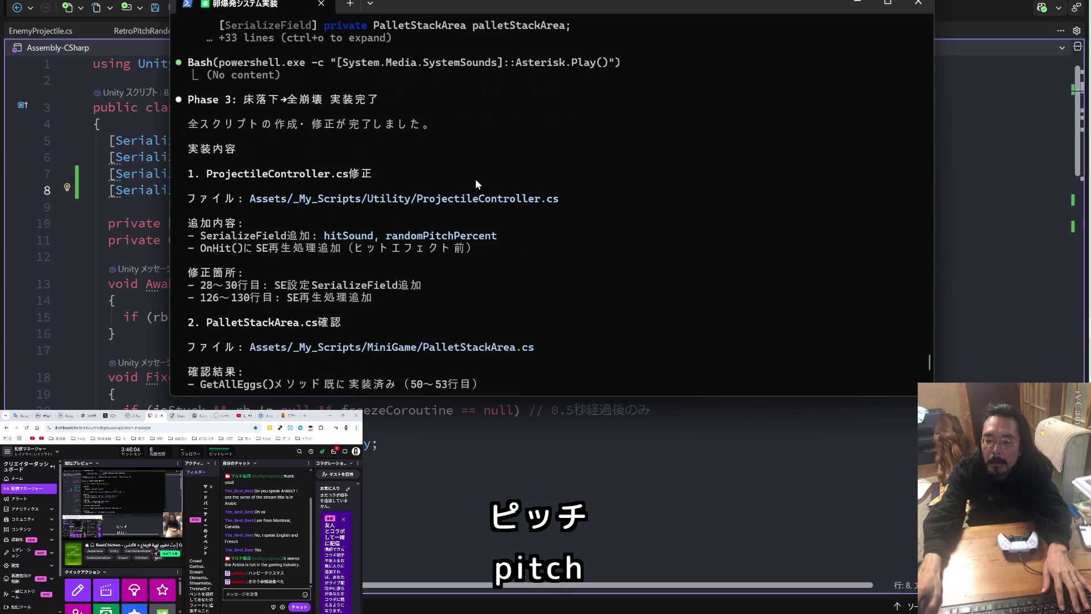
{"action": "scroll", "coordinate": [475, 179], "scroll_direction": "down", "scroll_amount": 3}
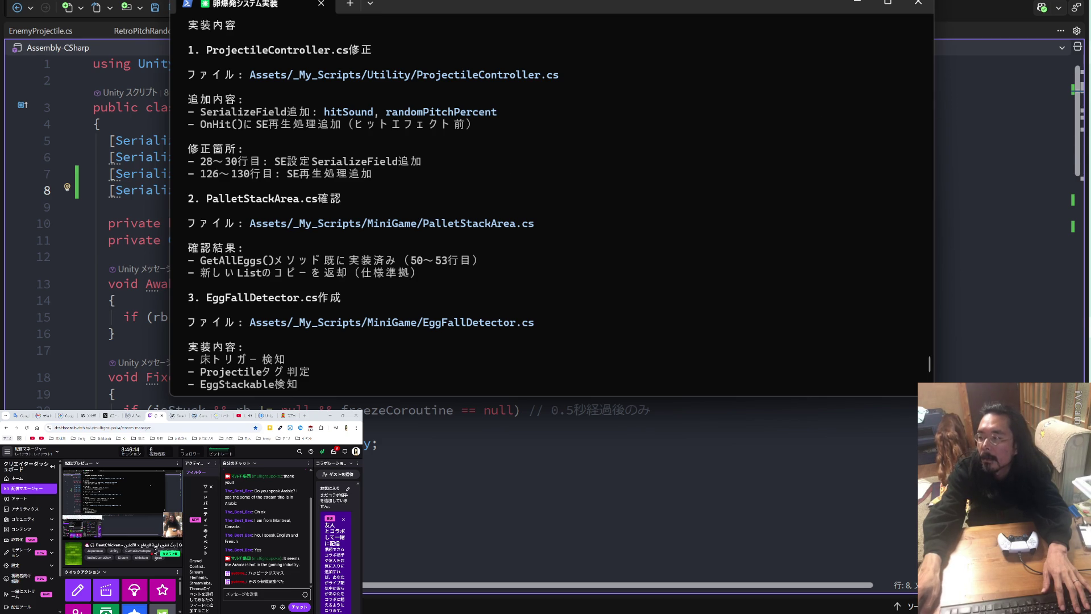
{"action": "key", "text": "alt+Tab"}
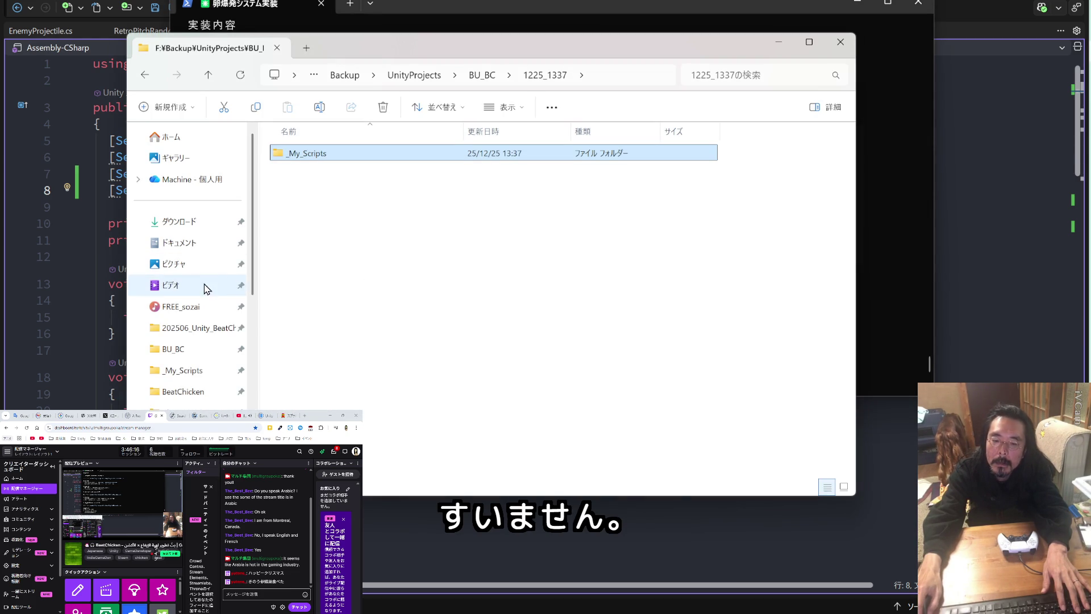
- Browse FREE_sozai > 3DGamekit > Interactables and open the DestructibleBoxes folder
{"action": "left_click", "coordinate": [204, 306]}
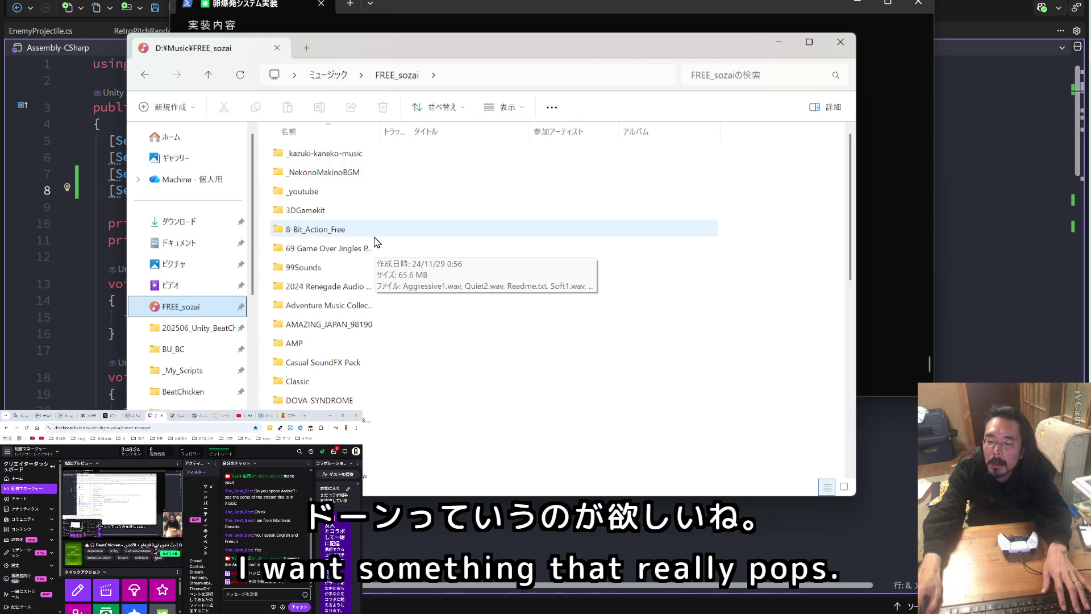
{"action": "double_click", "coordinate": [377, 210]}
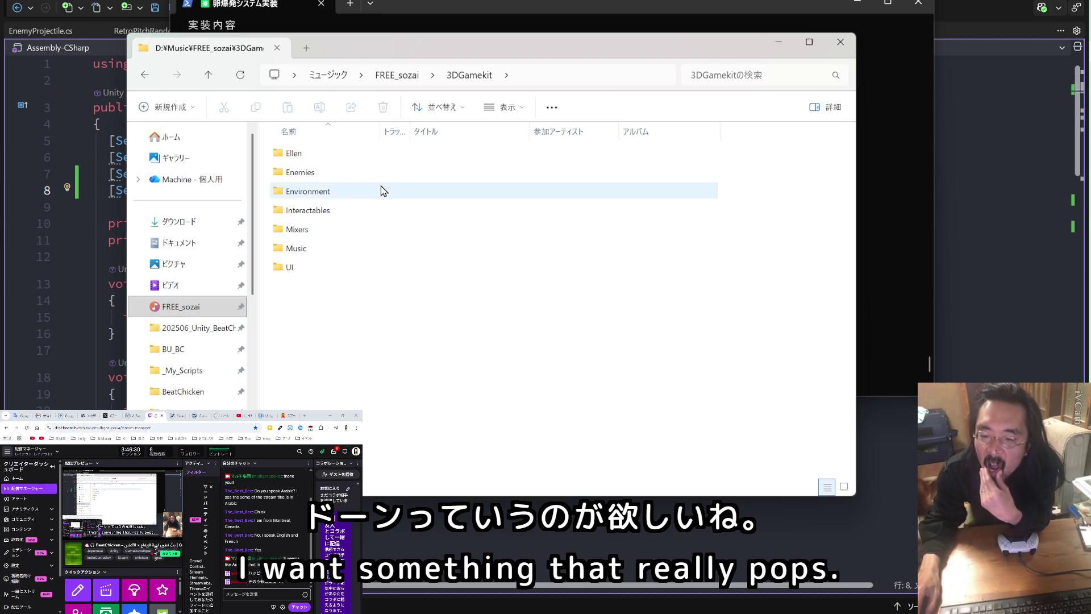
{"action": "double_click", "coordinate": [375, 215]}
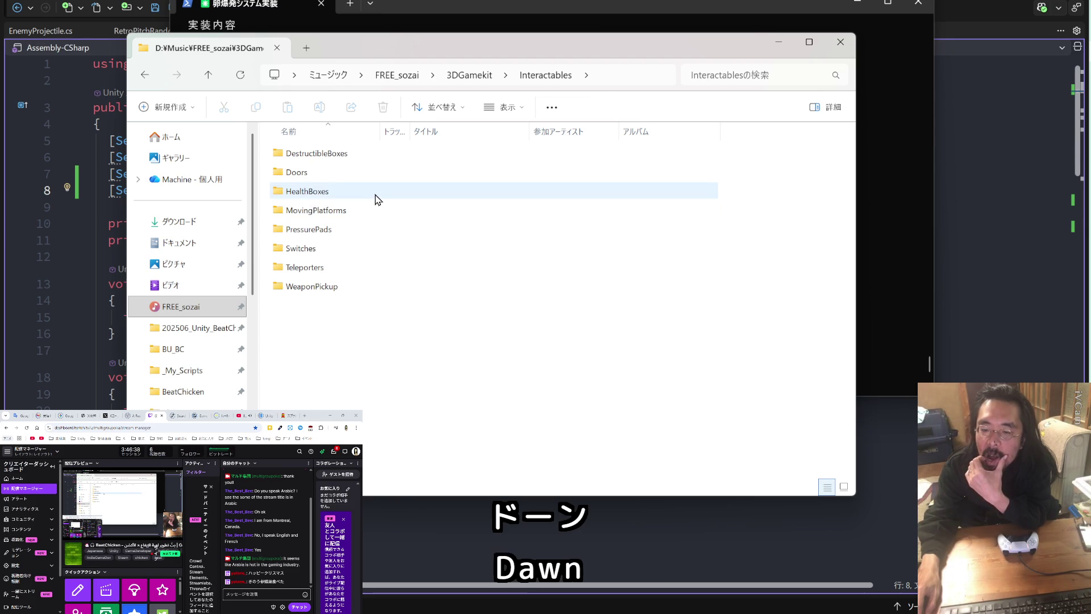
{"action": "left_click", "coordinate": [373, 160]}
{"action": "double_click", "coordinate": [375, 164]}
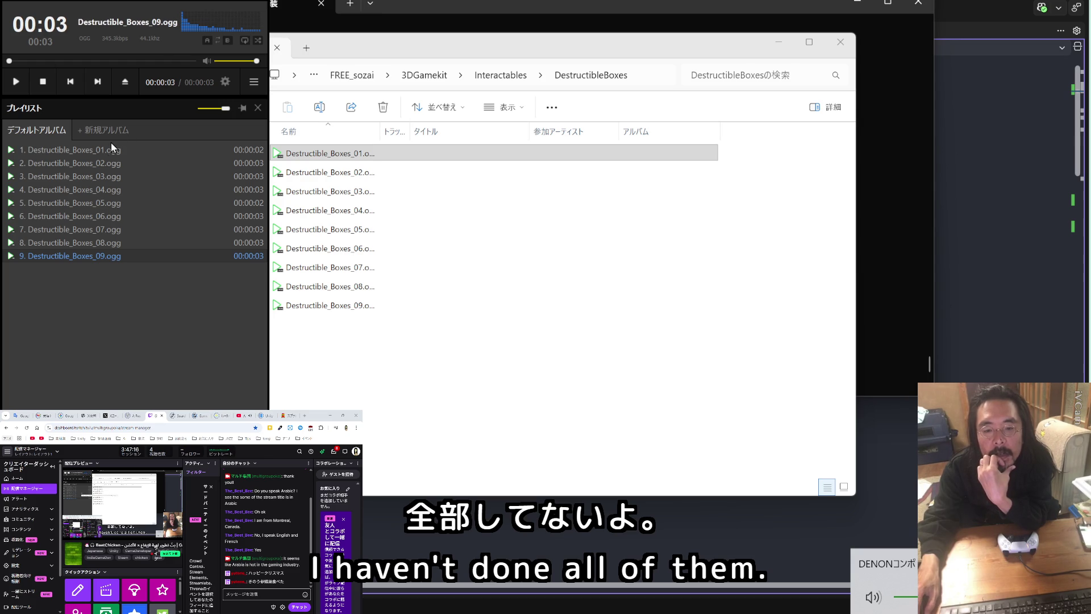
- Preview Destructible_Boxes_01, 09 and 02 in the music player, then return to the folder
{"action": "left_click", "coordinate": [17, 81]}
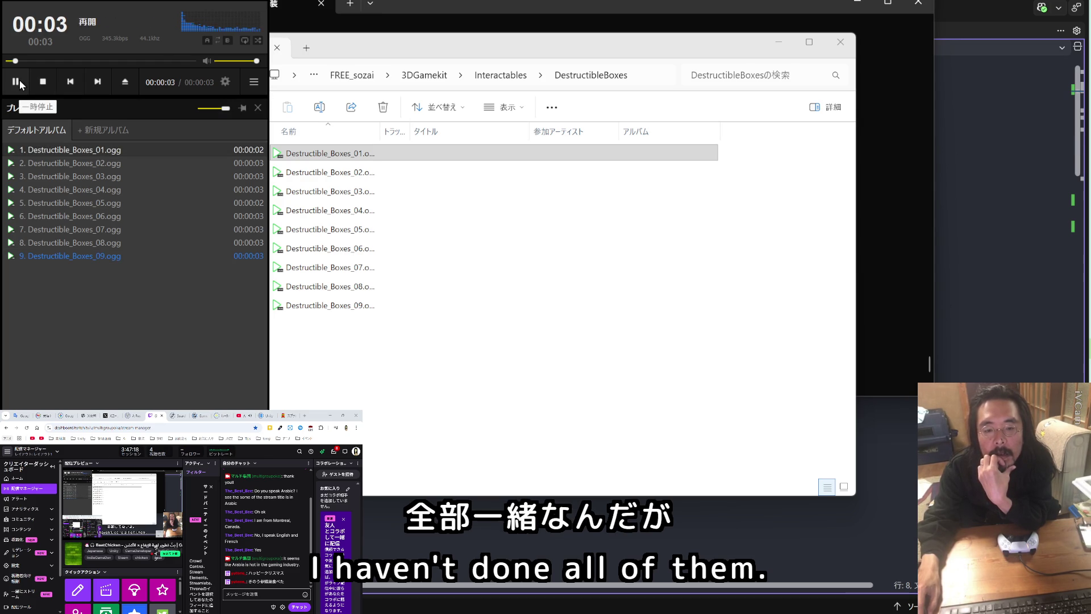
{"action": "right_click", "coordinate": [86, 151]}
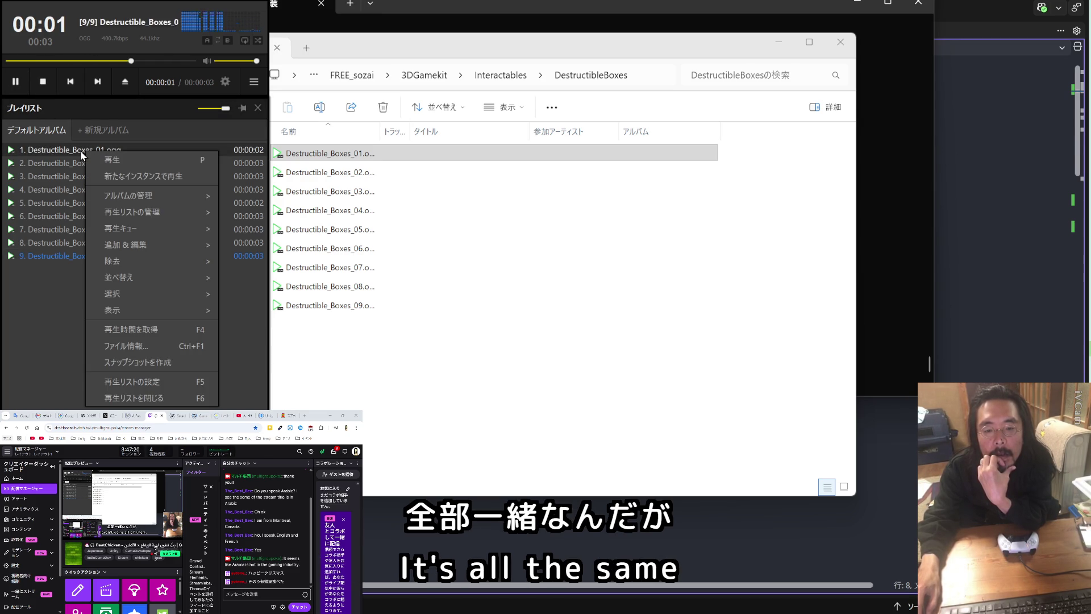
{"action": "left_click", "coordinate": [80, 150]}
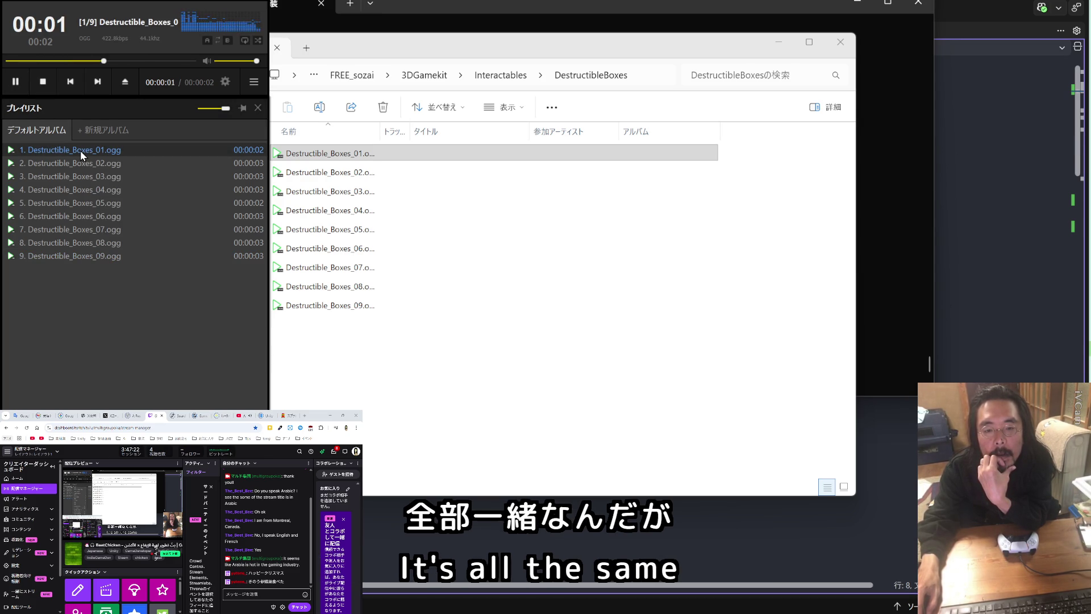
{"action": "double_click", "coordinate": [80, 150]}
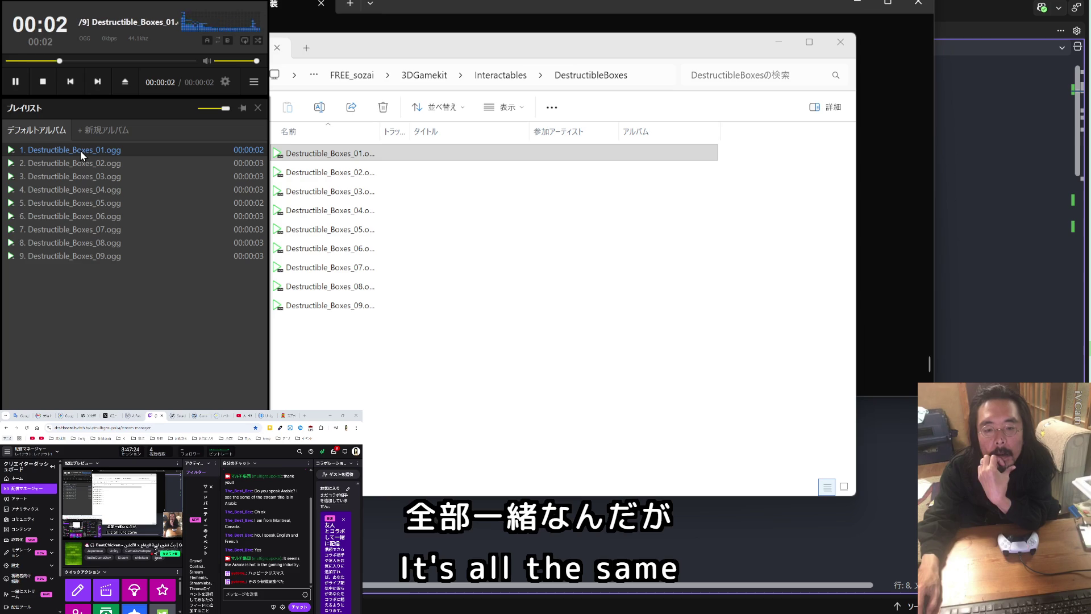
{"action": "double_click", "coordinate": [83, 257]}
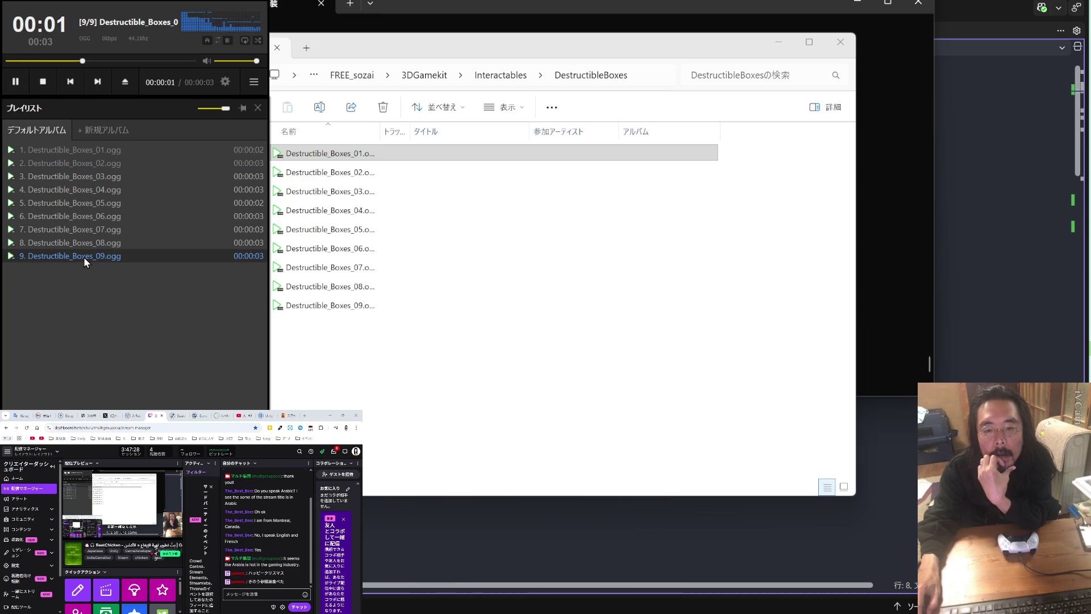
{"action": "left_click", "coordinate": [243, 415]}
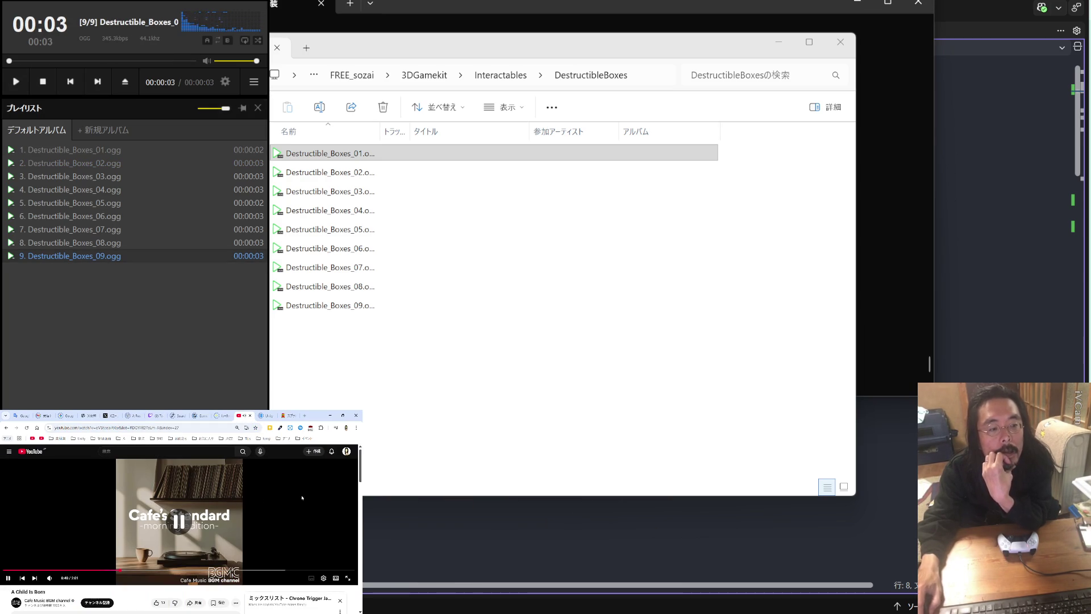
{"action": "double_click", "coordinate": [57, 151]}
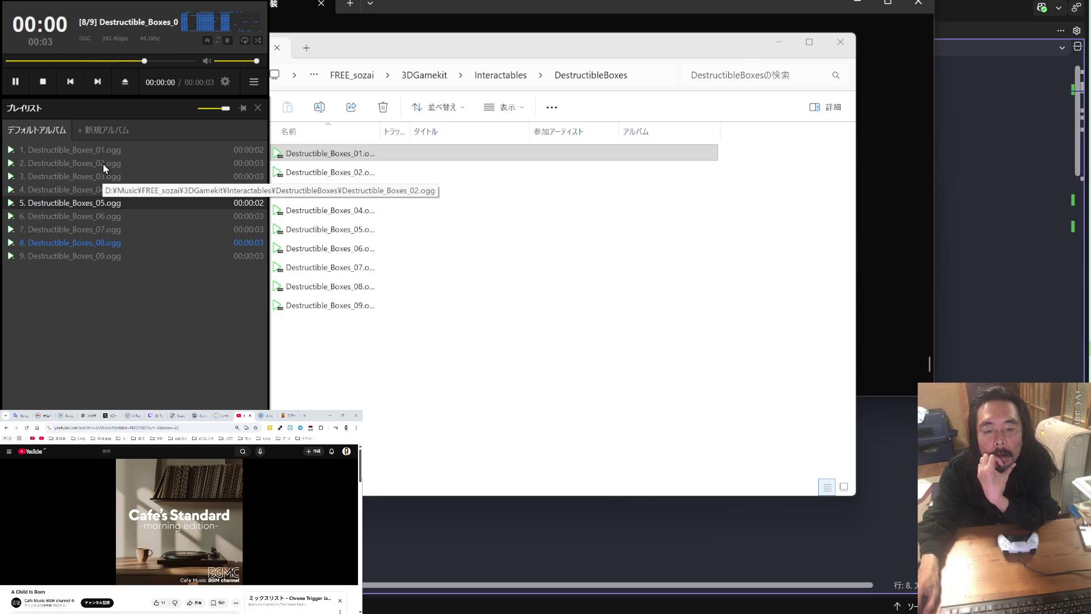
{"action": "double_click", "coordinate": [103, 163]}
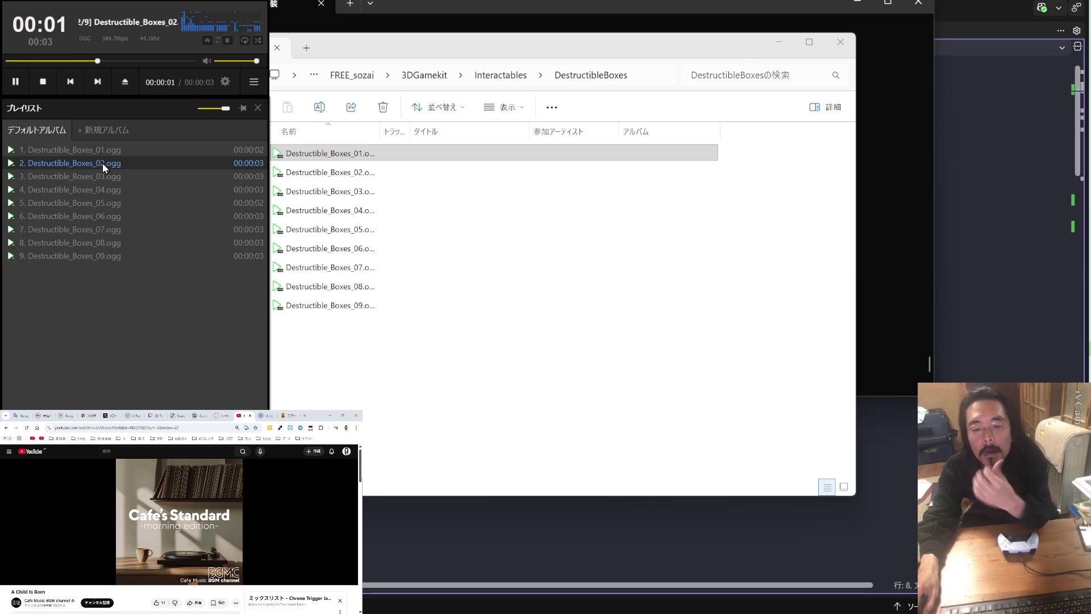
{"action": "key", "text": "alt+Tab"}
{"action": "key", "text": "Down"}
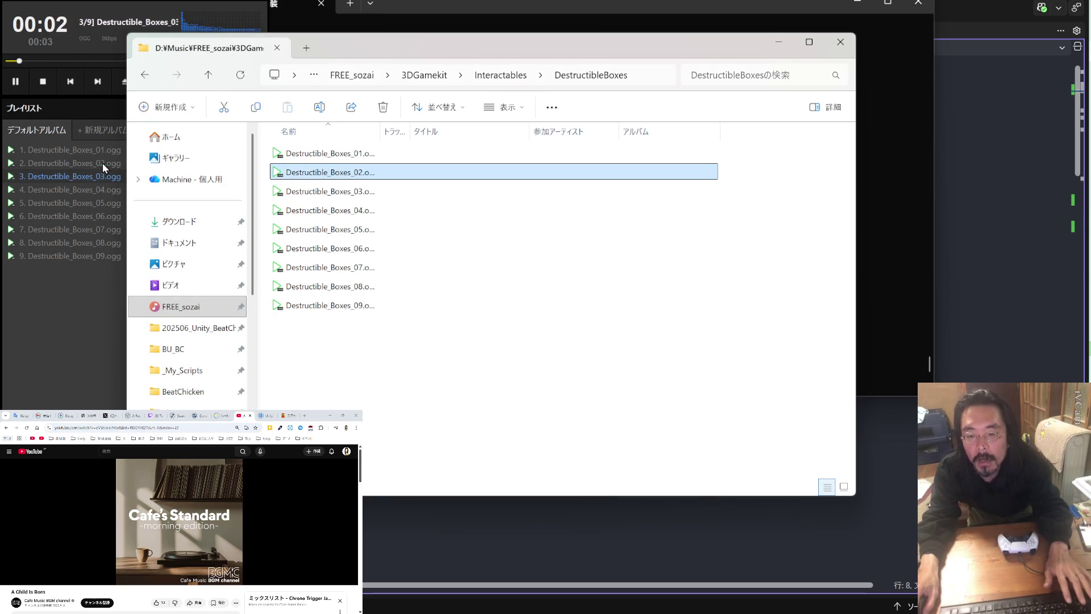
- Import Destructible_Boxes_03.ogg into Unity's Assets/_My_Audio/SFX folder
{"action": "left_click", "coordinate": [298, 174]}
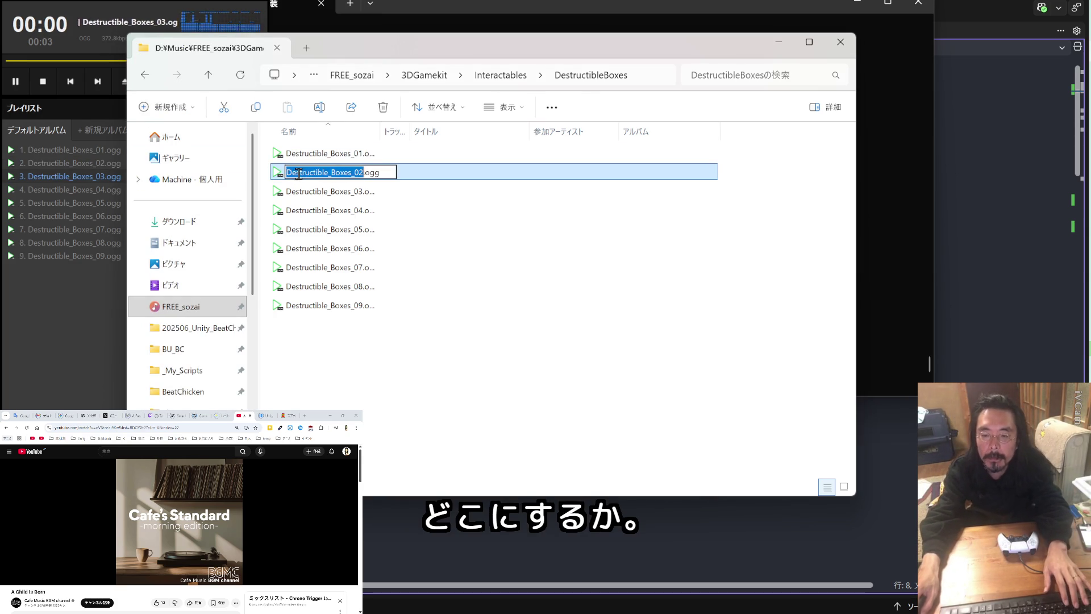
{"action": "left_click", "coordinate": [302, 191]}
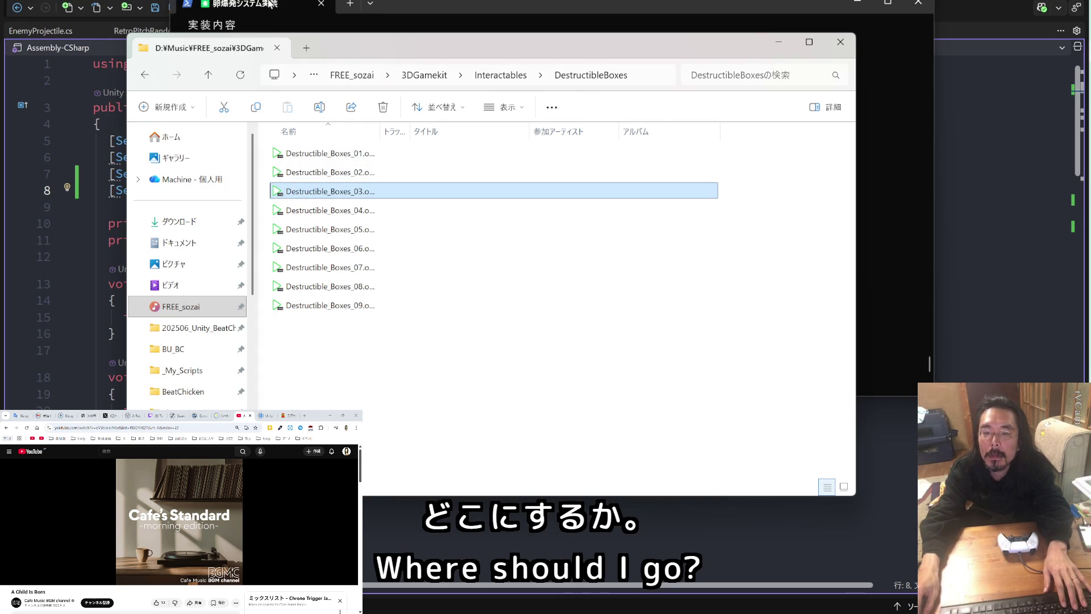
{"action": "left_click_drag", "start_coordinate": [374, 52], "coordinate": [0, 0]}
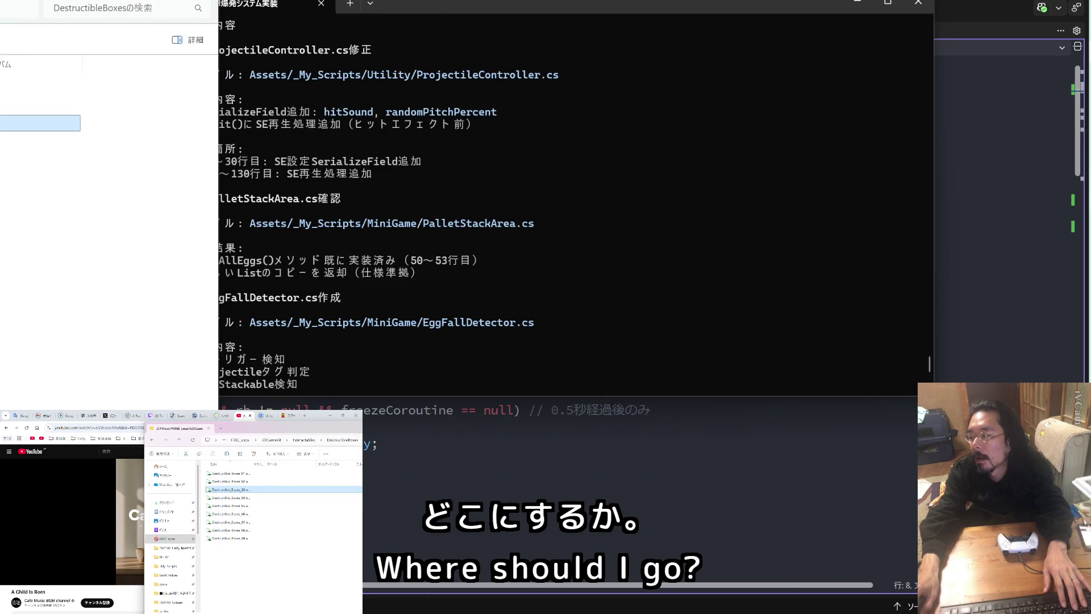
{"action": "key", "text": "alt+Tab"}
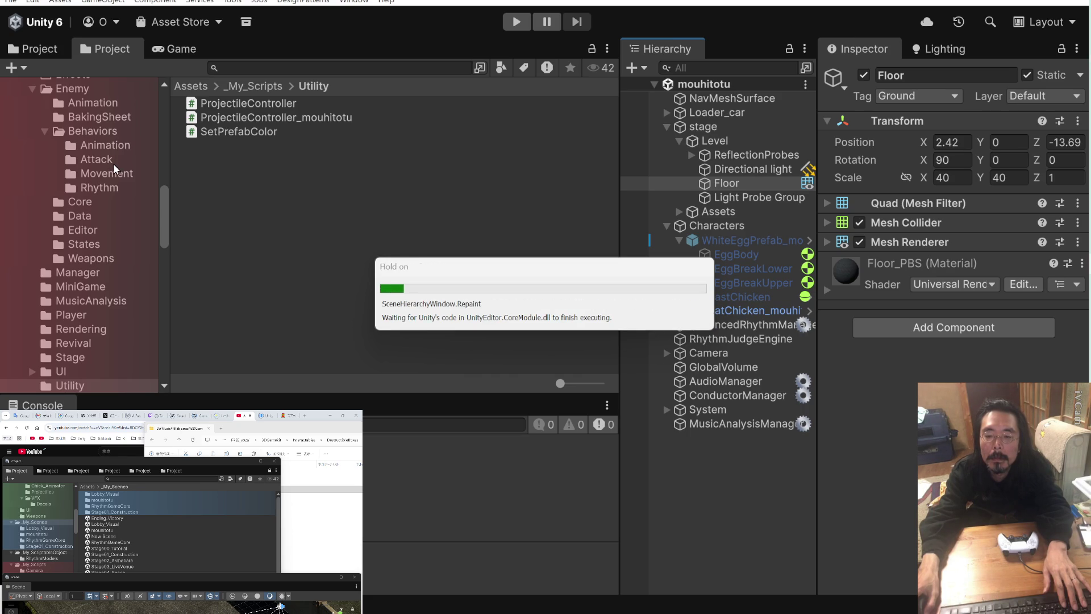
{"action": "scroll", "coordinate": [115, 169], "scroll_direction": "up", "scroll_amount": 15}
{"action": "scroll", "coordinate": [116, 171], "scroll_direction": "down", "scroll_amount": 3}
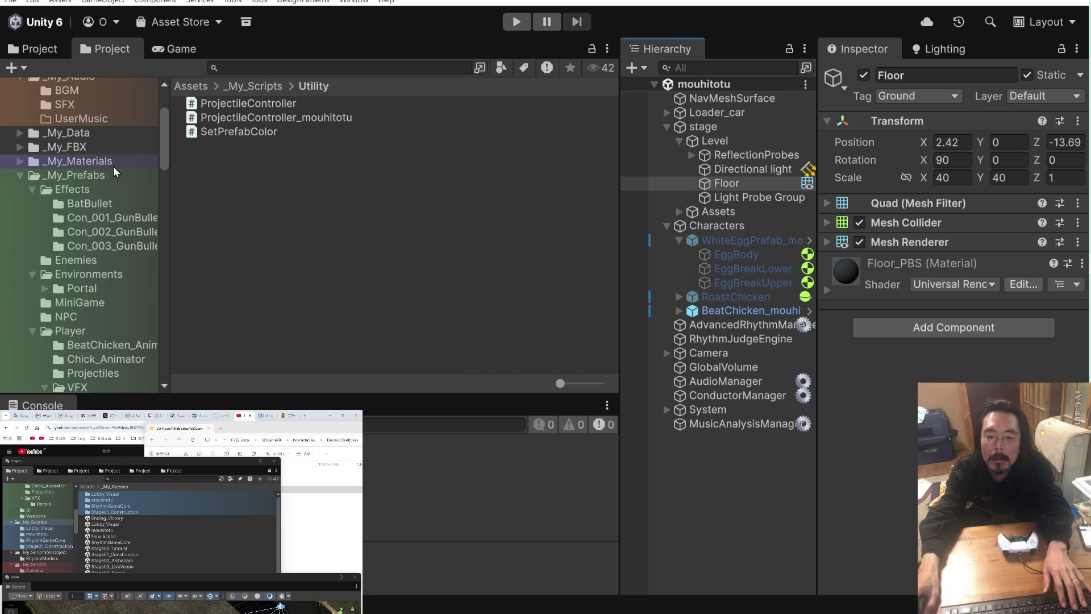
{"action": "scroll", "coordinate": [104, 190], "scroll_direction": "up", "scroll_amount": 3}
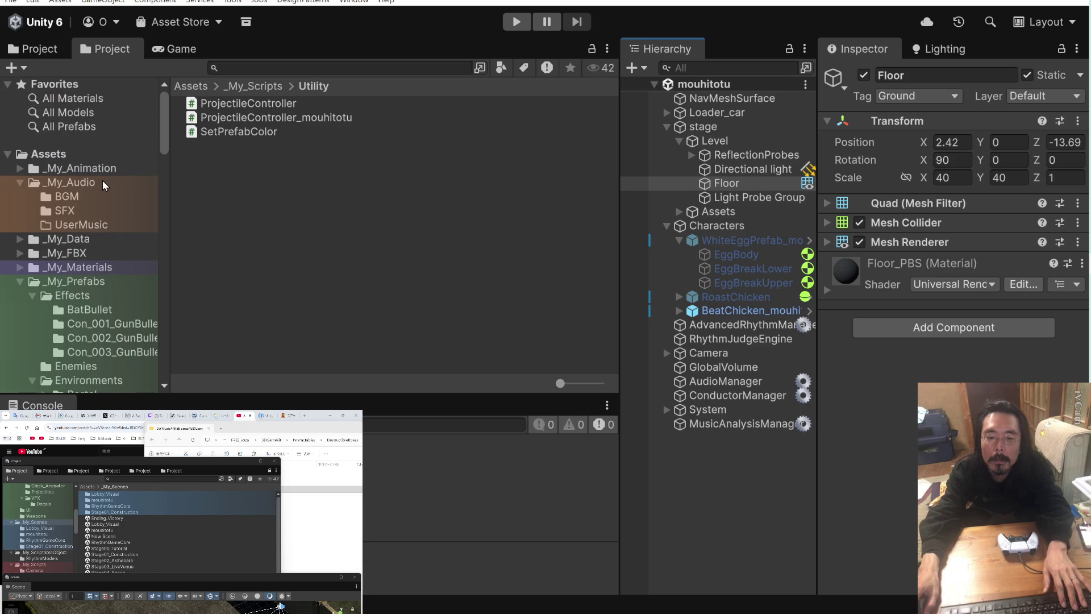
{"action": "left_click", "coordinate": [89, 212]}
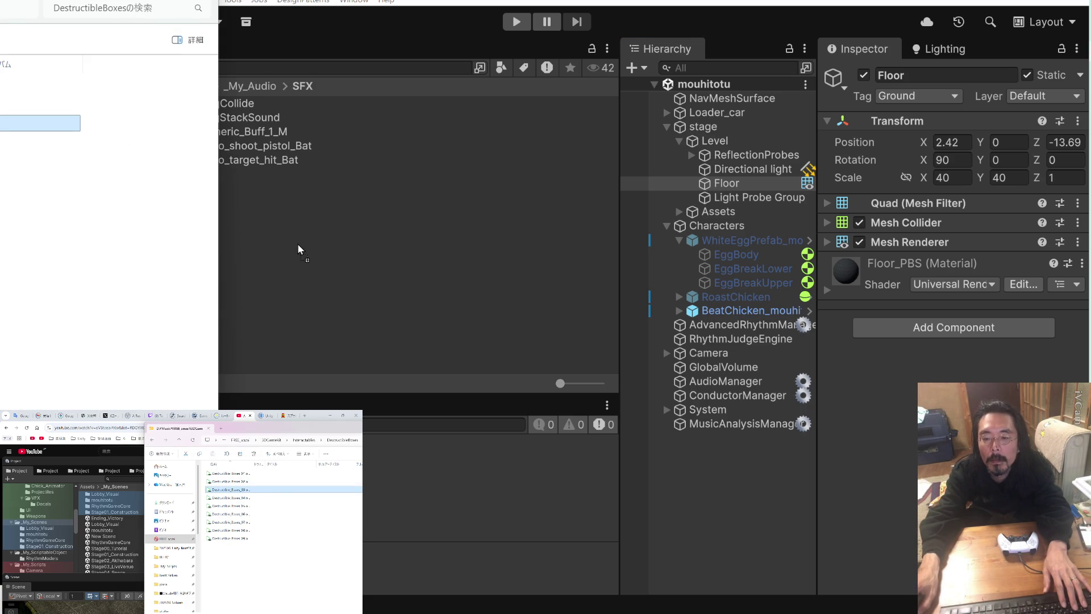
{"action": "left_click_drag", "start_coordinate": [301, 242], "coordinate": [300, 241]}
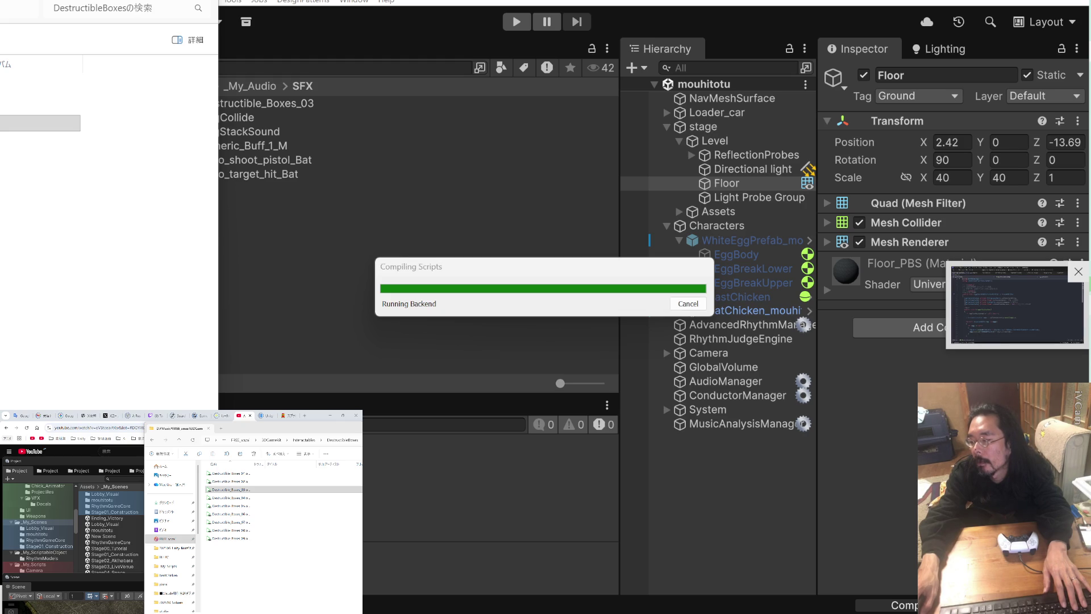
- Show the imported Destructible_Boxes_03 clip in the Inspector and open a new Chrome tab
{"action": "left_click", "coordinate": [1017, 307]}
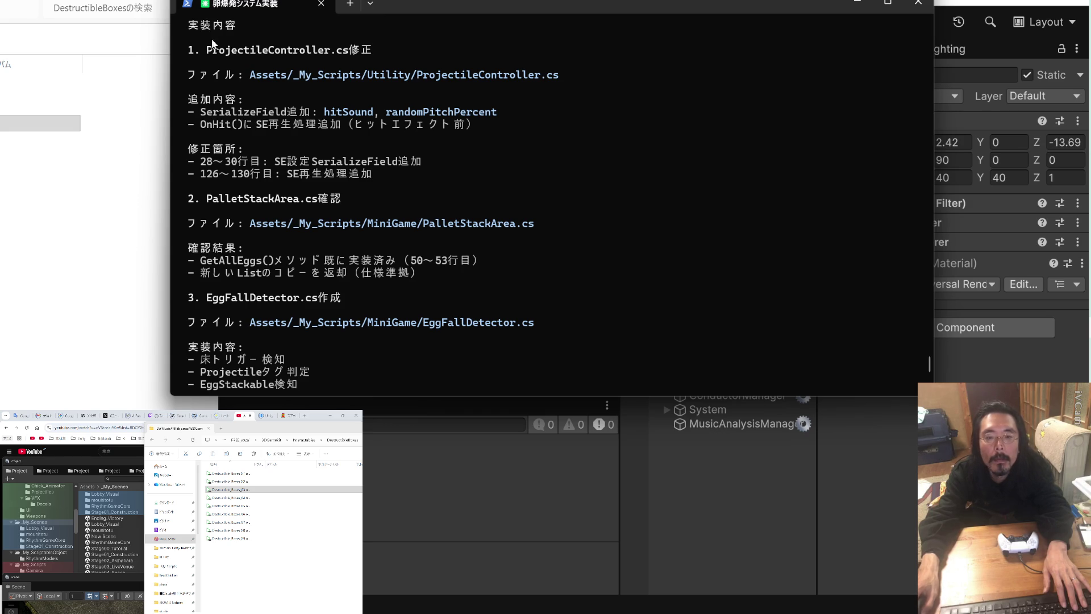
{"action": "left_click_drag", "start_coordinate": [340, 431], "coordinate": [244, 432]}
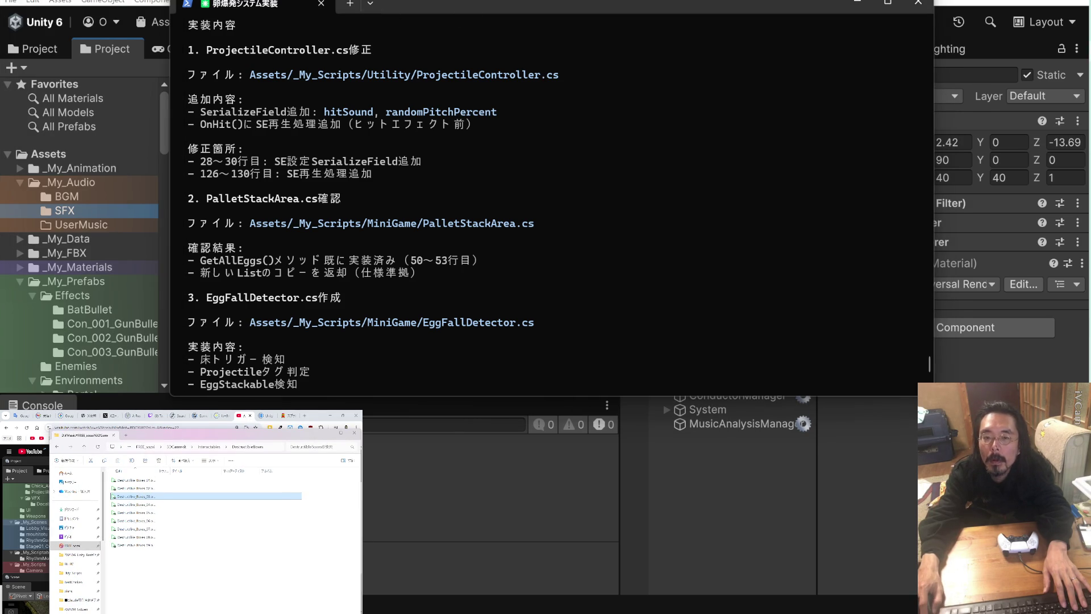
{"action": "left_click", "coordinate": [284, 97]}
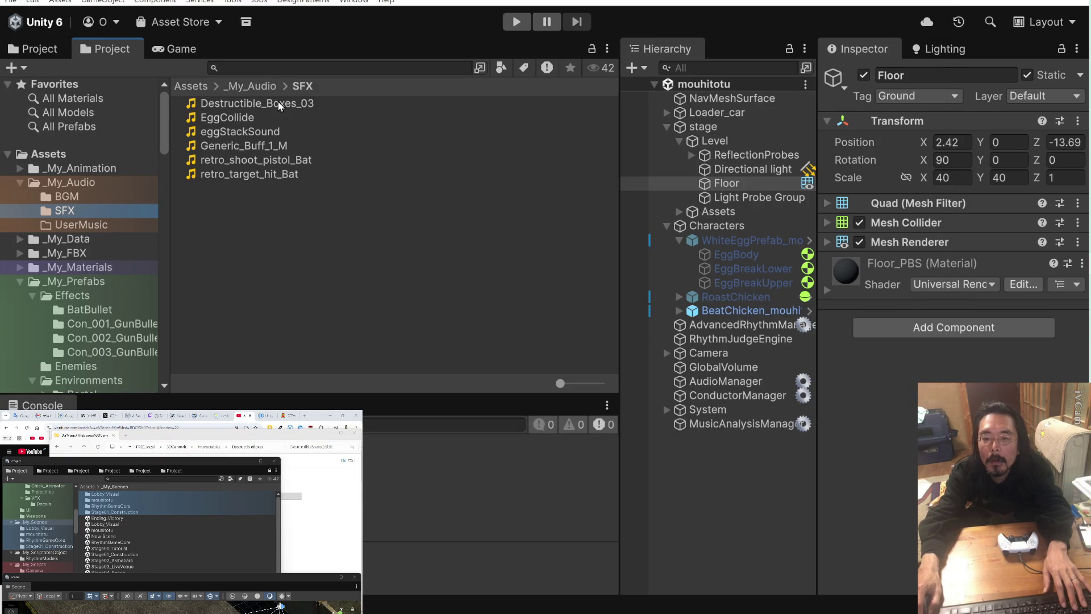
{"action": "left_click", "coordinate": [279, 105]}
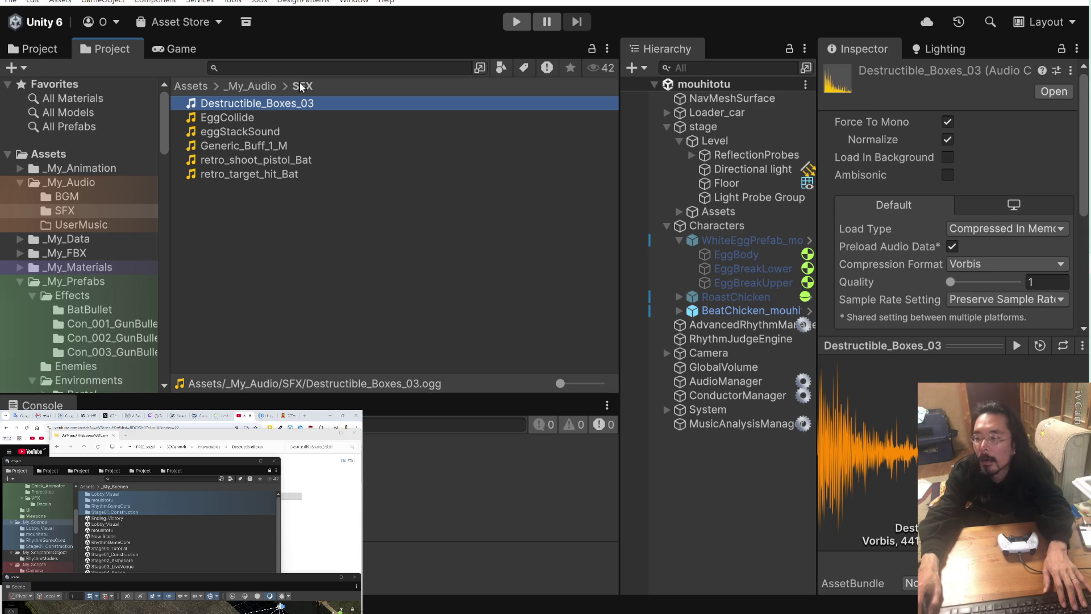
{"action": "key", "text": "ctrl+t"}
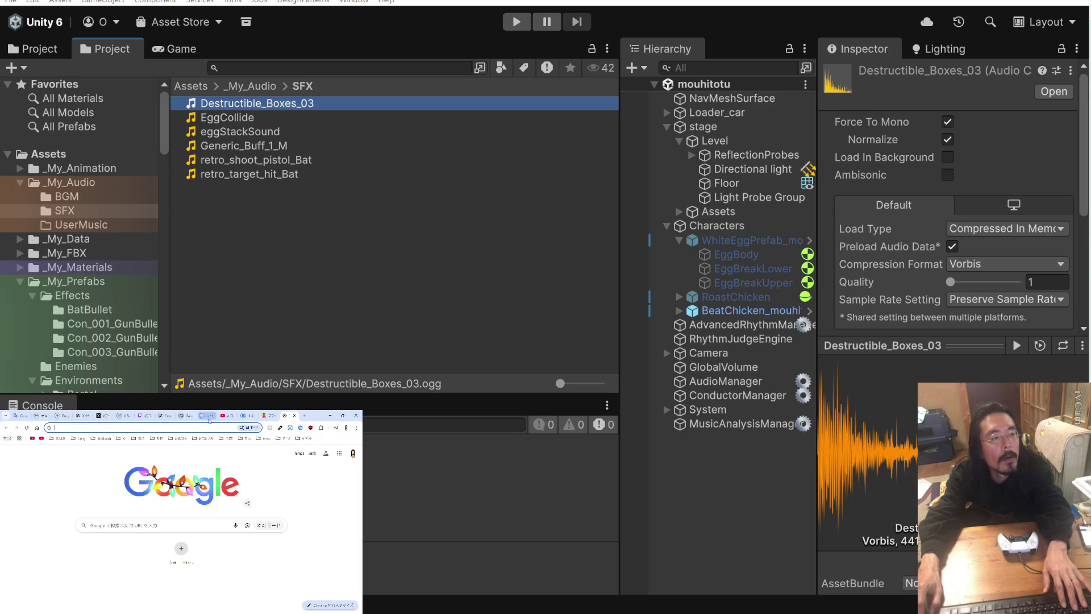
{"action": "left_click", "coordinate": [224, 415]}
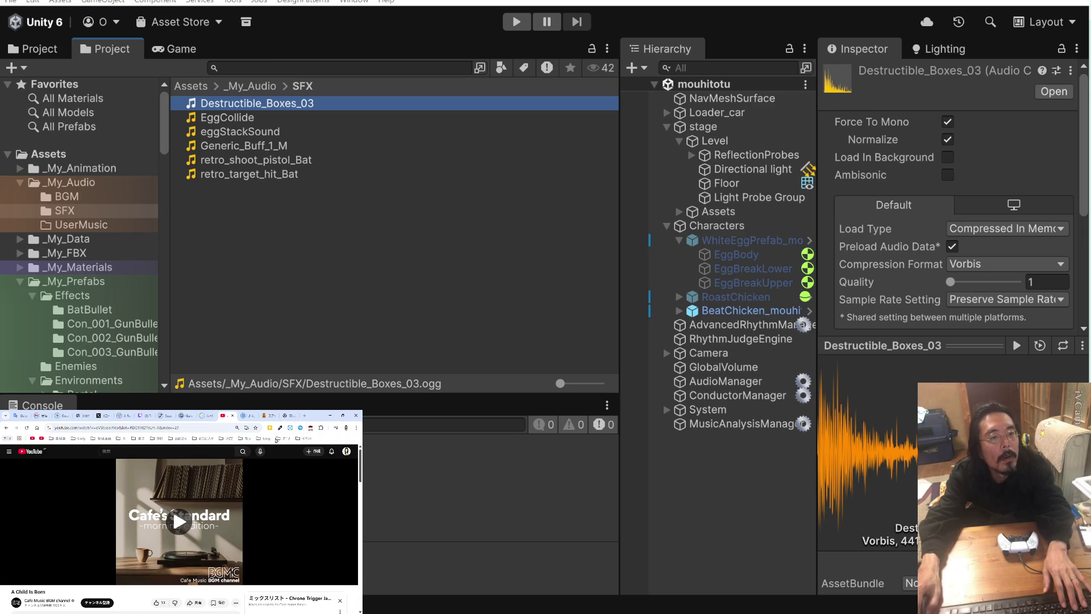
- Delete five stale bookmarks from the temp bookmark folder
{"action": "left_click", "coordinate": [287, 416]}
{"action": "left_click", "coordinate": [202, 438]}
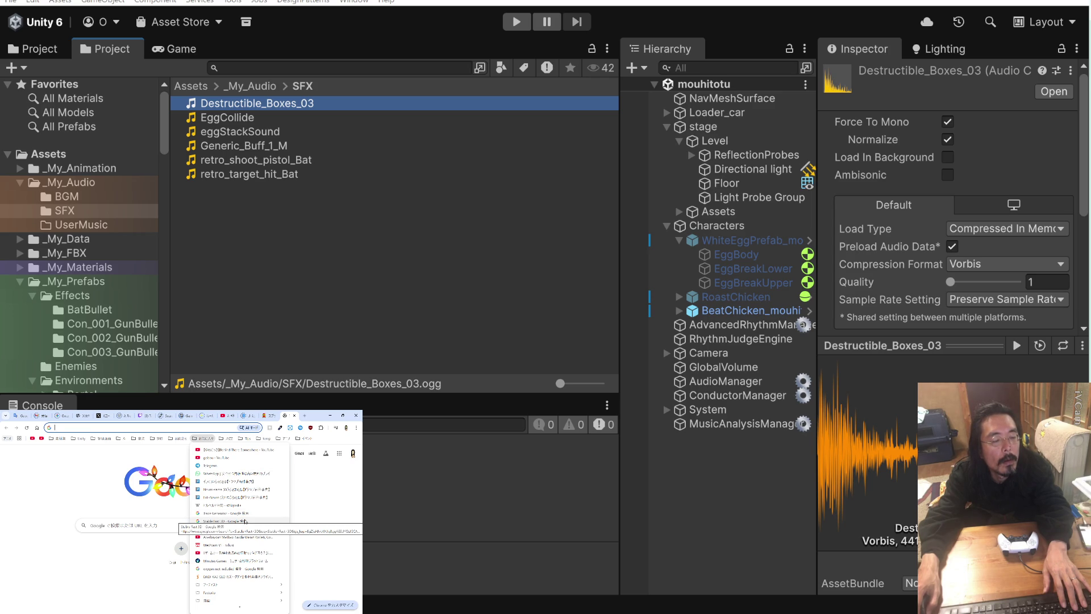
{"action": "mouse_move", "coordinate": [248, 440]}
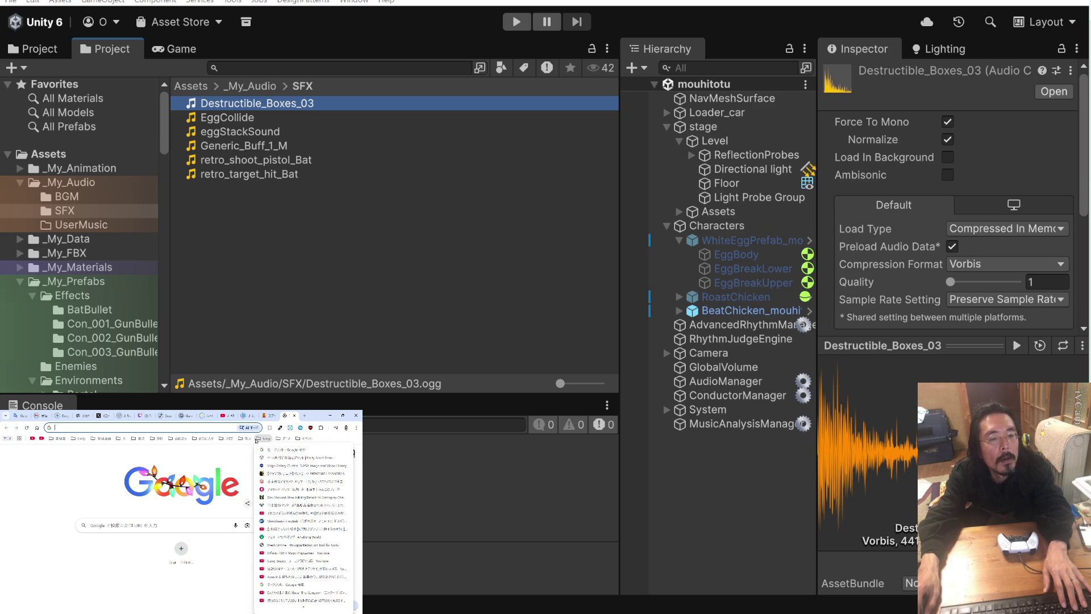
{"action": "right_click", "coordinate": [281, 464]}
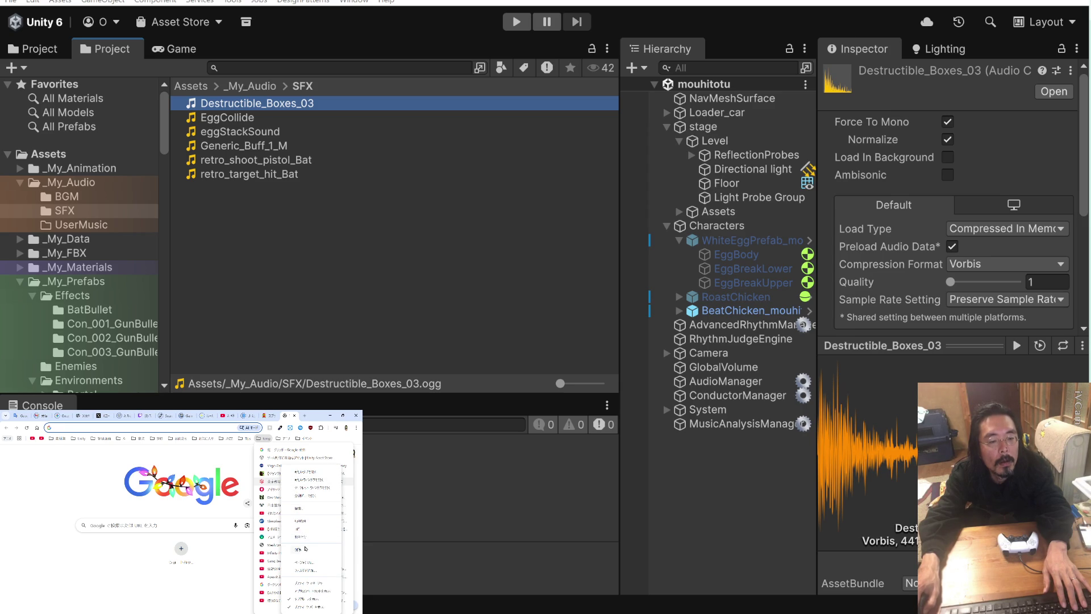
{"action": "left_click", "coordinate": [300, 549]}
{"action": "right_click", "coordinate": [282, 481]}
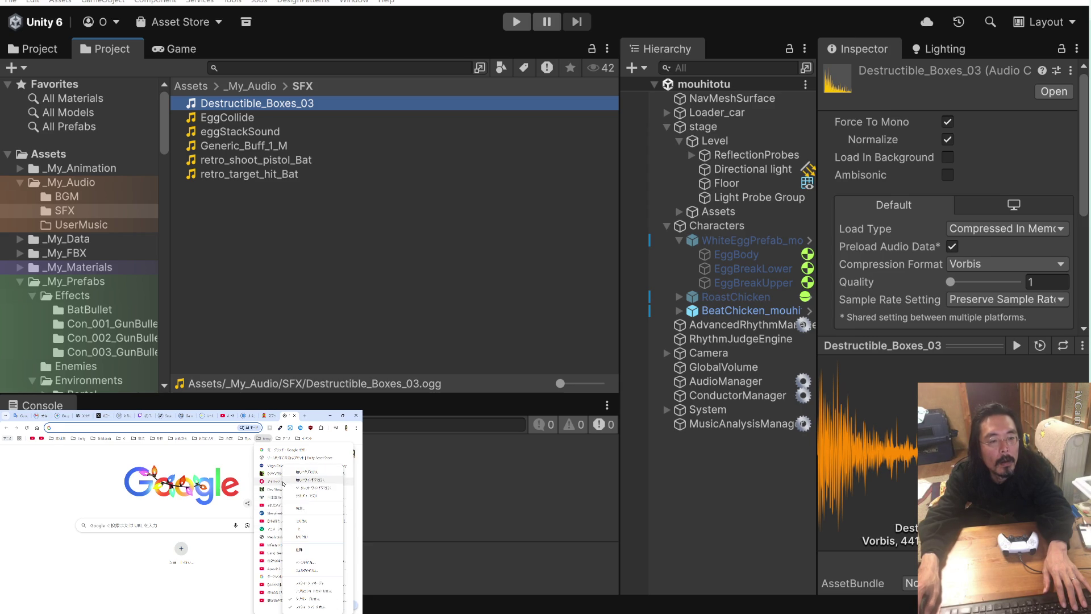
{"action": "left_click", "coordinate": [299, 549]}
{"action": "right_click", "coordinate": [283, 490]}
{"action": "left_click", "coordinate": [286, 511]}
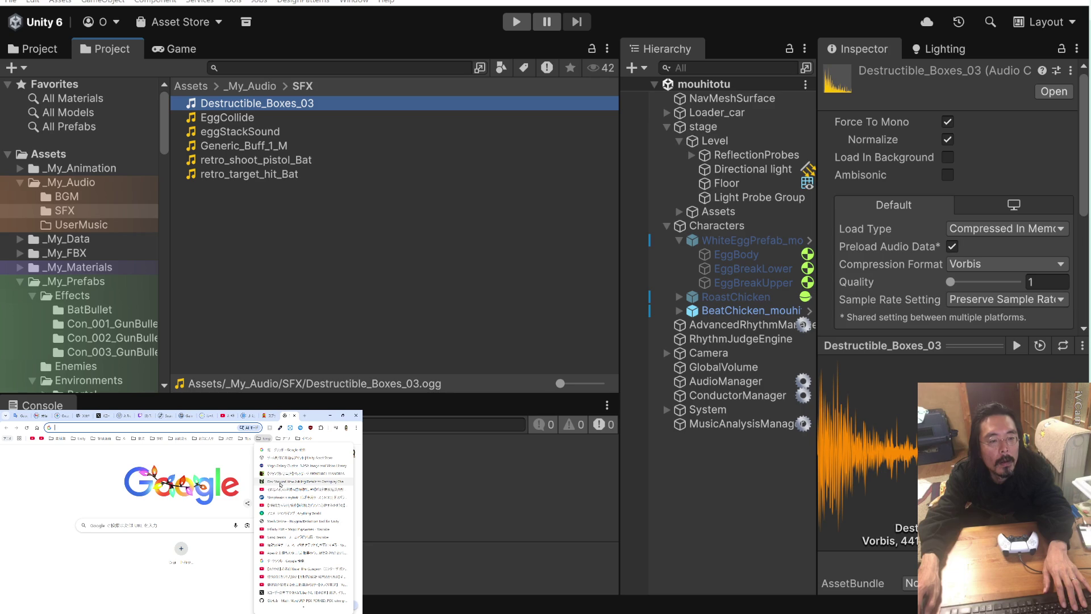
{"action": "right_click", "coordinate": [280, 475]}
{"action": "left_click", "coordinate": [304, 550]}
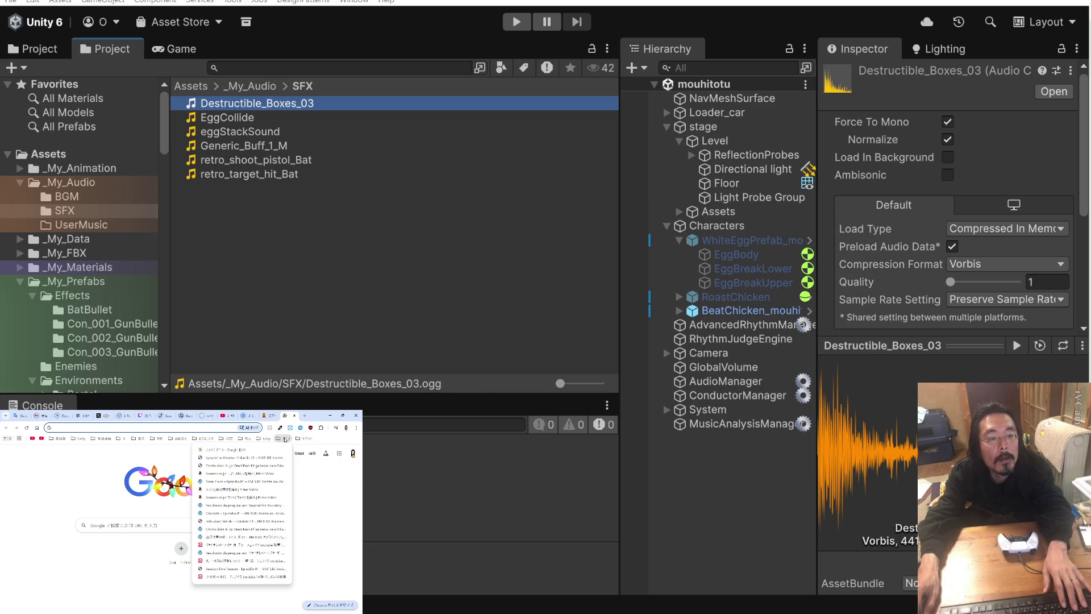
{"action": "mouse_move", "coordinate": [249, 440]}
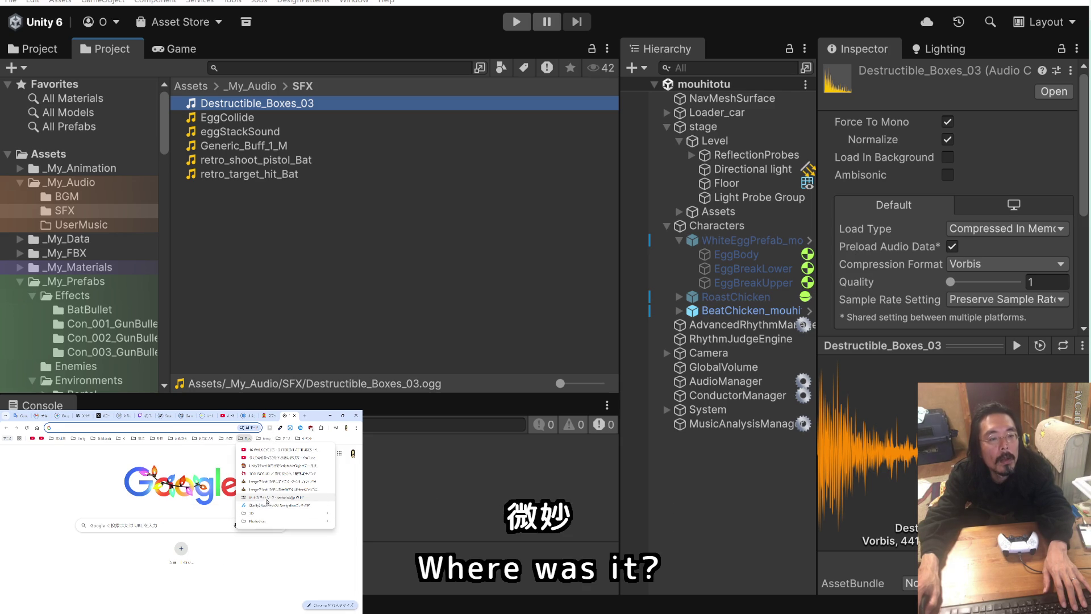
{"action": "right_click", "coordinate": [267, 498]}
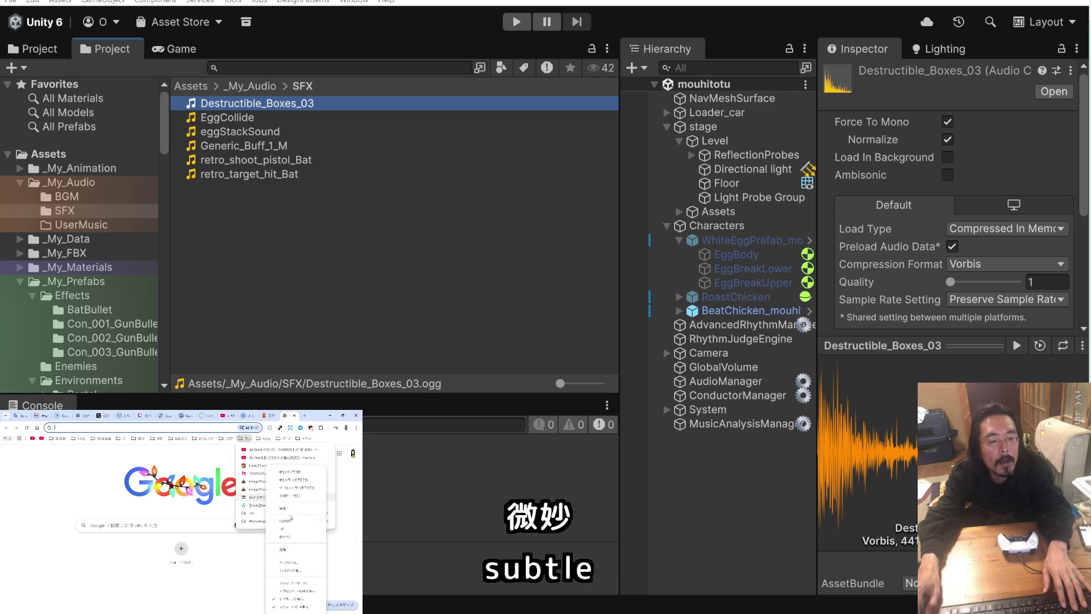
{"action": "left_click", "coordinate": [293, 550]}
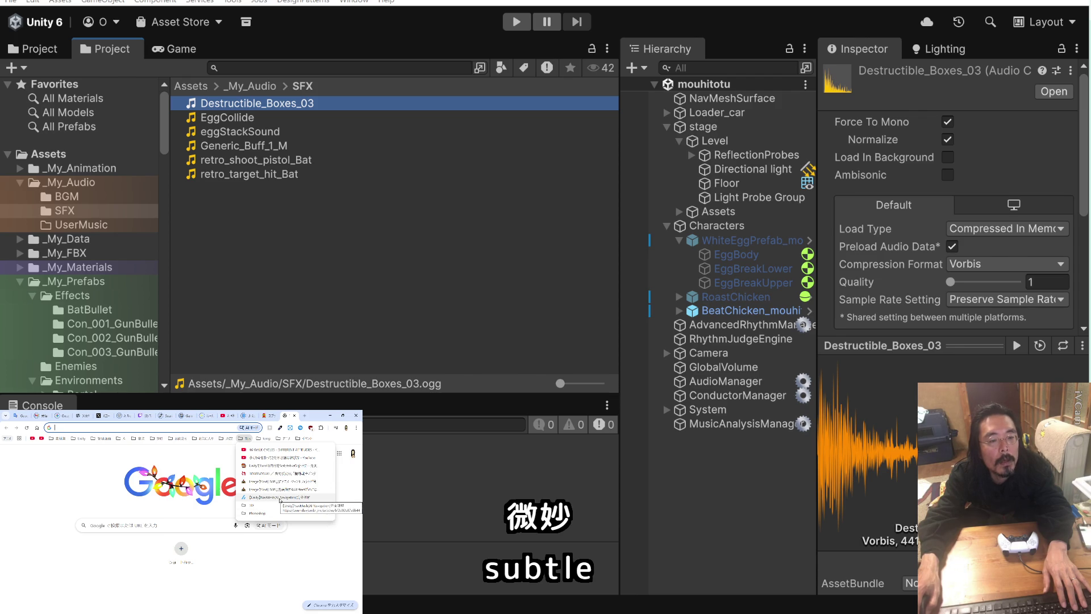
- Open the Unity audio clip recommended settings article at its infrequent sound-effects section
{"action": "mouse_move", "coordinate": [207, 438]}
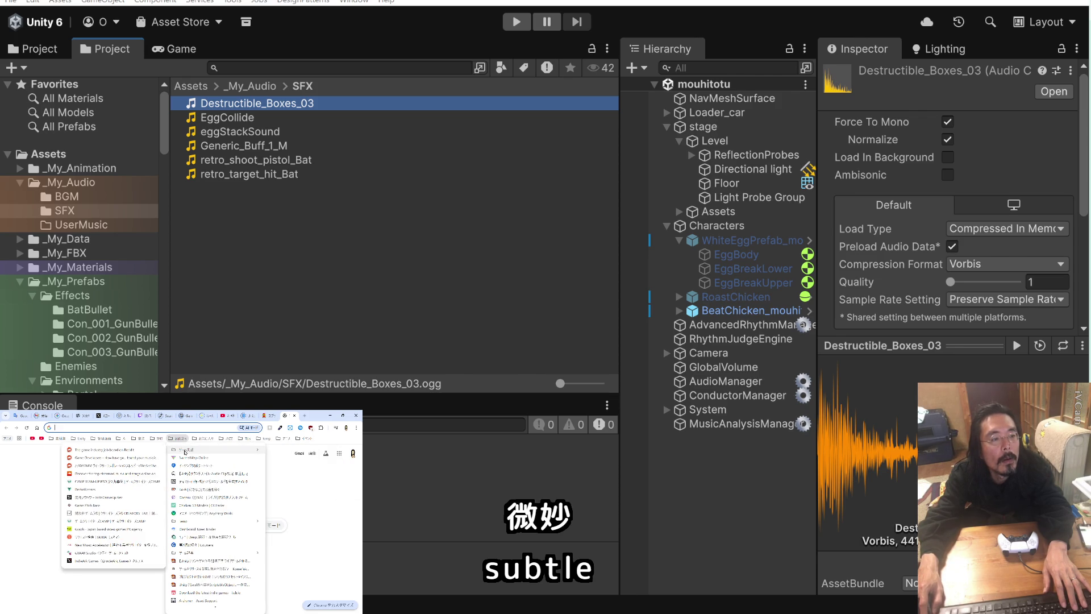
{"action": "left_click", "coordinate": [211, 477]}
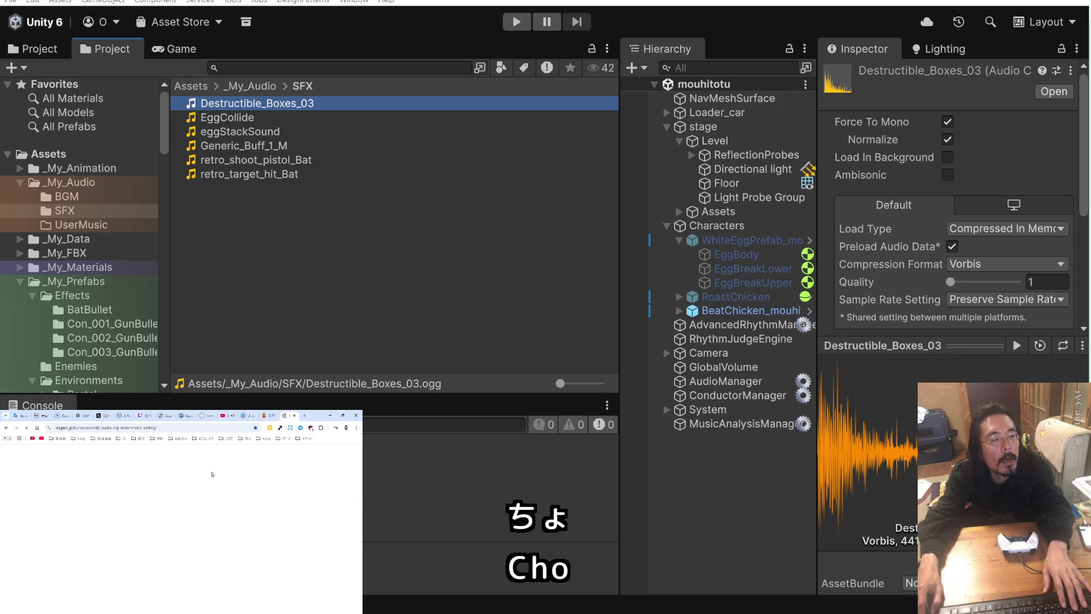
{"action": "scroll", "coordinate": [221, 485], "scroll_direction": "down", "scroll_amount": 5}
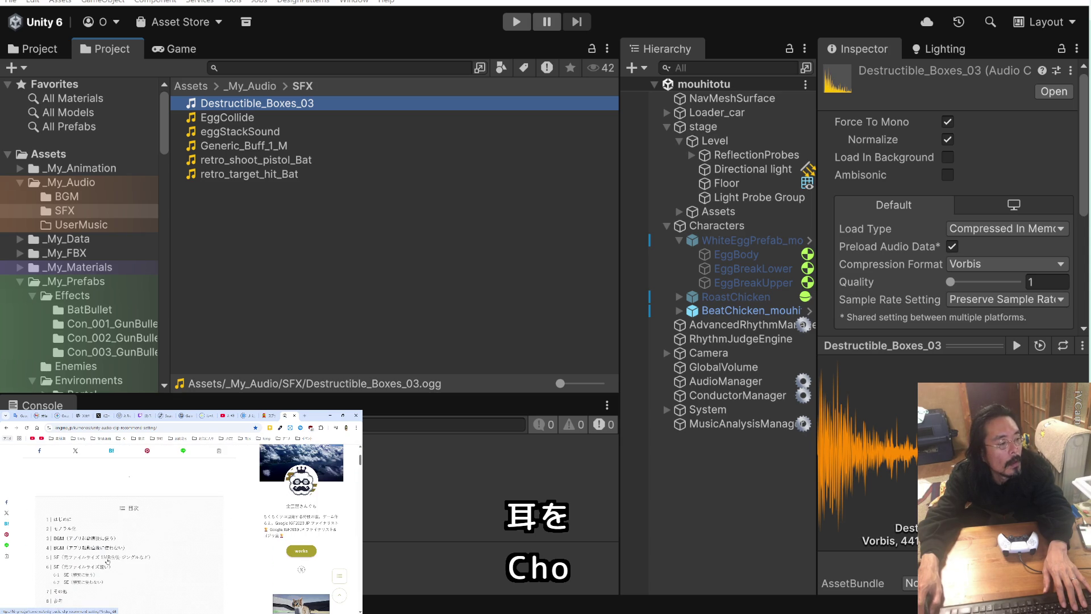
{"action": "left_click", "coordinate": [95, 576]}
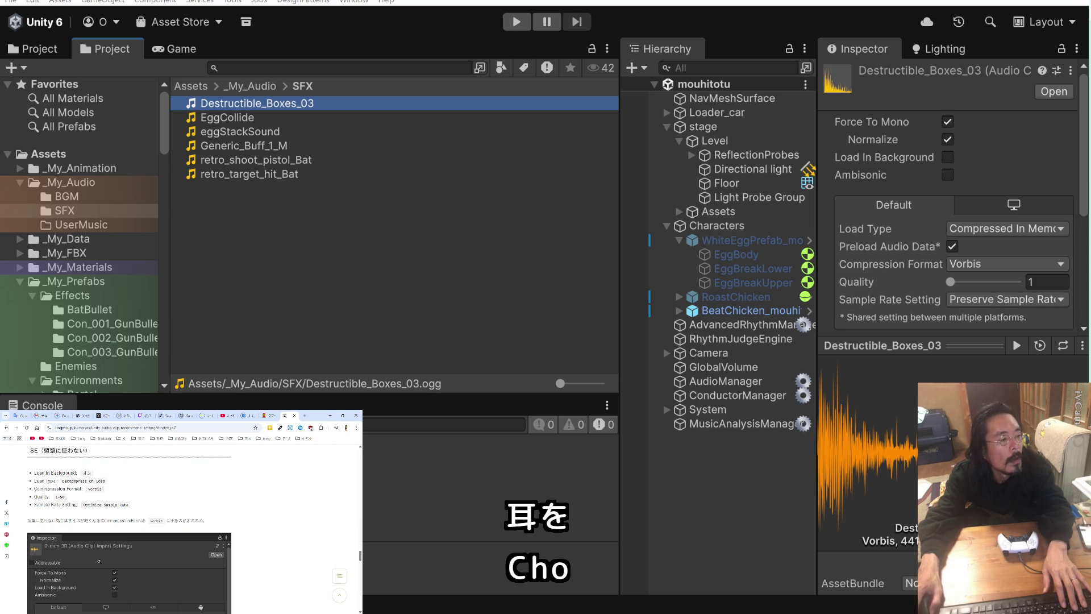
{"action": "scroll", "coordinate": [169, 547], "scroll_direction": "down", "scroll_amount": 2}
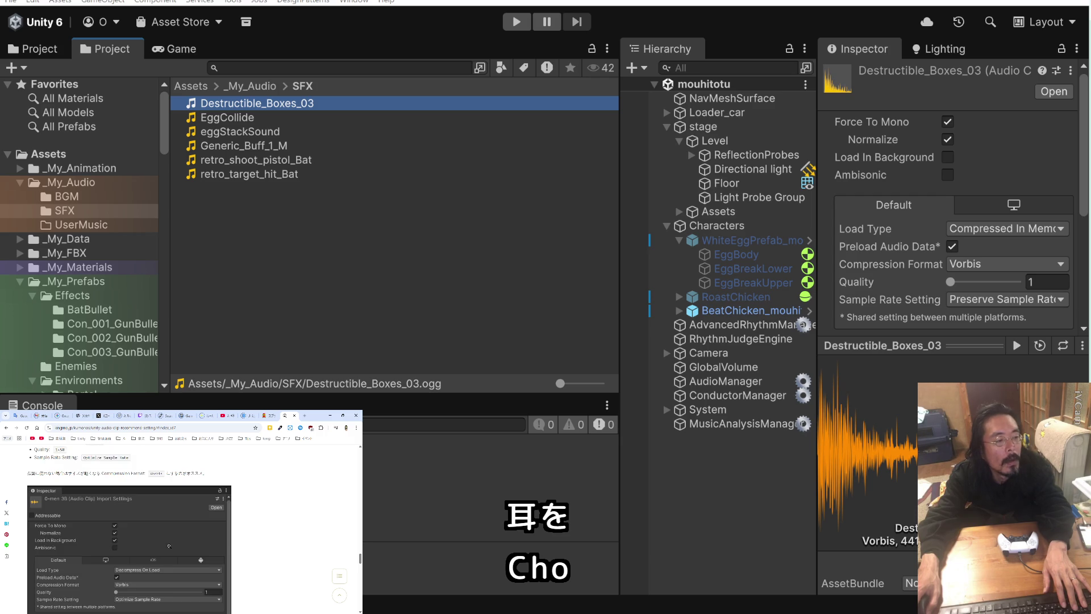
- Set Destructible_Boxes_03 to Load In Background, Decompress On Load and Optimize Sample Rate, then apply
{"action": "left_click", "coordinate": [947, 158]}
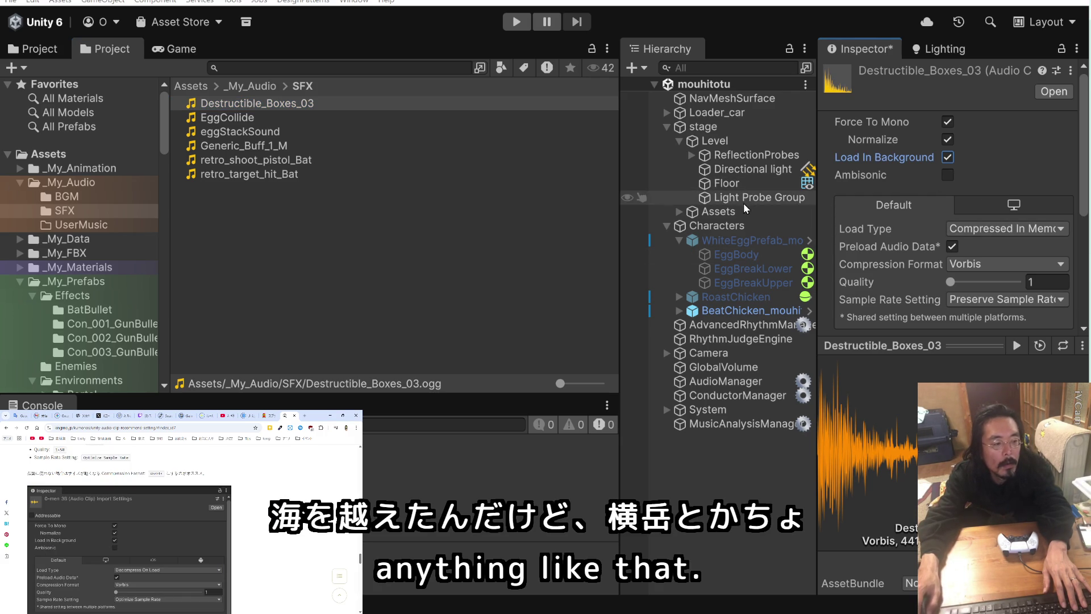
{"action": "left_click", "coordinate": [1000, 230]}
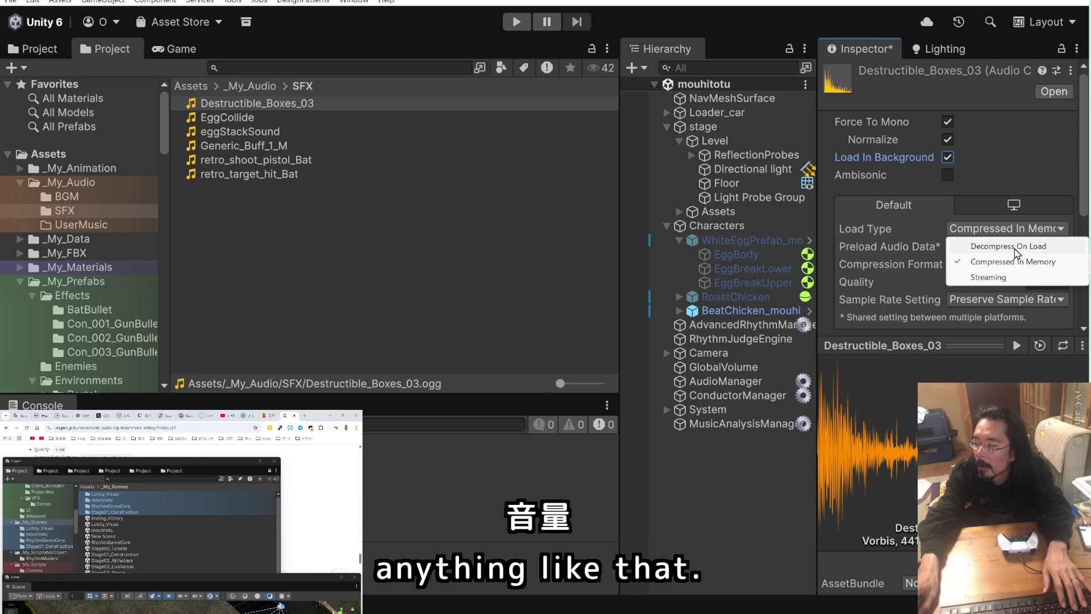
{"action": "left_click", "coordinate": [1002, 246]}
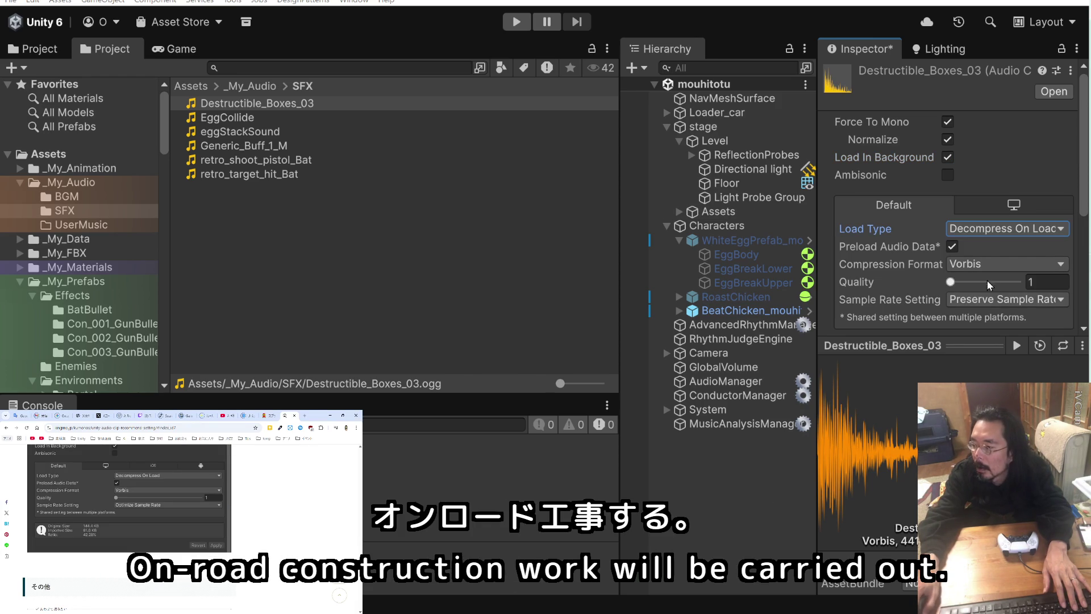
{"action": "left_click", "coordinate": [1001, 300]}
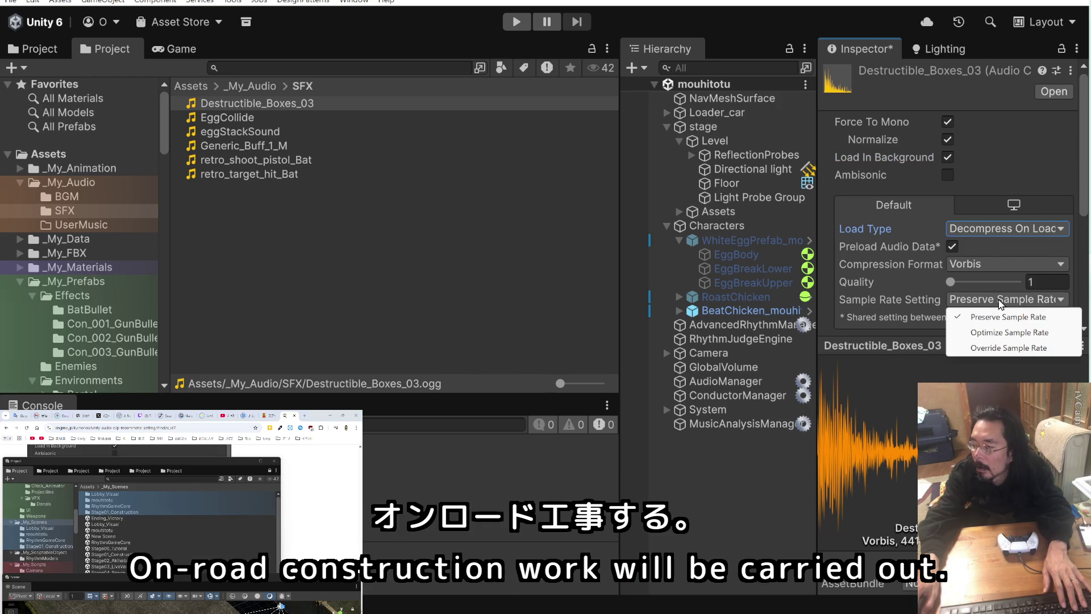
{"action": "left_click", "coordinate": [1001, 334]}
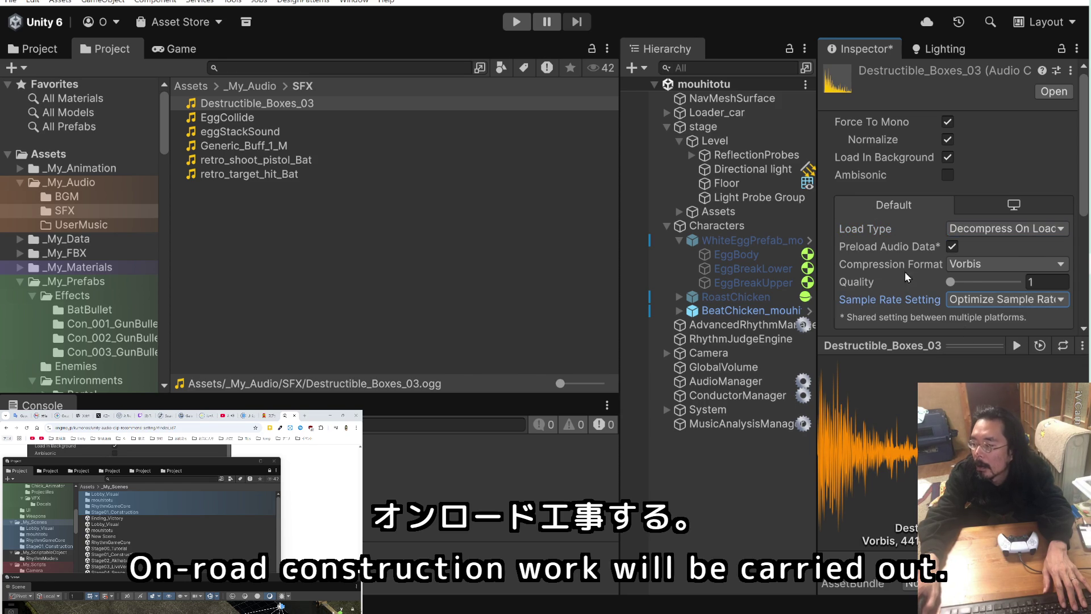
{"action": "scroll", "coordinate": [1051, 301], "scroll_direction": "down", "scroll_amount": 3}
{"action": "left_click", "coordinate": [1052, 301]}
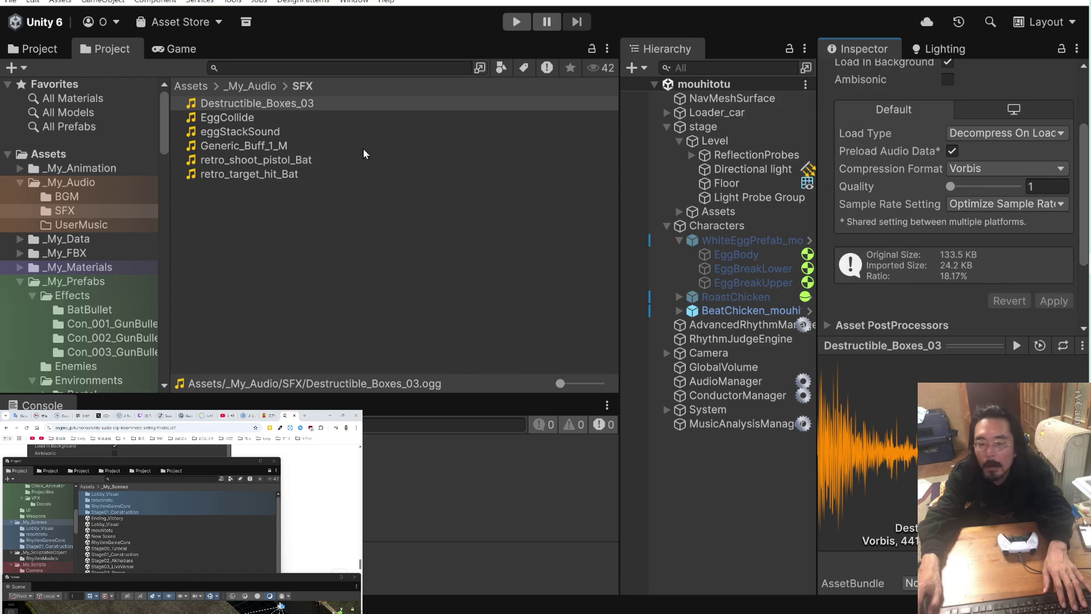
- Recheck the article's SE settings list and bring up the import settings' preset picker
{"action": "left_click", "coordinate": [282, 496]}
{"action": "scroll", "coordinate": [283, 496], "scroll_direction": "up", "scroll_amount": 5}
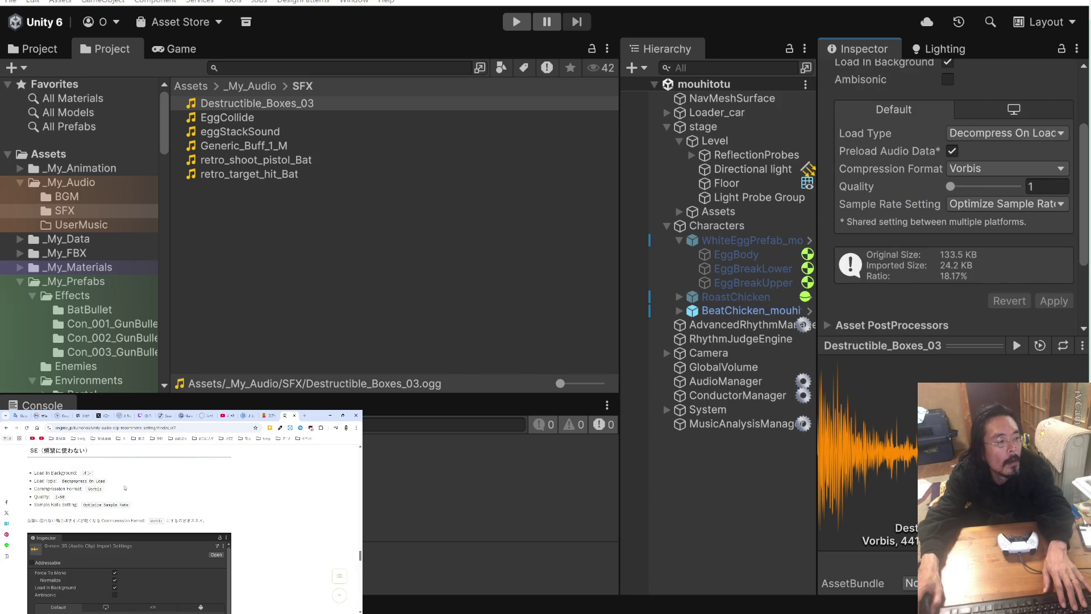
{"action": "scroll", "coordinate": [86, 496], "scroll_direction": "up", "scroll_amount": 2}
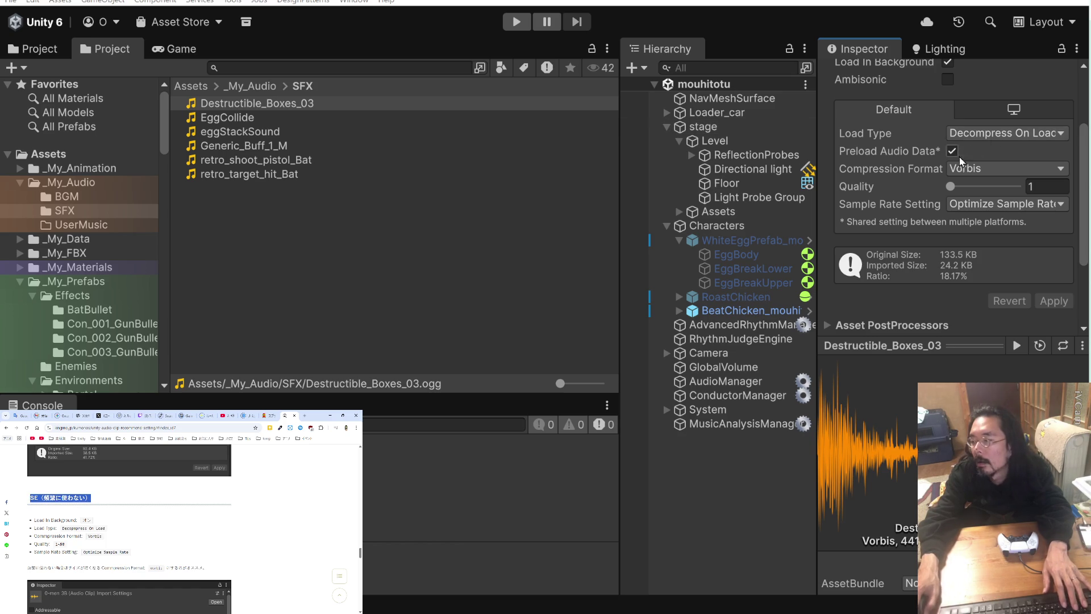
{"action": "scroll", "coordinate": [922, 182], "scroll_direction": "up", "scroll_amount": 3}
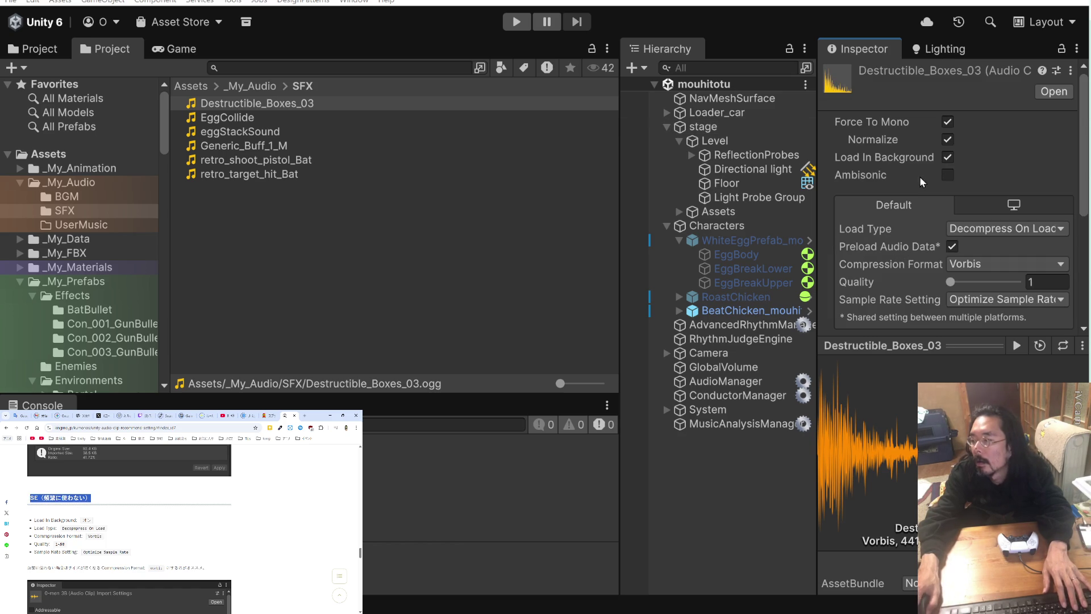
{"action": "left_click", "coordinate": [1058, 71]}
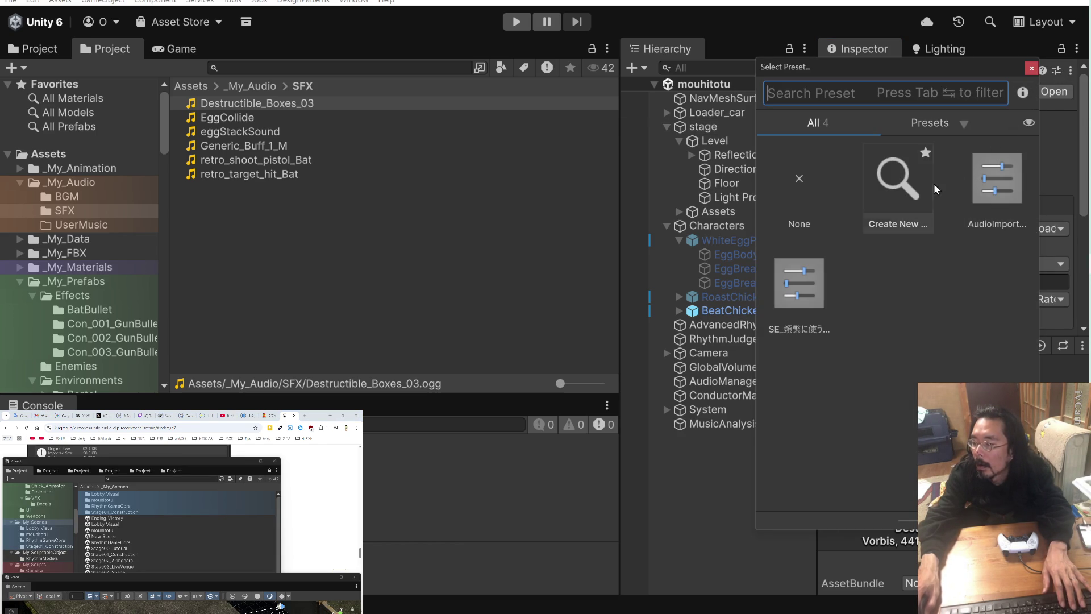
- Save Destructible_Boxes_03's import settings as a new preset in the Assets/Presets folder
{"action": "left_click", "coordinate": [900, 196]}
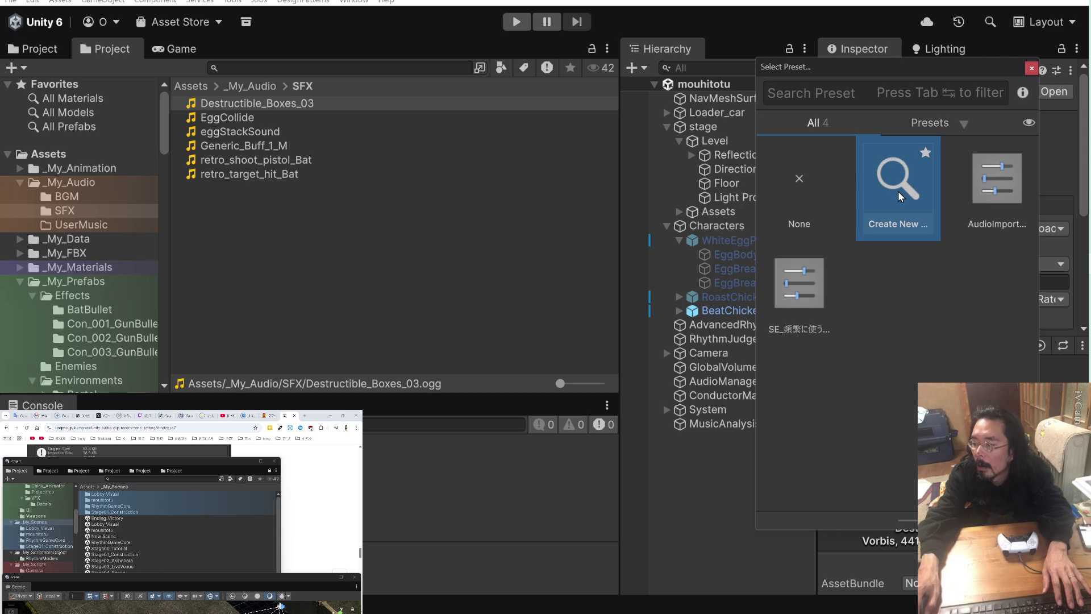
{"action": "double_click", "coordinate": [900, 196]}
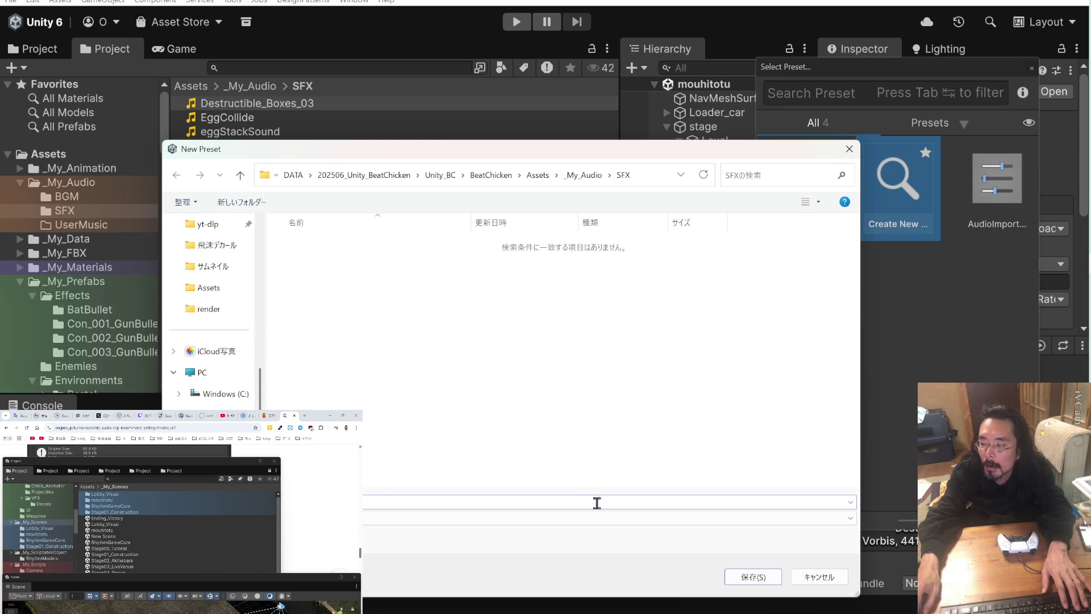
{"action": "left_click", "coordinate": [537, 175]}
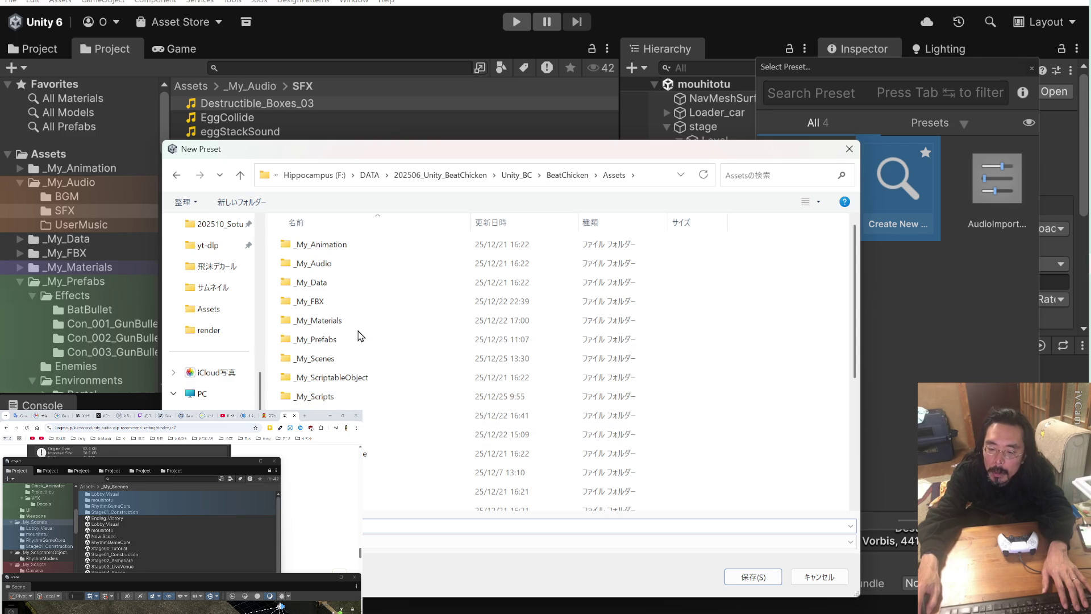
{"action": "scroll", "coordinate": [362, 425], "scroll_direction": "down", "scroll_amount": 4}
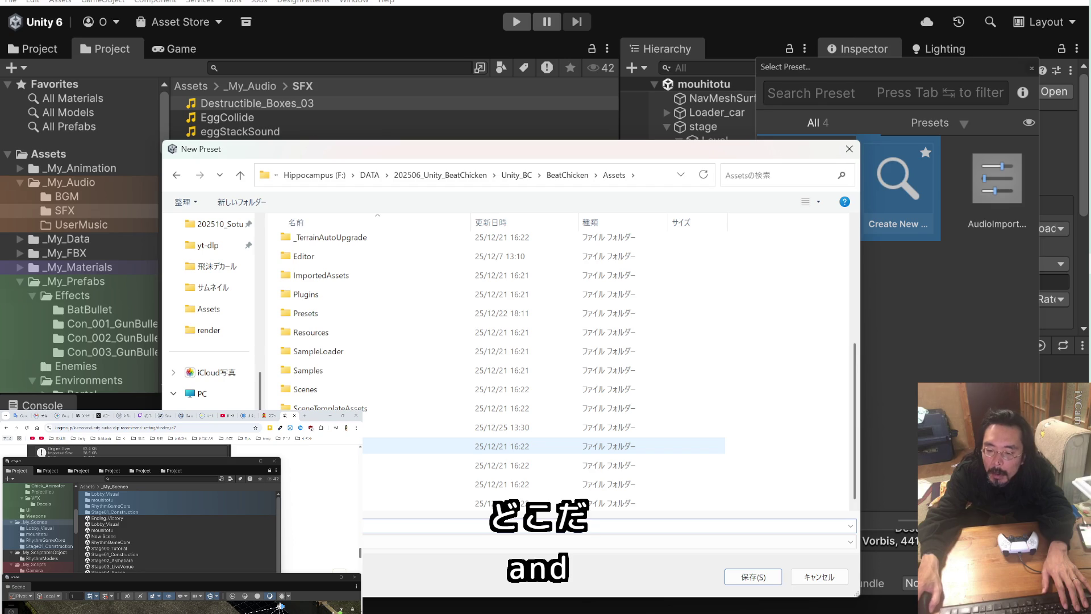
{"action": "double_click", "coordinate": [353, 315]}
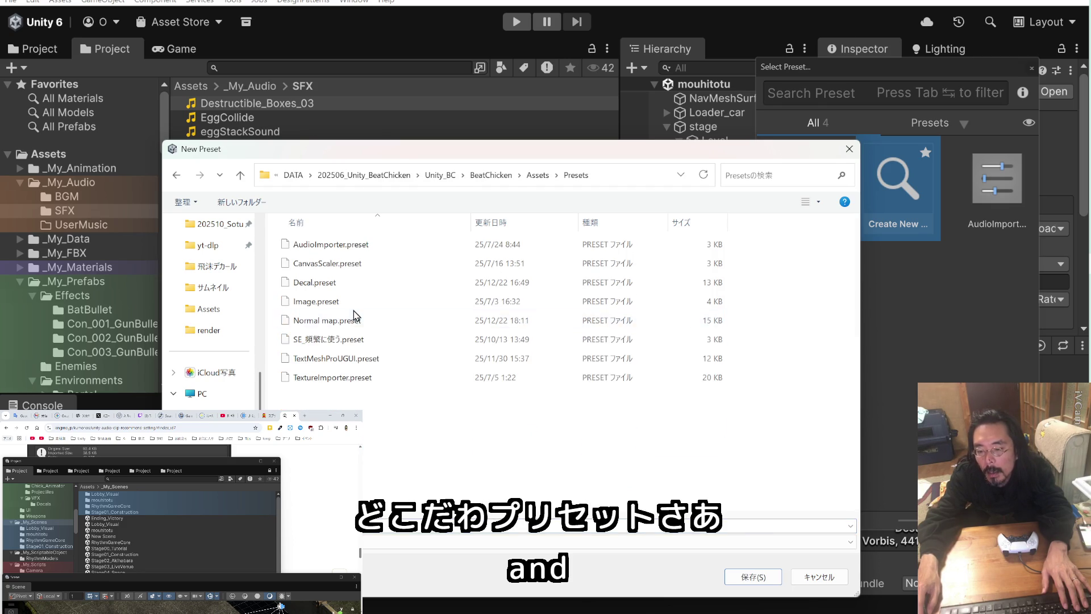
{"action": "left_click", "coordinate": [753, 576]}
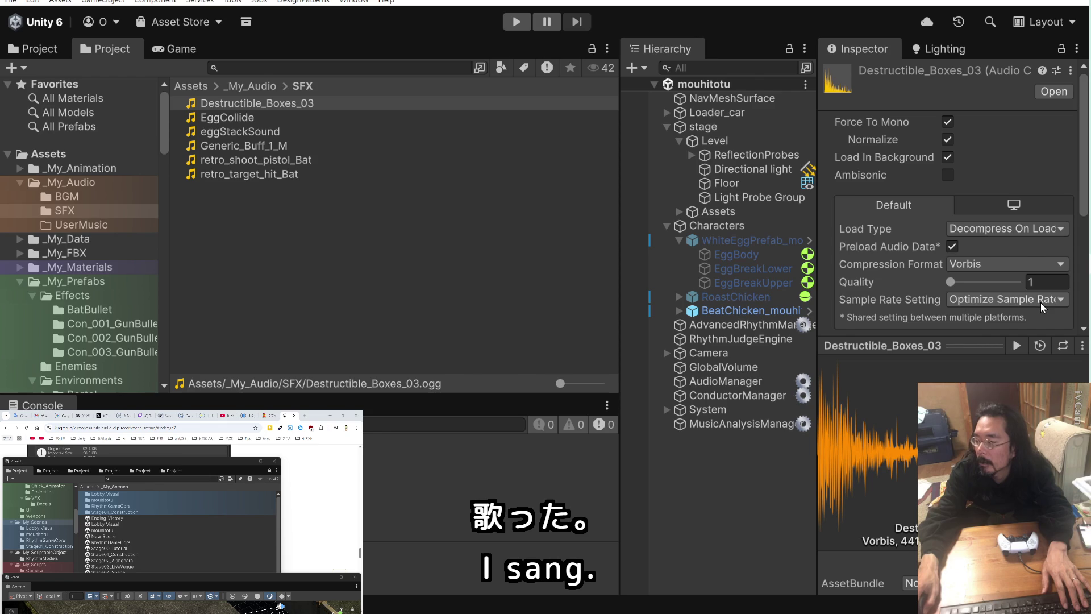
- Open WhiteEggPrefab_mouhitotu in Prefab Mode, select EggBody, and check the terminal's implementation notes
{"action": "left_click", "coordinate": [738, 244]}
{"action": "left_click", "coordinate": [809, 240]}
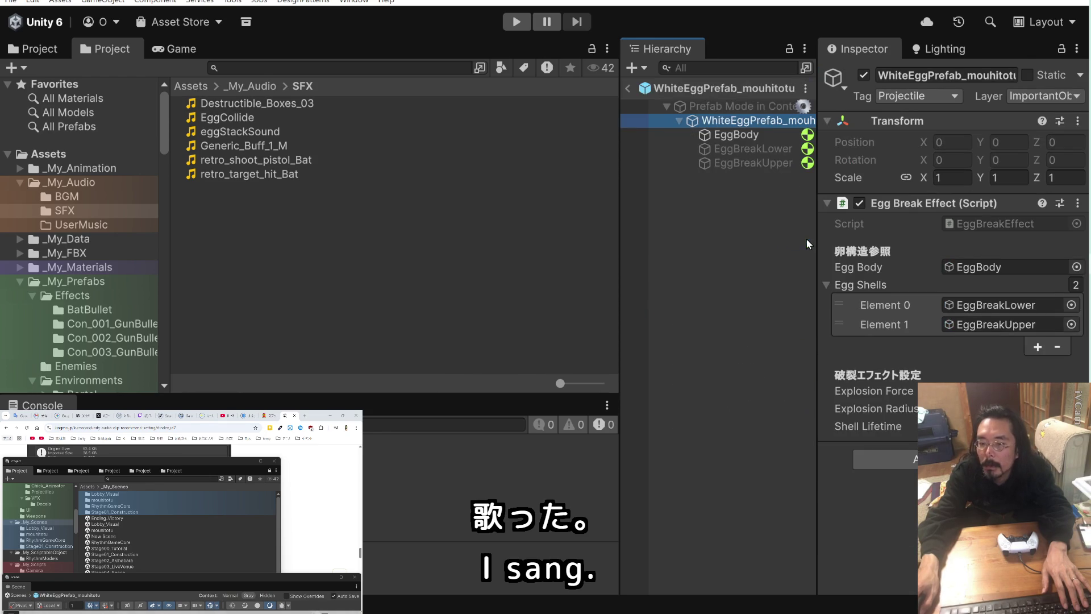
{"action": "left_click", "coordinate": [757, 134]}
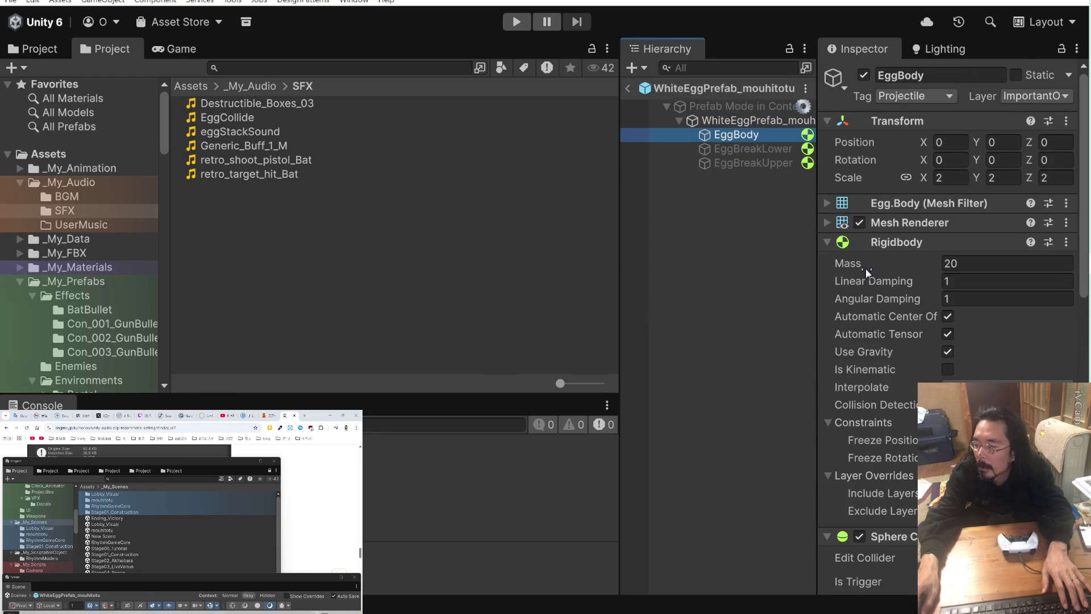
{"action": "scroll", "coordinate": [866, 274], "scroll_direction": "down", "scroll_amount": 10}
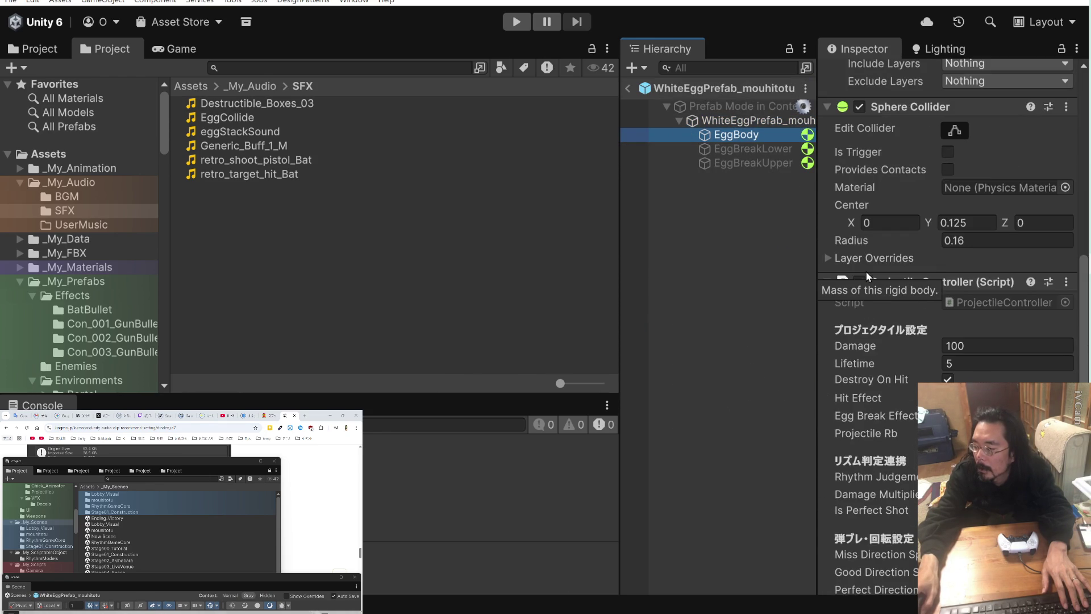
{"action": "scroll", "coordinate": [866, 271], "scroll_direction": "down", "scroll_amount": 3}
{"action": "scroll", "coordinate": [867, 275], "scroll_direction": "down", "scroll_amount": 2}
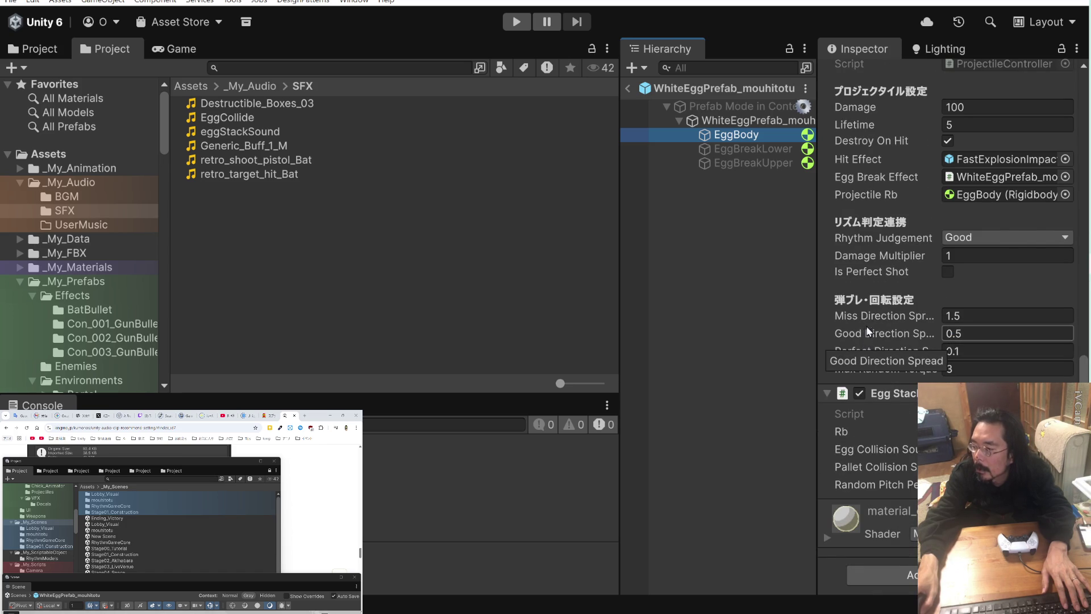
{"action": "scroll", "coordinate": [869, 312], "scroll_direction": "up", "scroll_amount": 2}
{"action": "scroll", "coordinate": [868, 312], "scroll_direction": "up", "scroll_amount": 4}
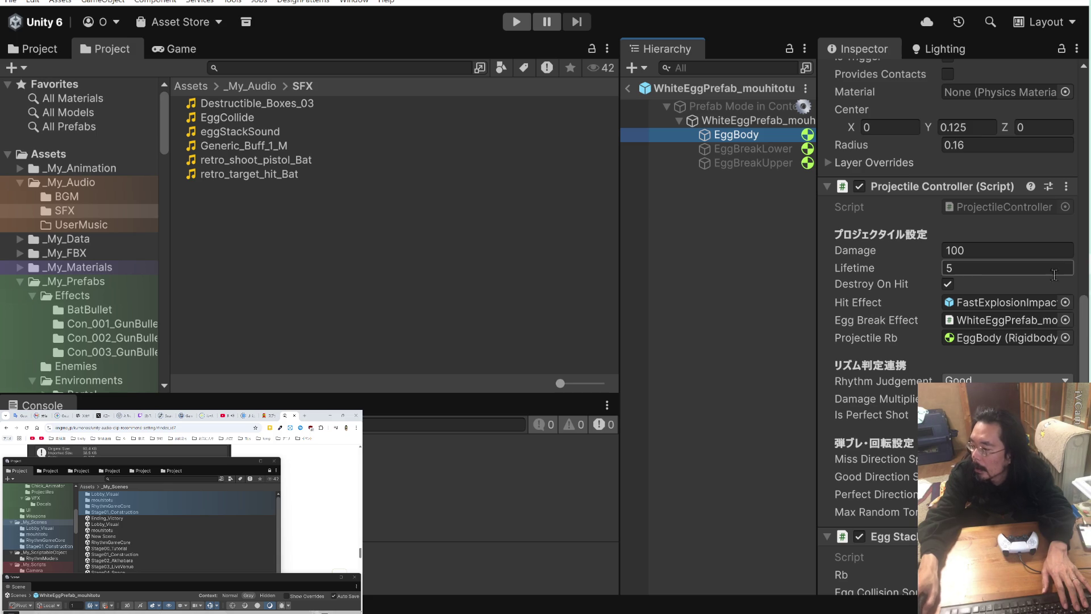
{"action": "key", "text": "alt+Tab"}
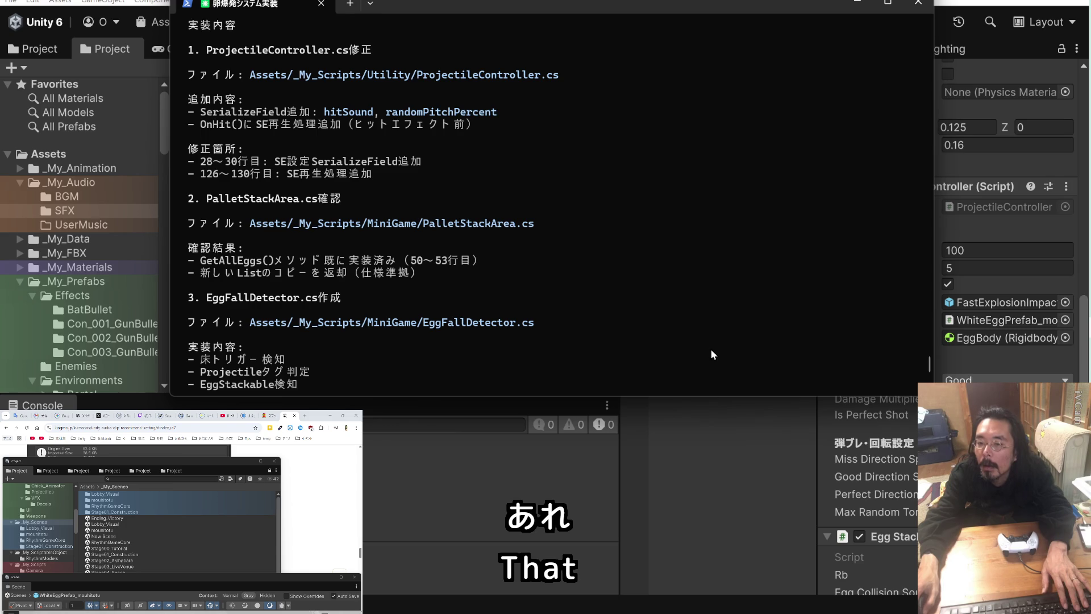
- Reselect EggBody and fold away Rigidbody and Sphere Collider to expose Projectile Controller
{"action": "left_click", "coordinate": [749, 465]}
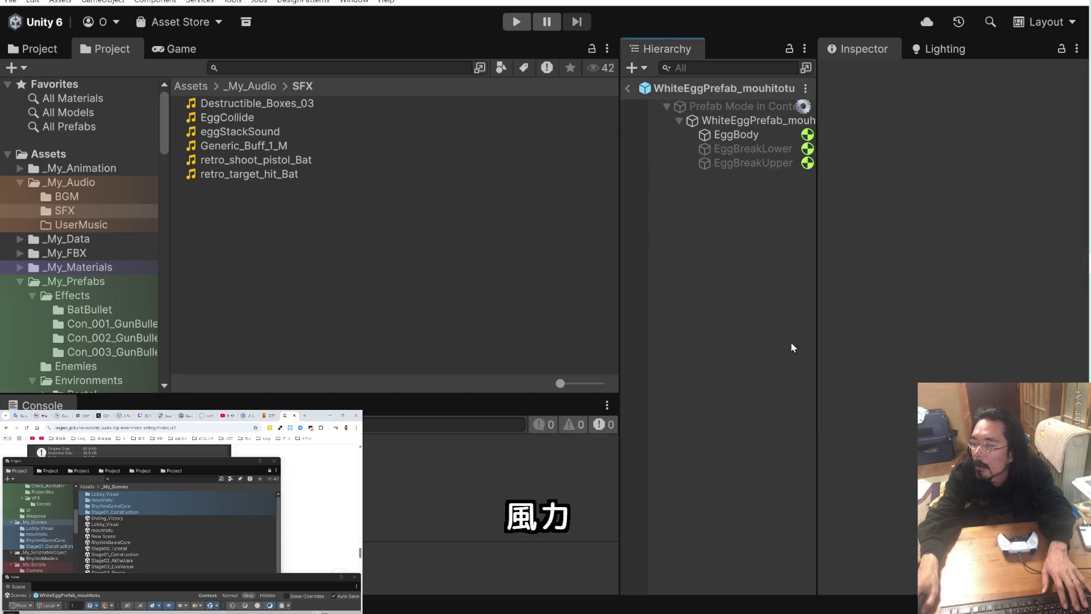
{"action": "left_click", "coordinate": [764, 138]}
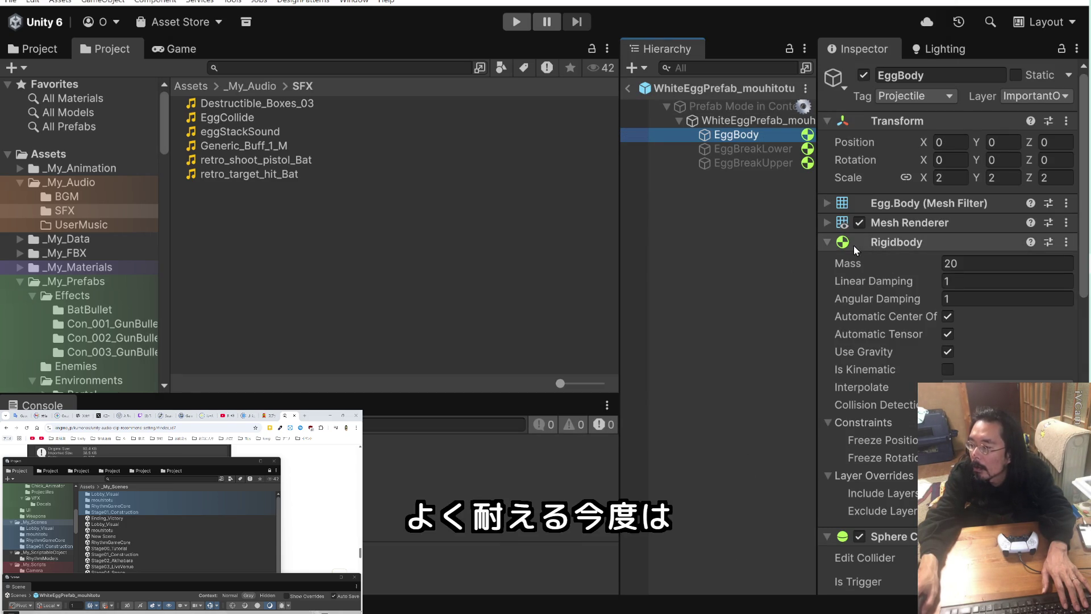
{"action": "left_click", "coordinate": [828, 242]}
{"action": "left_click", "coordinate": [827, 262]}
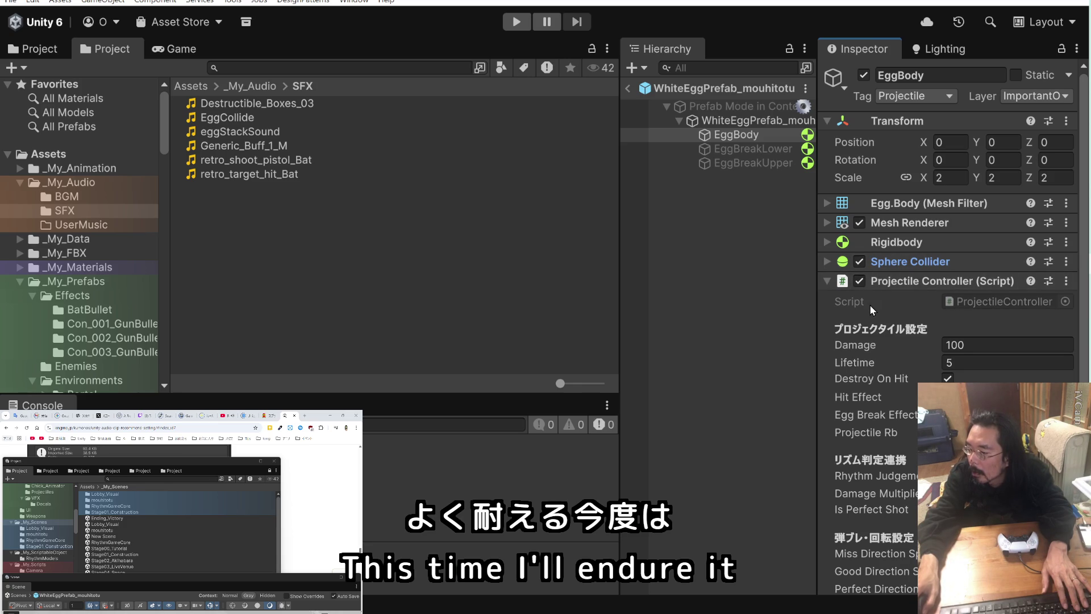
{"action": "double_click", "coordinate": [965, 299]}
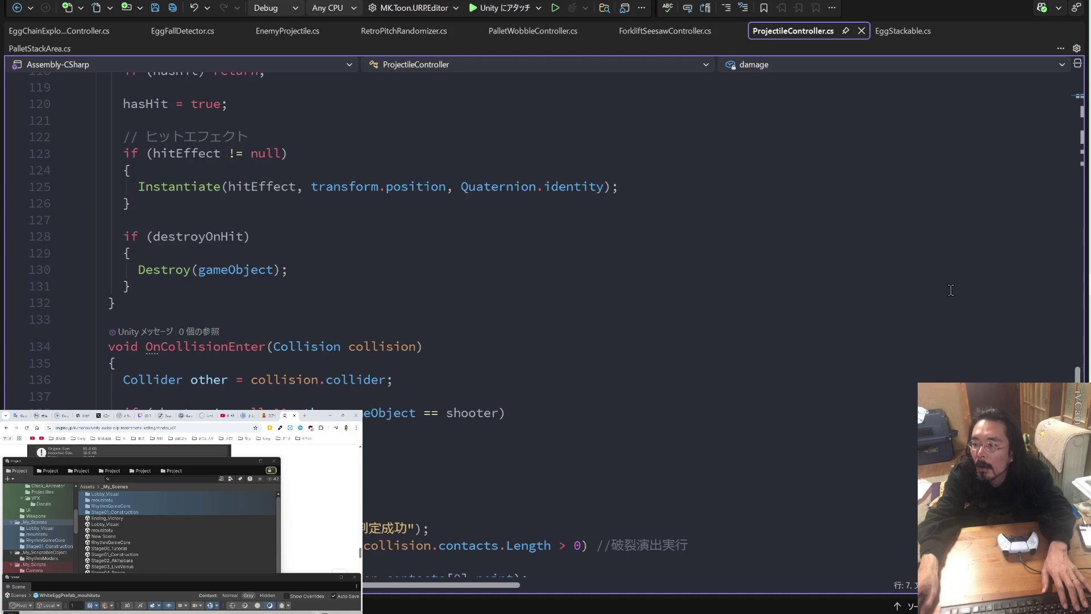
- Read through ProjectileController.cs's hit-effect and OnCollisionEnter code, then return to Unity
{"action": "scroll", "coordinate": [949, 289], "scroll_direction": "down", "scroll_amount": 5}
{"action": "scroll", "coordinate": [909, 291], "scroll_direction": "up", "scroll_amount": 4}
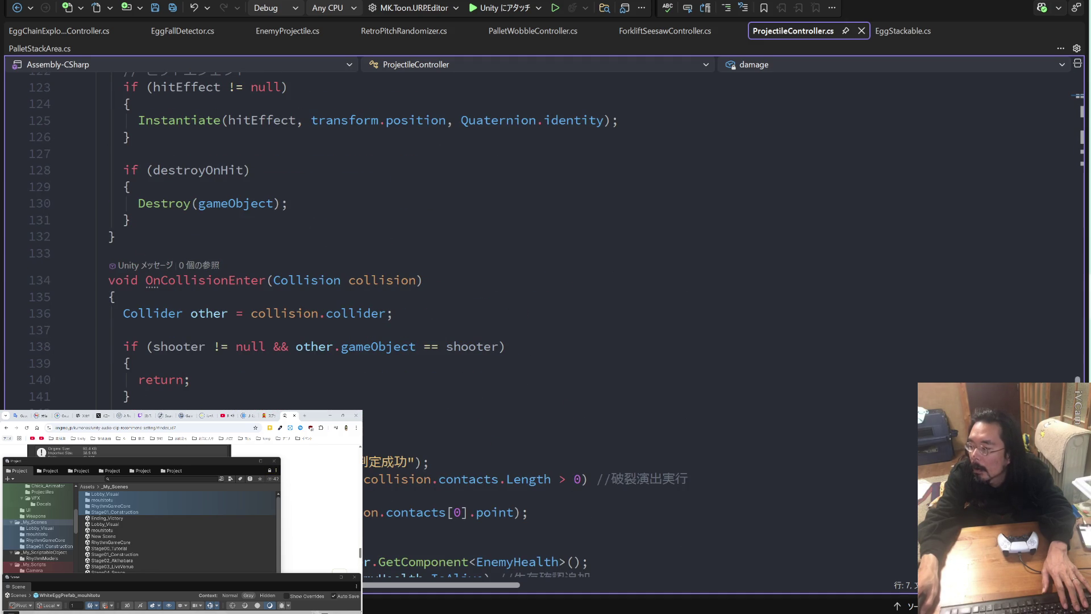
{"action": "scroll", "coordinate": [712, 178], "scroll_direction": "up", "scroll_amount": 20}
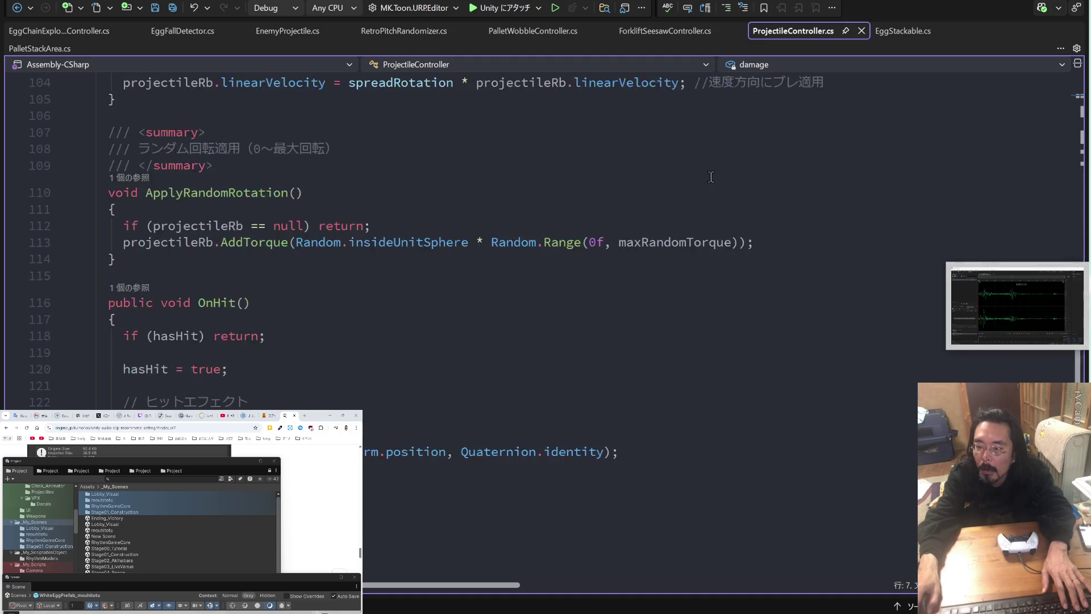
{"action": "scroll", "coordinate": [712, 178], "scroll_direction": "up", "scroll_amount": 10}
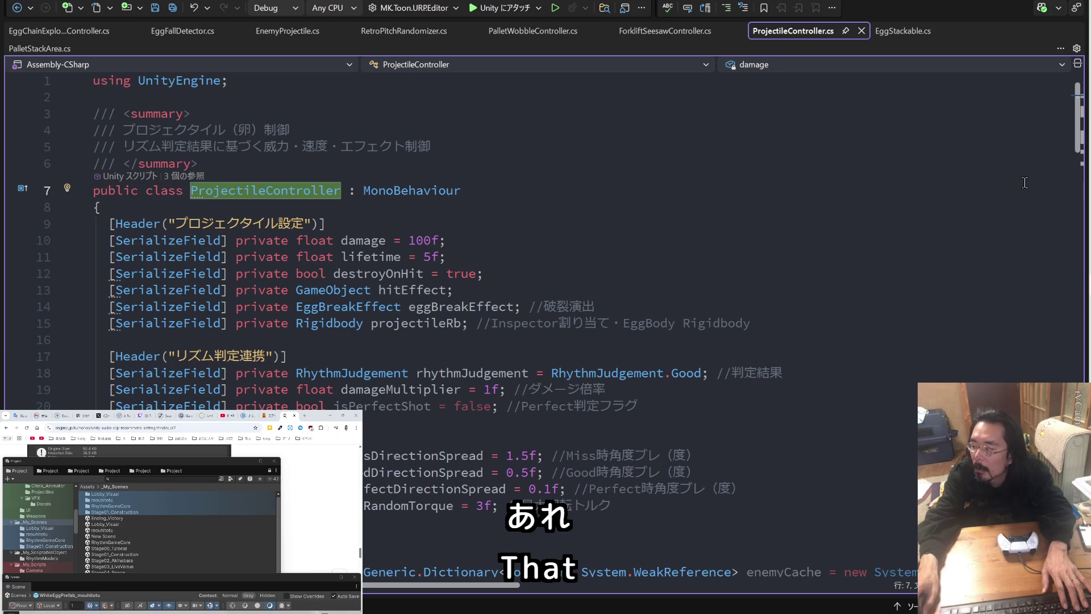
{"action": "key", "text": "alt+Tab"}
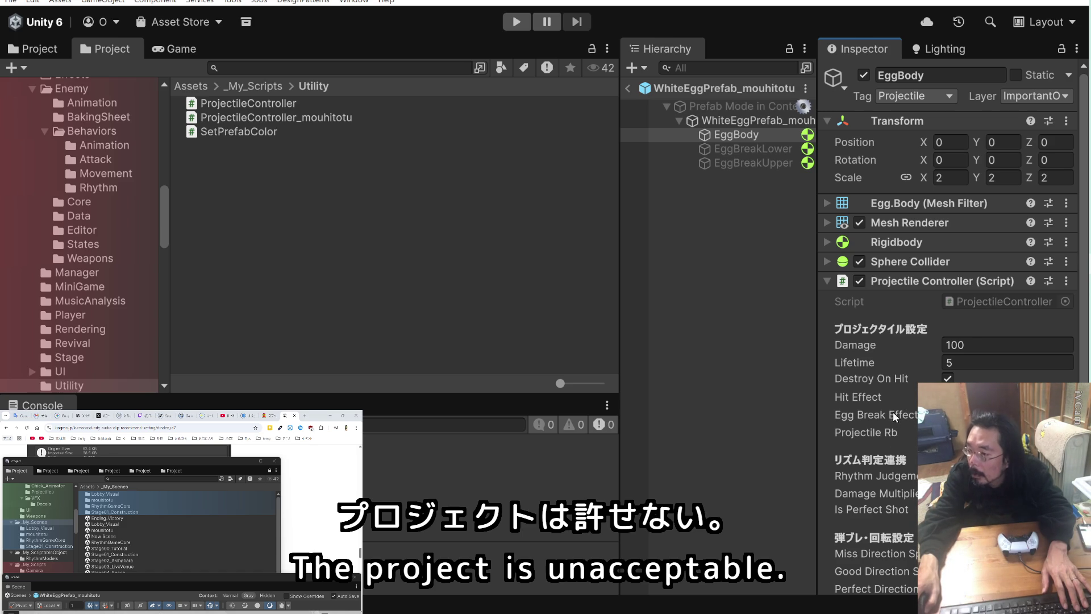
- Exit Prefab Mode, reopen WhiteEggPrefab_mouhitotu from Projectiles and select EggBody
{"action": "left_click", "coordinate": [629, 88]}
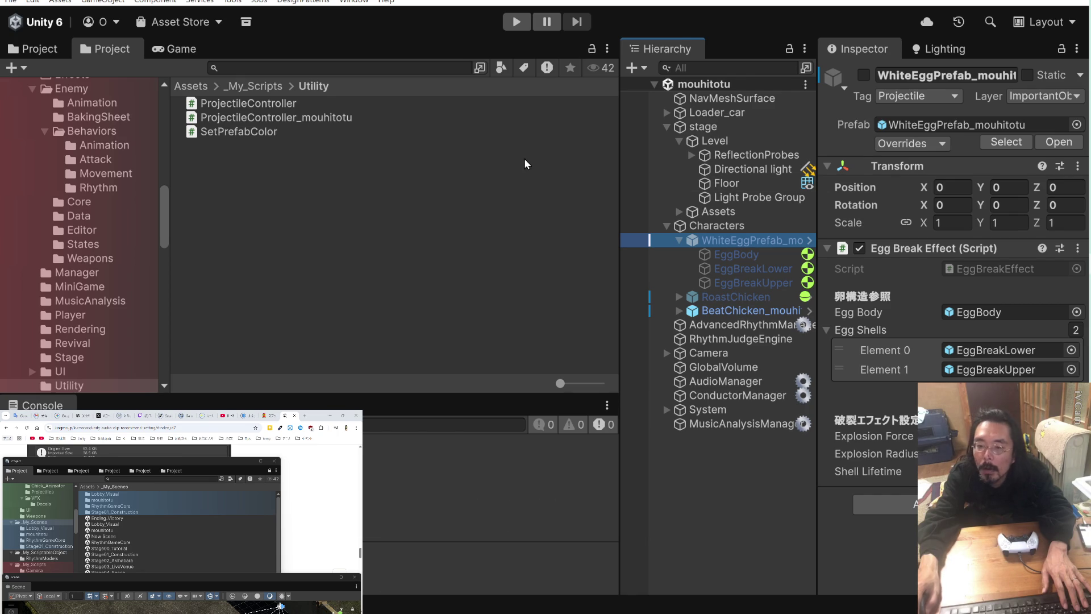
{"action": "left_click", "coordinate": [937, 124]}
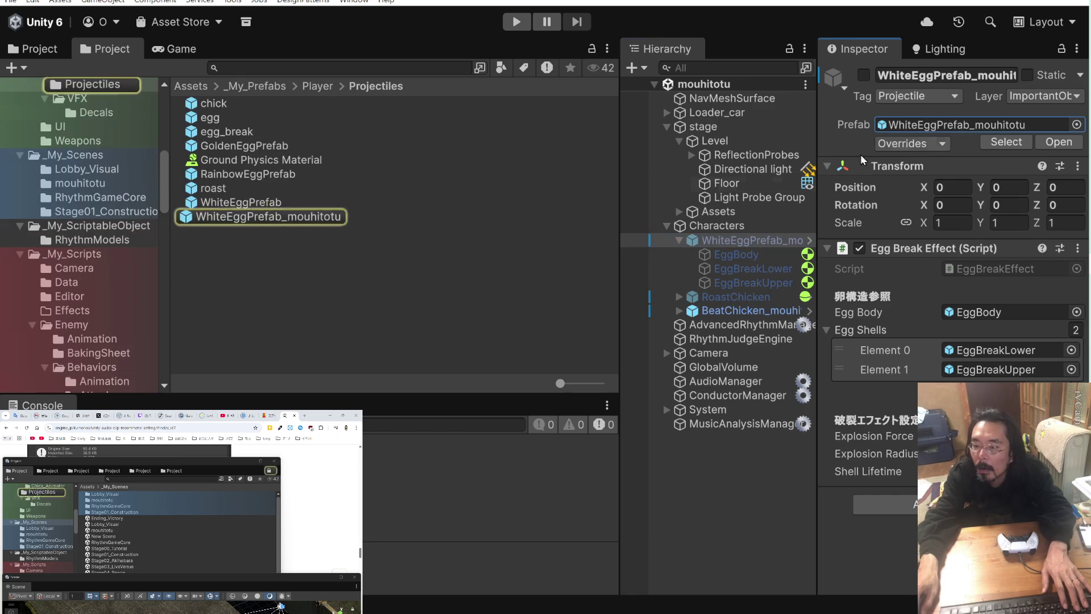
{"action": "double_click", "coordinate": [195, 218]}
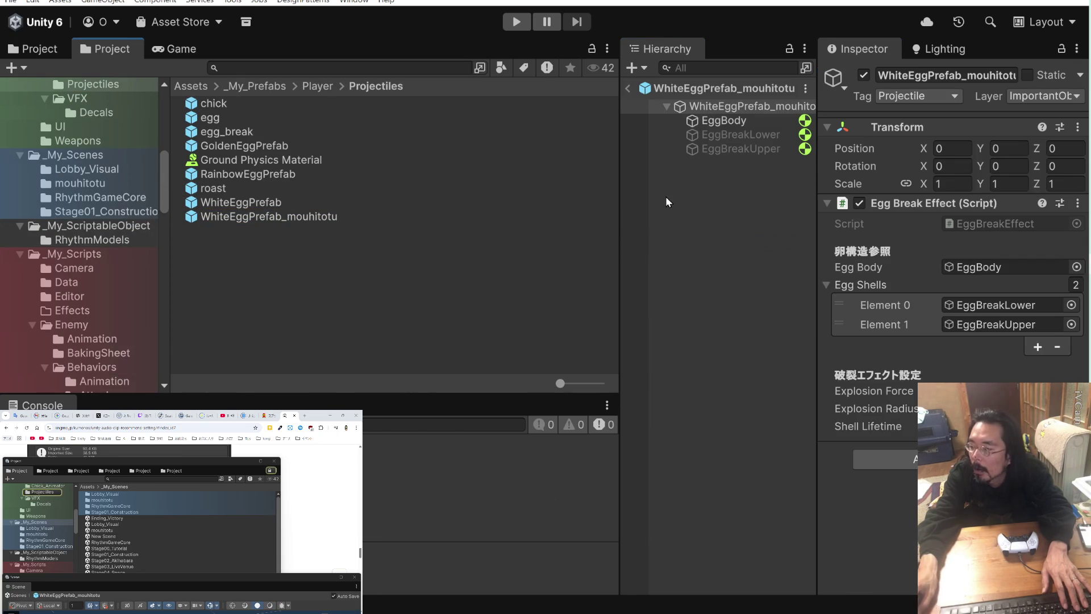
{"action": "left_click", "coordinate": [766, 124]}
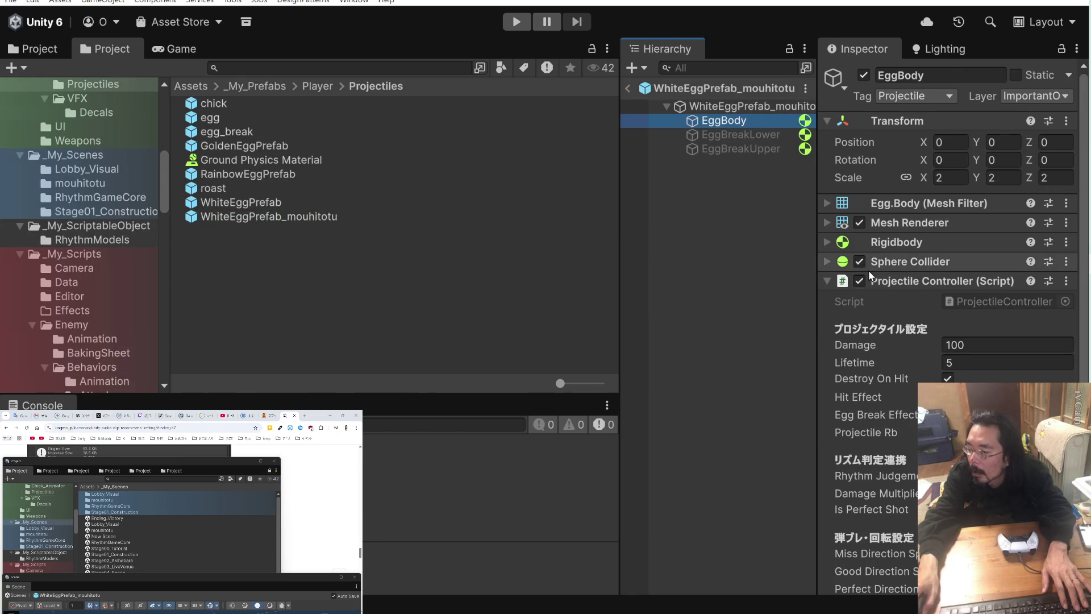
- Open EggBody's Projectile Controller script in Visual Studio to review its fields
{"action": "scroll", "coordinate": [868, 271], "scroll_direction": "down", "scroll_amount": 6}
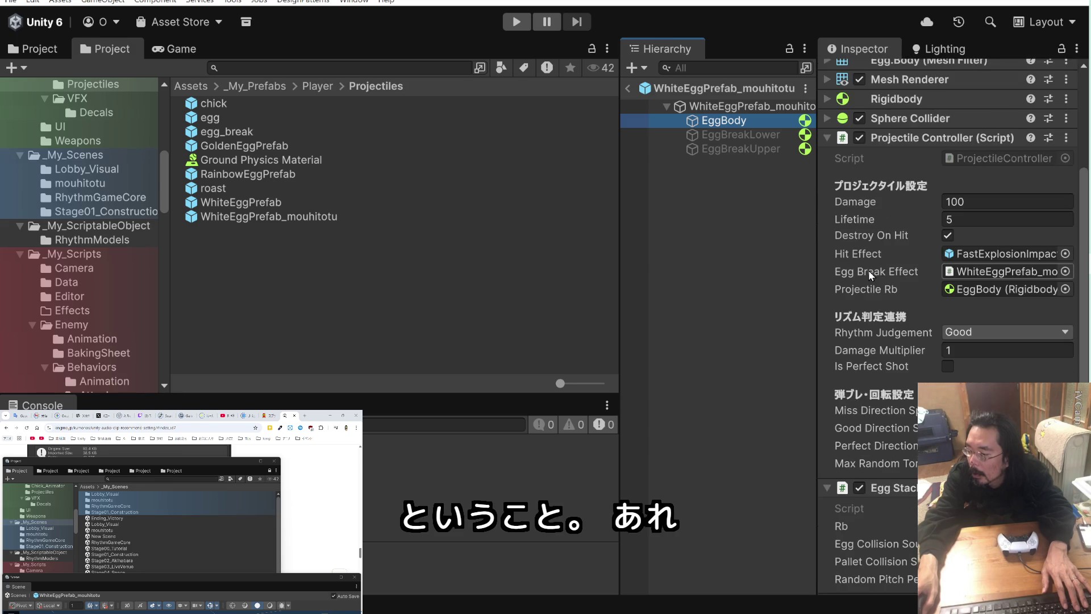
{"action": "scroll", "coordinate": [868, 270], "scroll_direction": "up", "scroll_amount": 4}
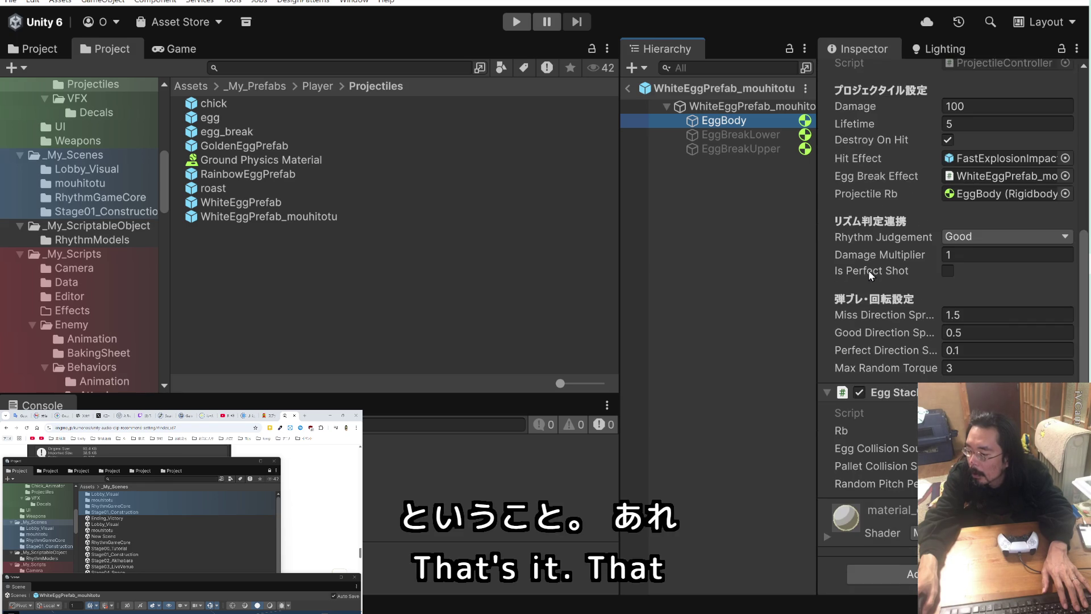
{"action": "scroll", "coordinate": [868, 271], "scroll_direction": "up", "scroll_amount": 2}
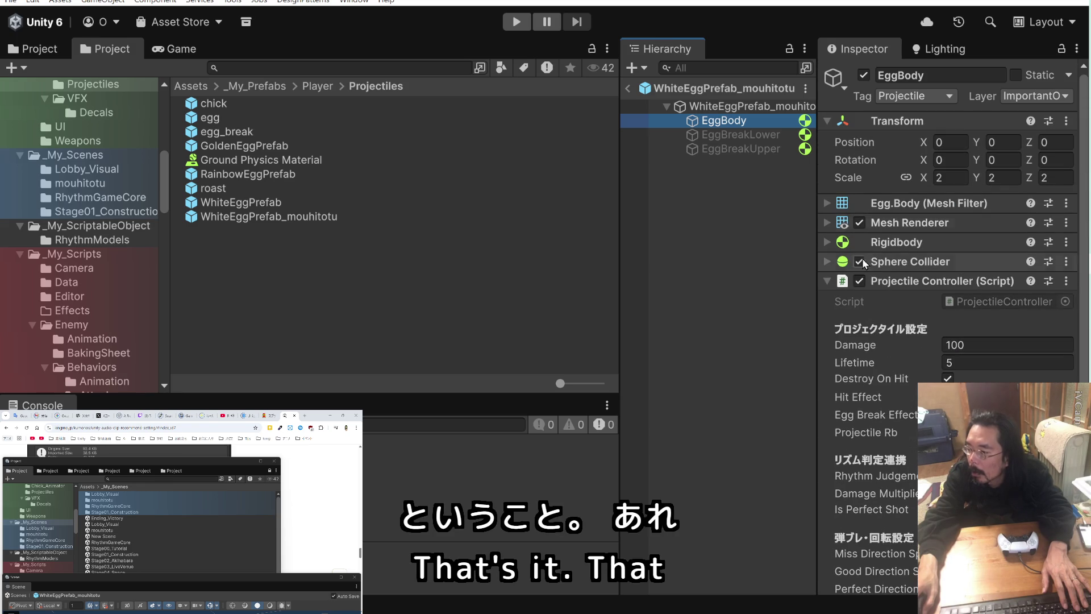
{"action": "left_click", "coordinate": [759, 111]}
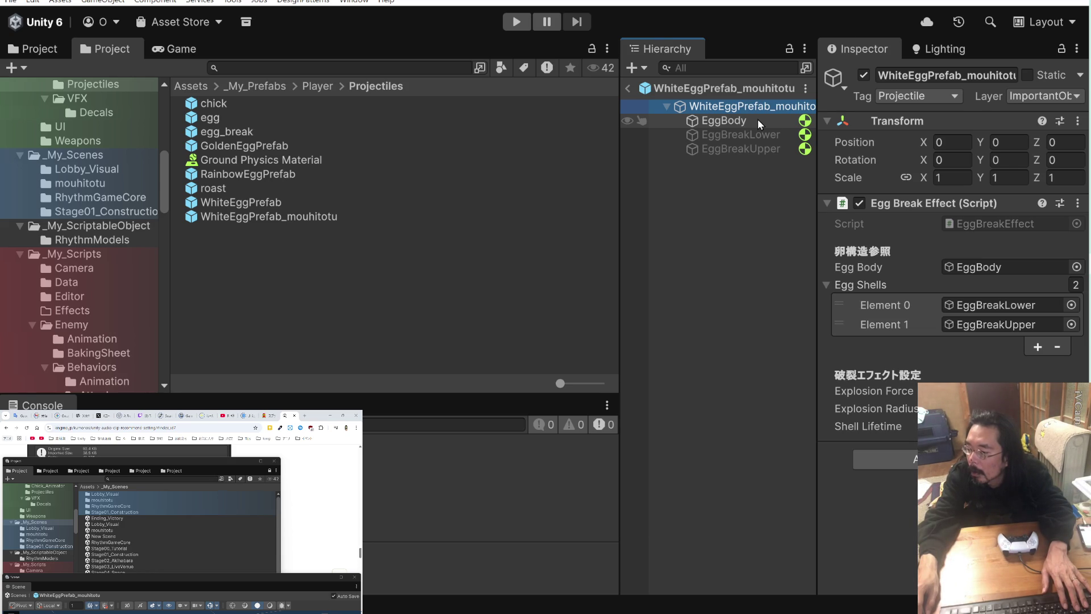
{"action": "left_click", "coordinate": [758, 119]}
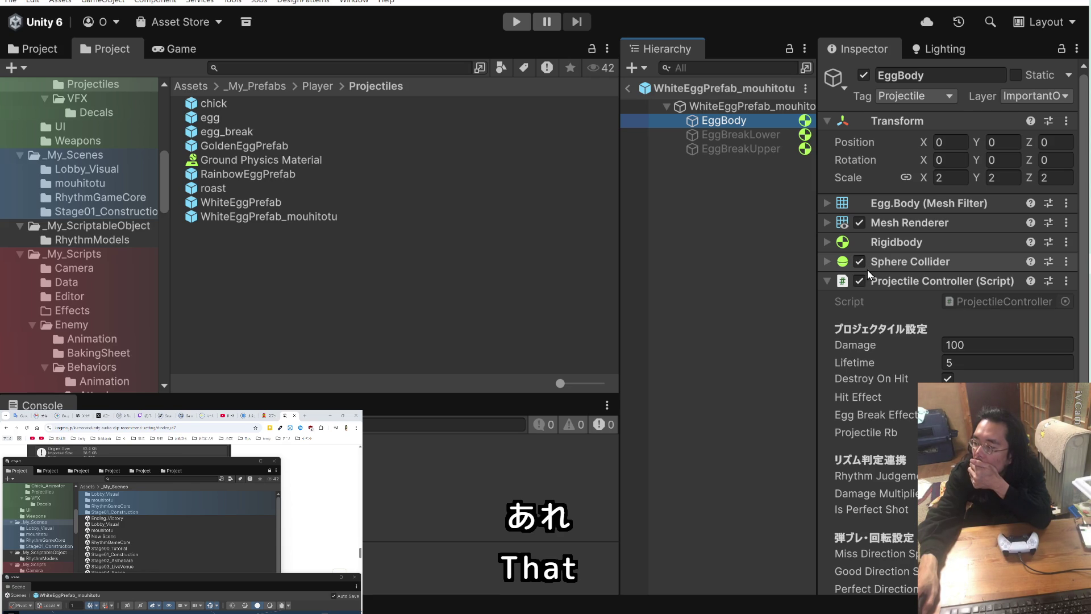
{"action": "double_click", "coordinate": [868, 276]}
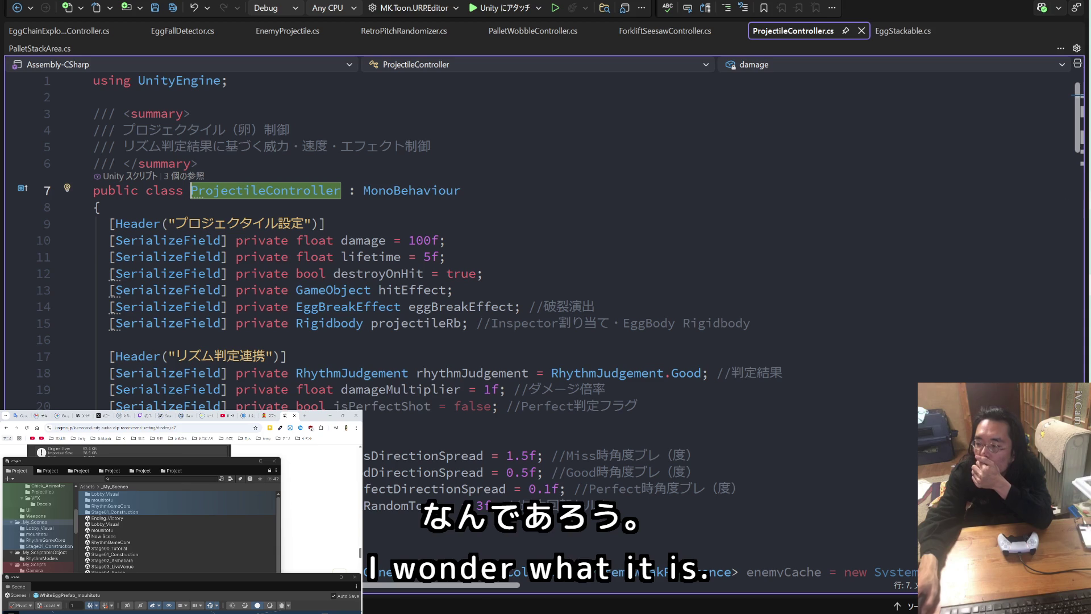
{"action": "mouse_move", "coordinate": [1090, 264]}
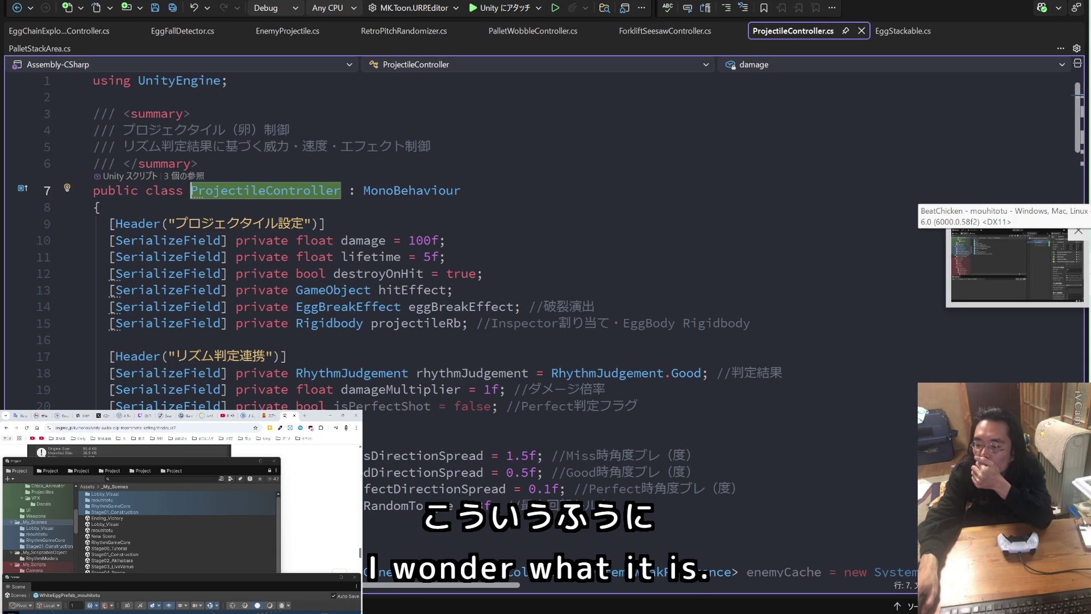
{"action": "scroll", "coordinate": [888, 245], "scroll_direction": "down", "scroll_amount": 5}
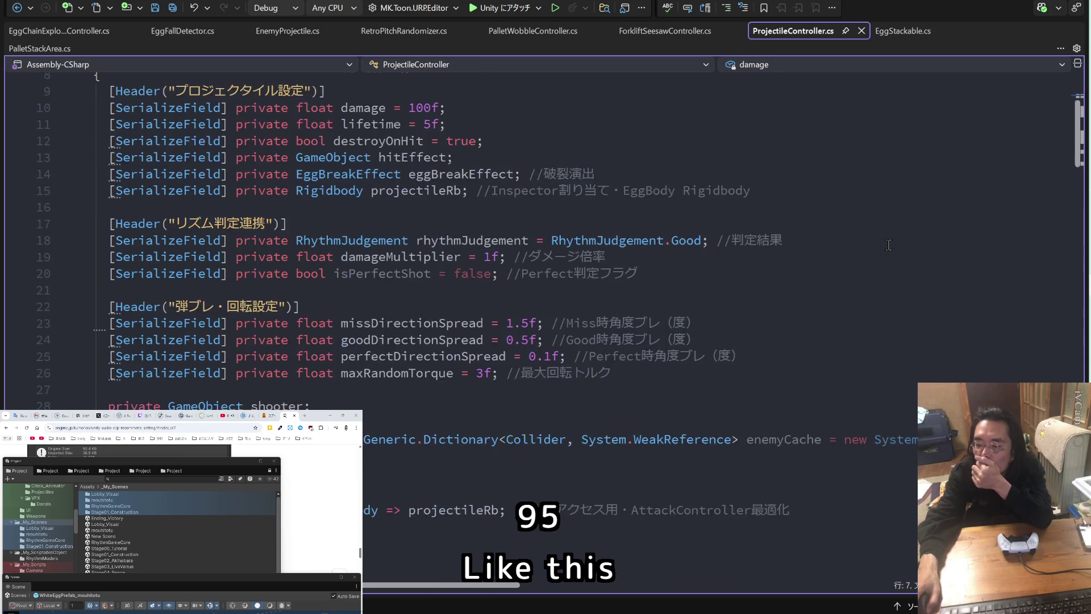
{"action": "scroll", "coordinate": [888, 244], "scroll_direction": "down", "scroll_amount": 3}
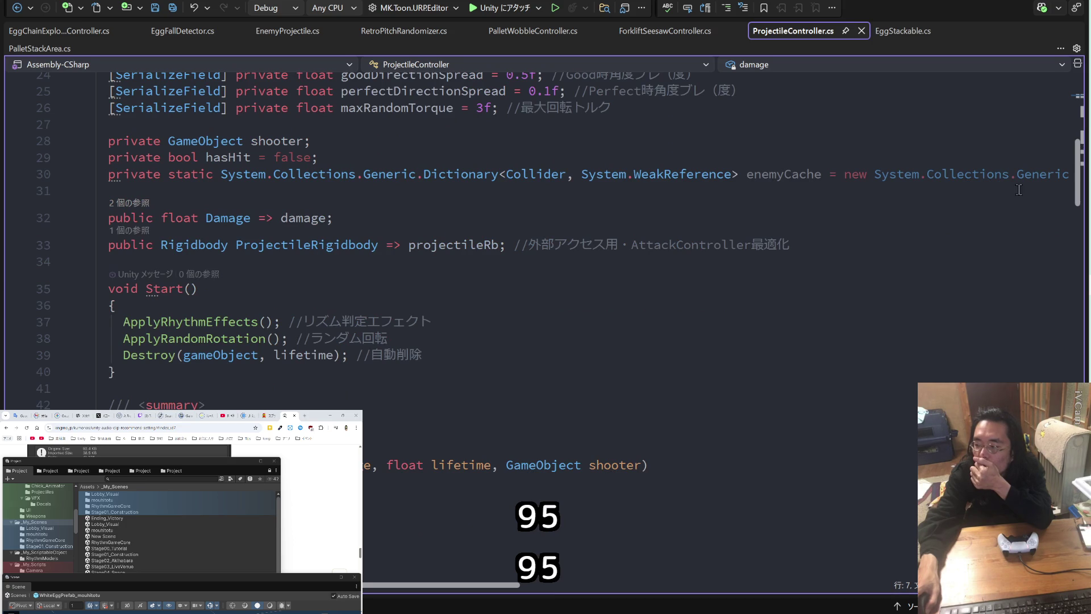
{"action": "key", "text": "alt+Tab"}
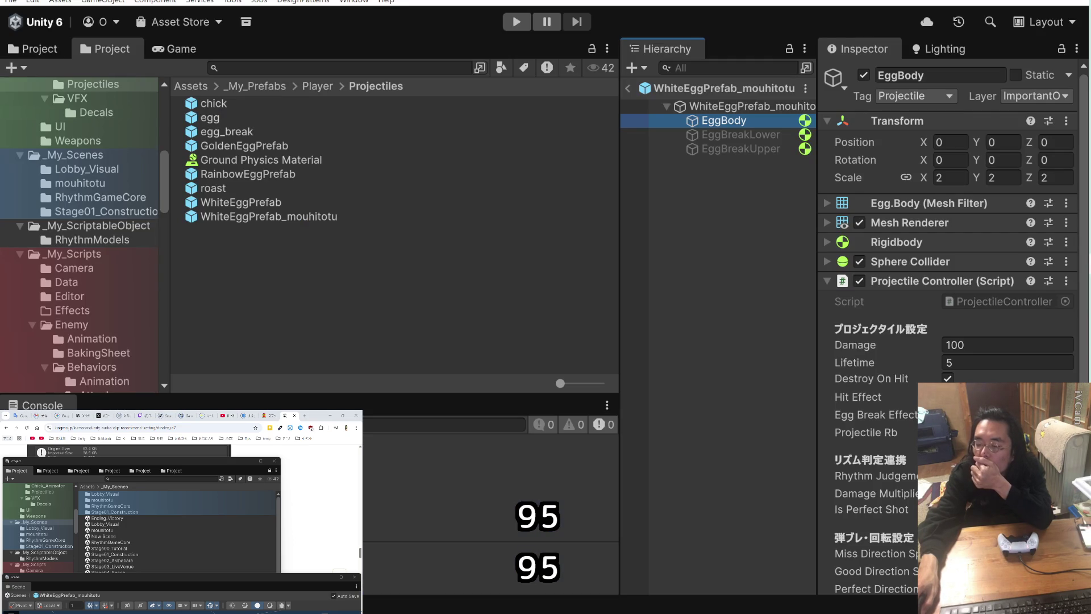
- Copy the ProjectileController file name from the terminal notes, then return to Unity's Project search field
{"action": "key", "text": "alt+Tab"}
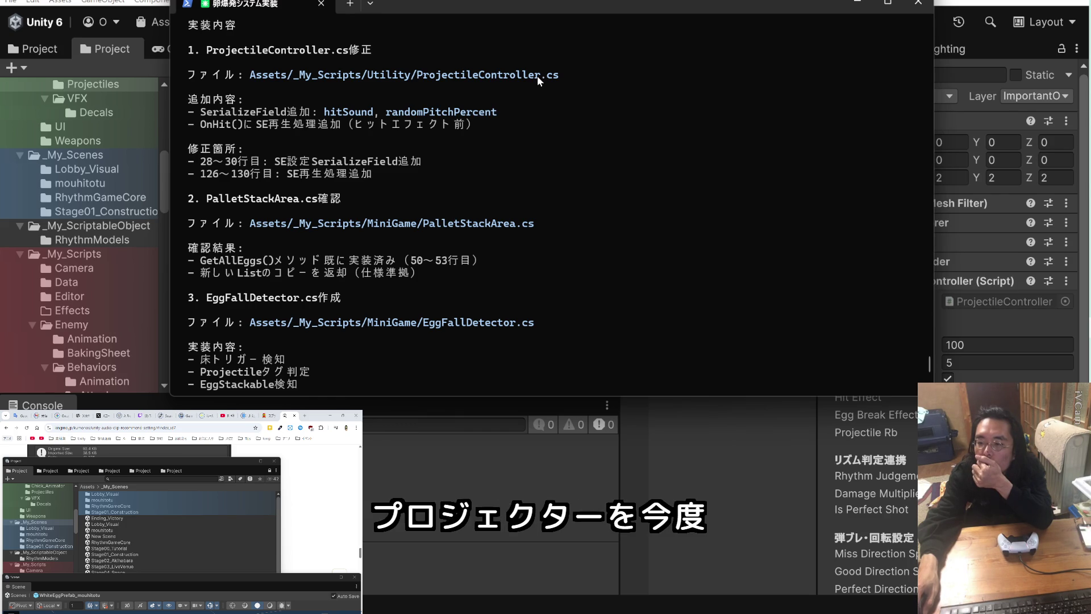
{"action": "left_click_drag", "start_coordinate": [539, 76], "coordinate": [421, 79]}
{"action": "key", "text": "ctrl+c"}
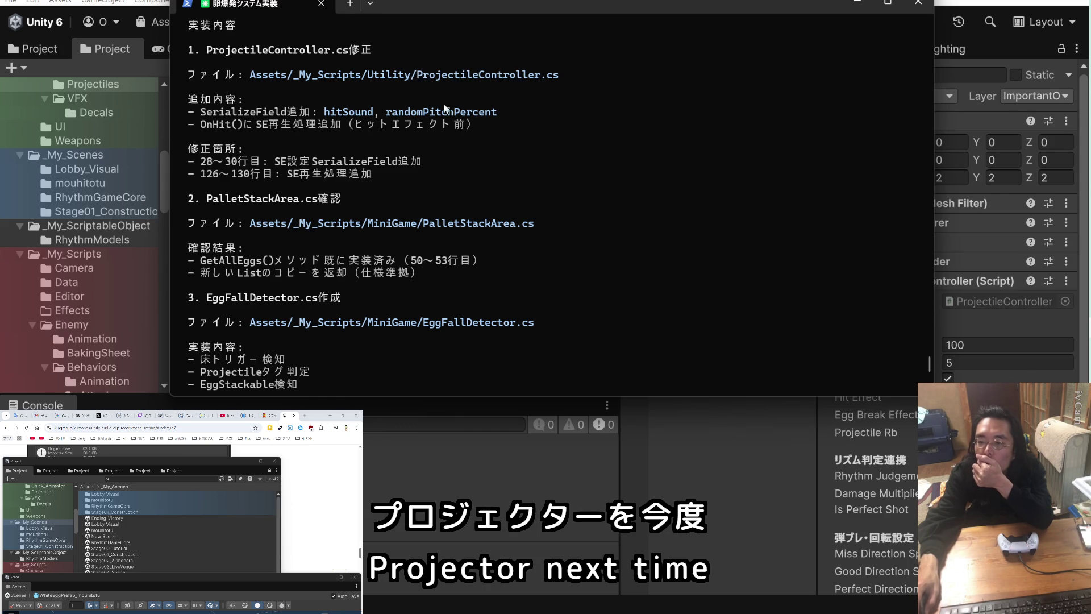
{"action": "key", "text": "alt+Tab"}
{"action": "left_click", "coordinate": [243, 67]}
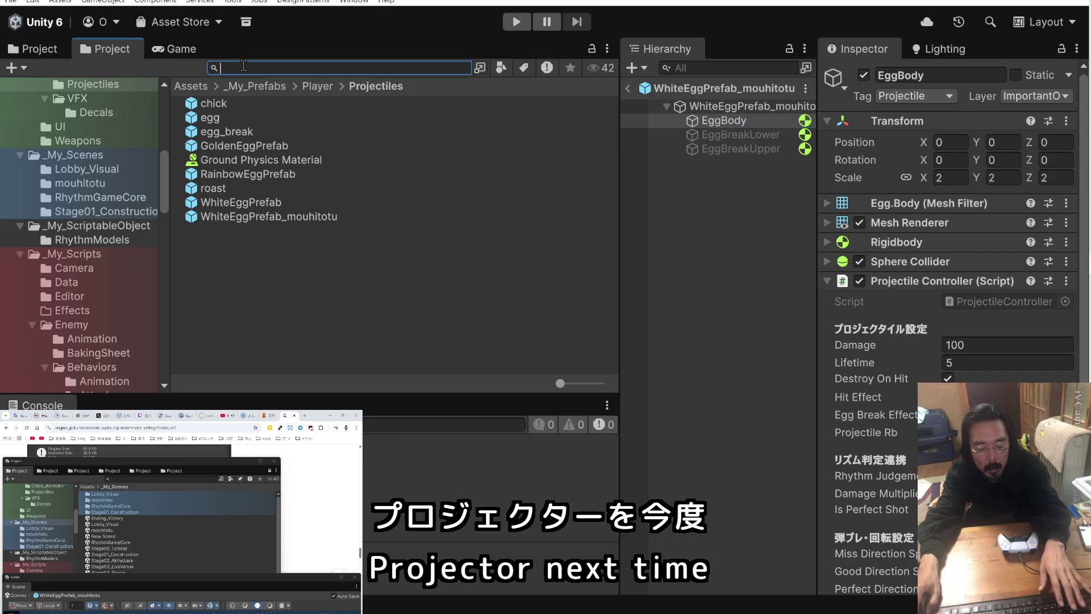
- Search the Project for ProjectileController and inspect the ProjectileController_mouhitotu script
{"action": "key", "text": "ctrl+v"}
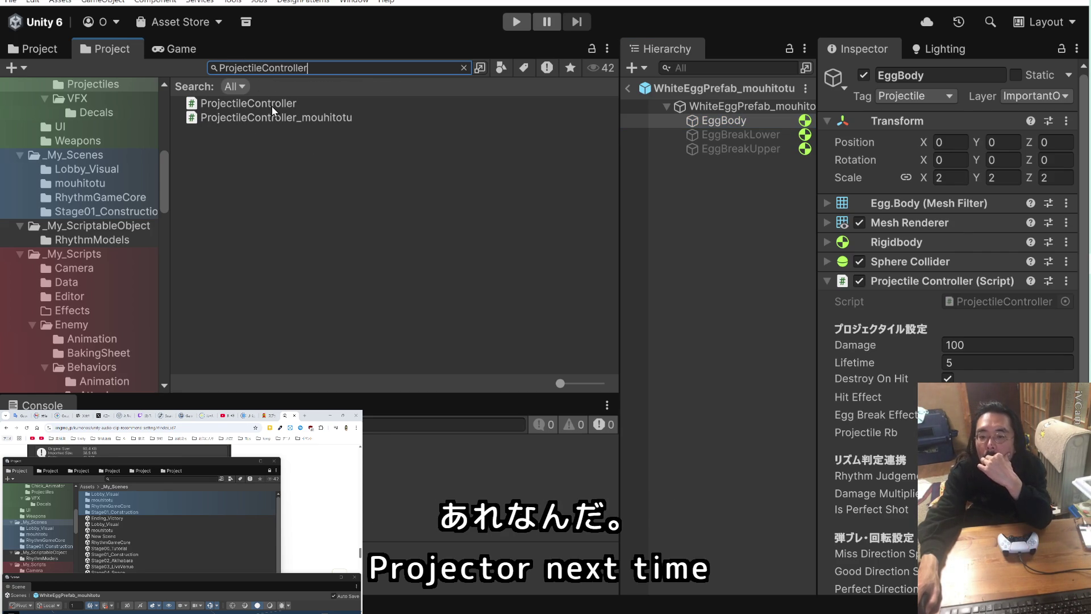
{"action": "left_click", "coordinate": [287, 118]}
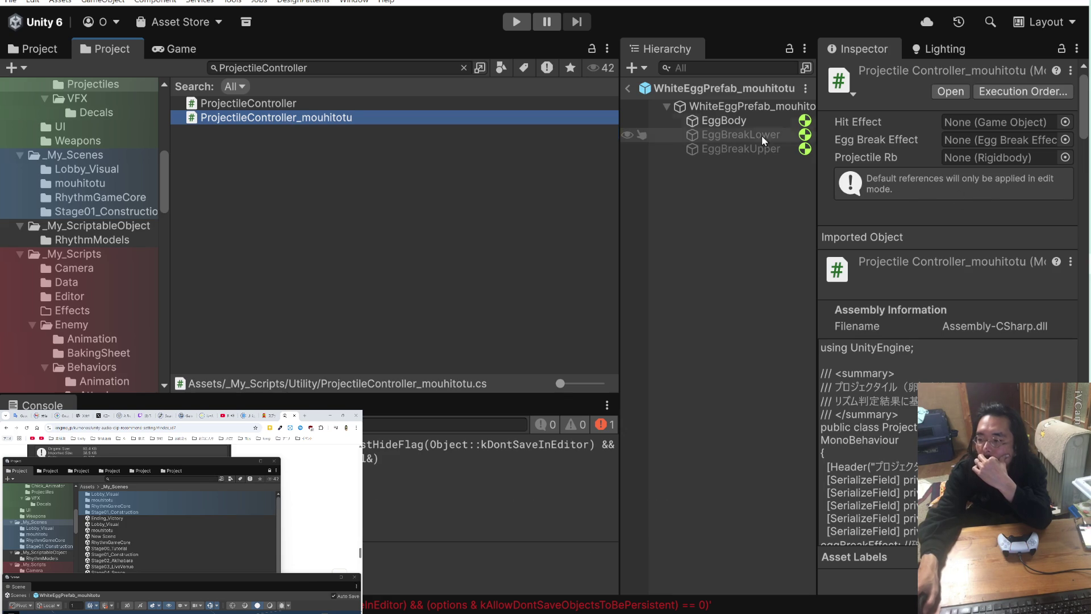
{"action": "left_click", "coordinate": [748, 111]}
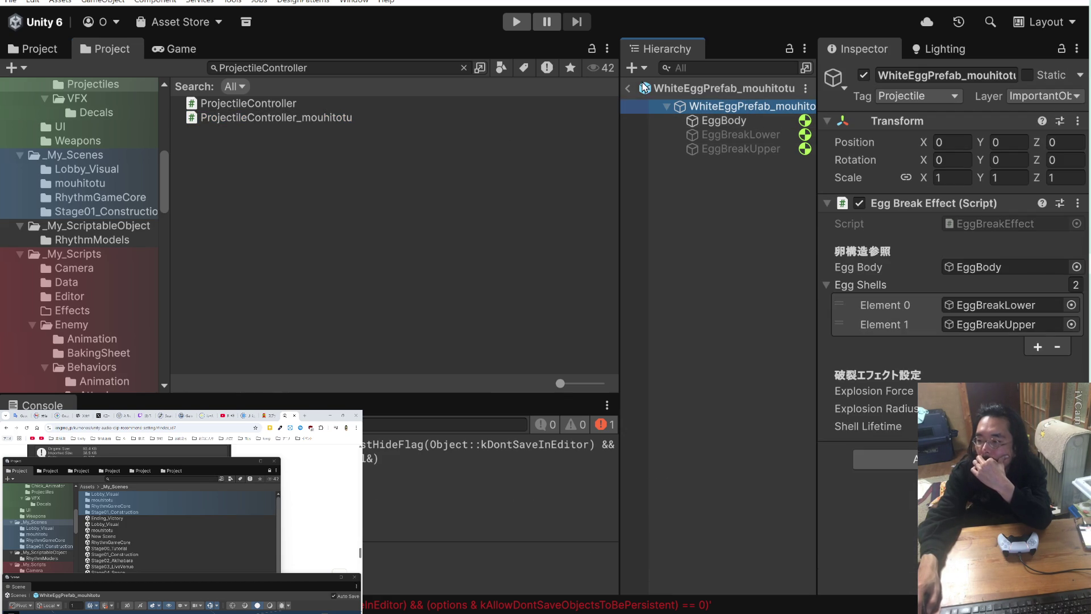
{"action": "left_click", "coordinate": [325, 118]}
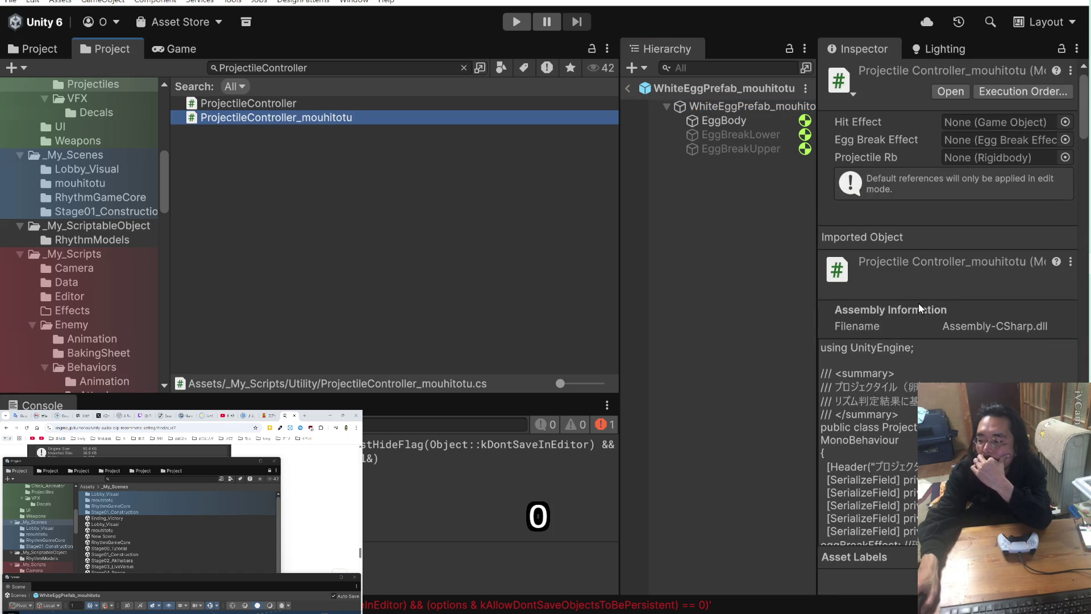
{"action": "scroll", "coordinate": [919, 302], "scroll_direction": "down", "scroll_amount": 10}
{"action": "scroll", "coordinate": [919, 302], "scroll_direction": "up", "scroll_amount": 8}
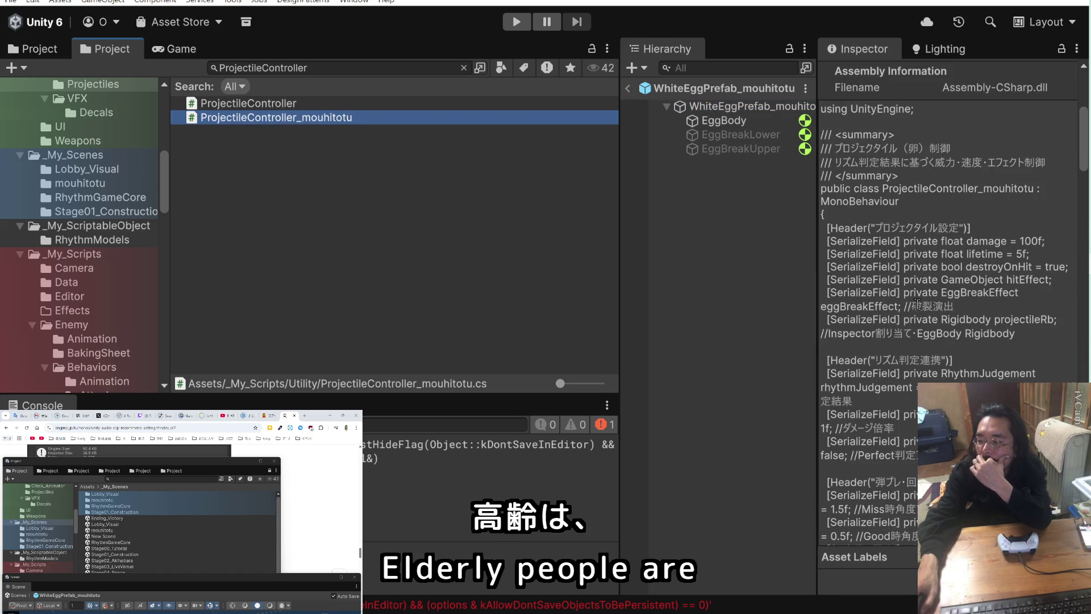
{"action": "left_click", "coordinate": [268, 121]}
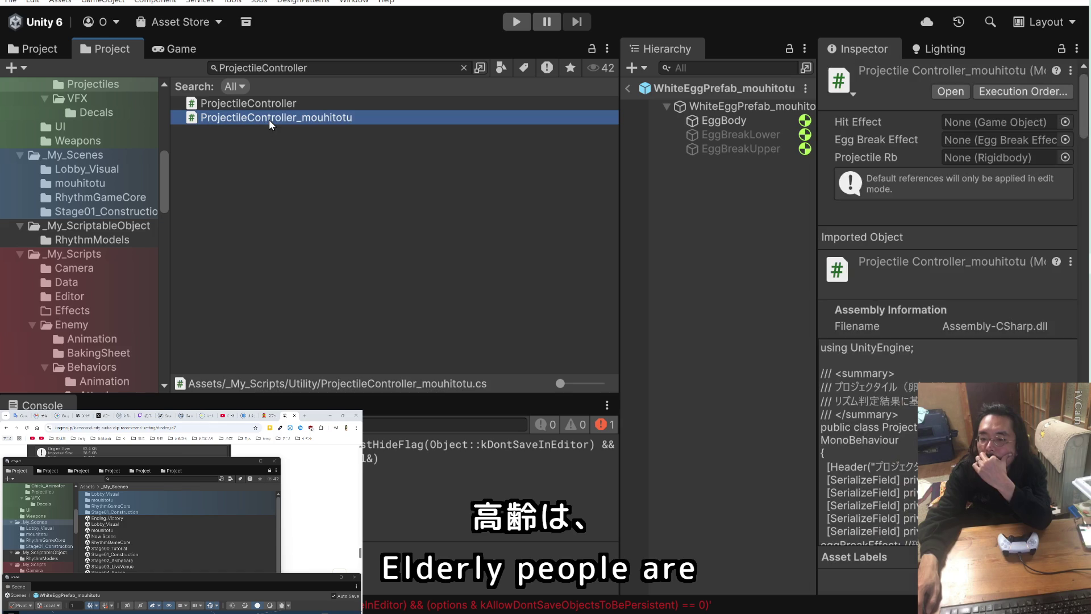
{"action": "left_click", "coordinate": [268, 135]}
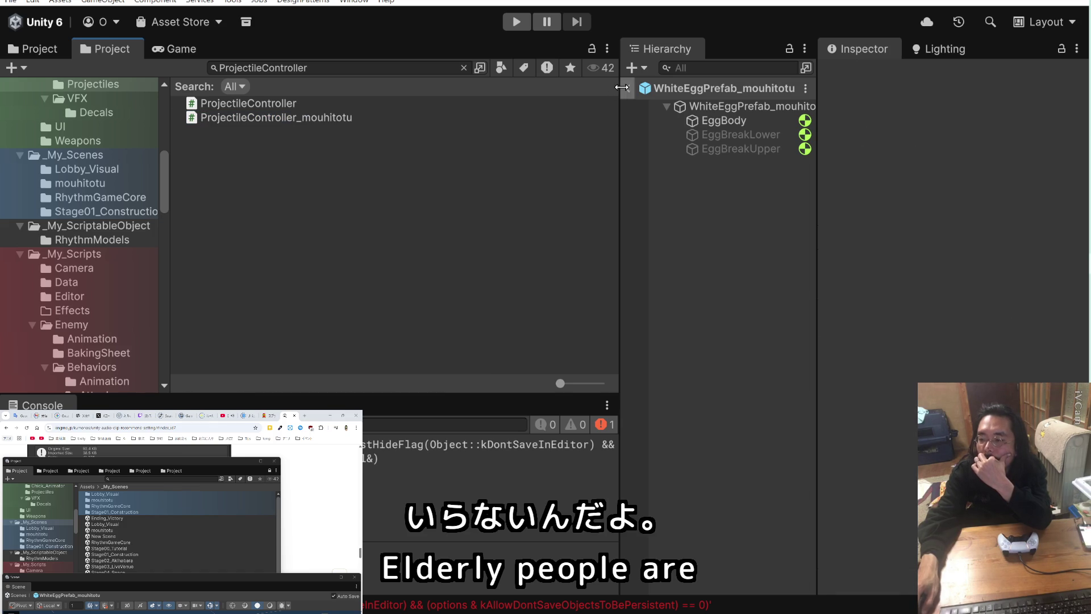
- Select EggBody, drop ProjectileController onto its component, and collapse the Projectile Controller fields
{"action": "left_click", "coordinate": [714, 110]}
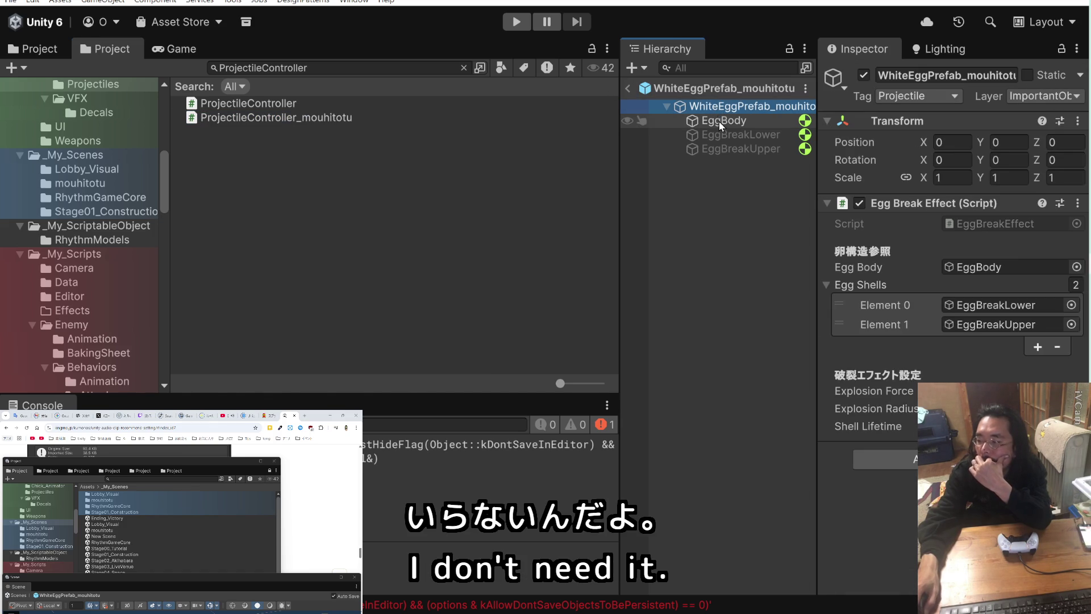
{"action": "left_click", "coordinate": [718, 121]}
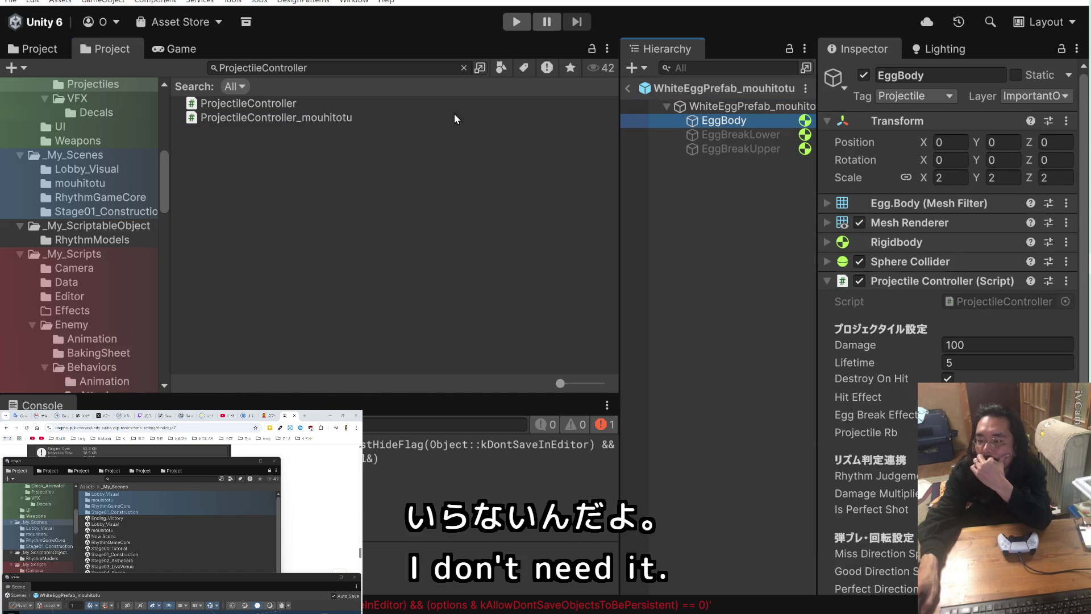
{"action": "left_click_drag", "start_coordinate": [290, 104], "coordinate": [1015, 299]}
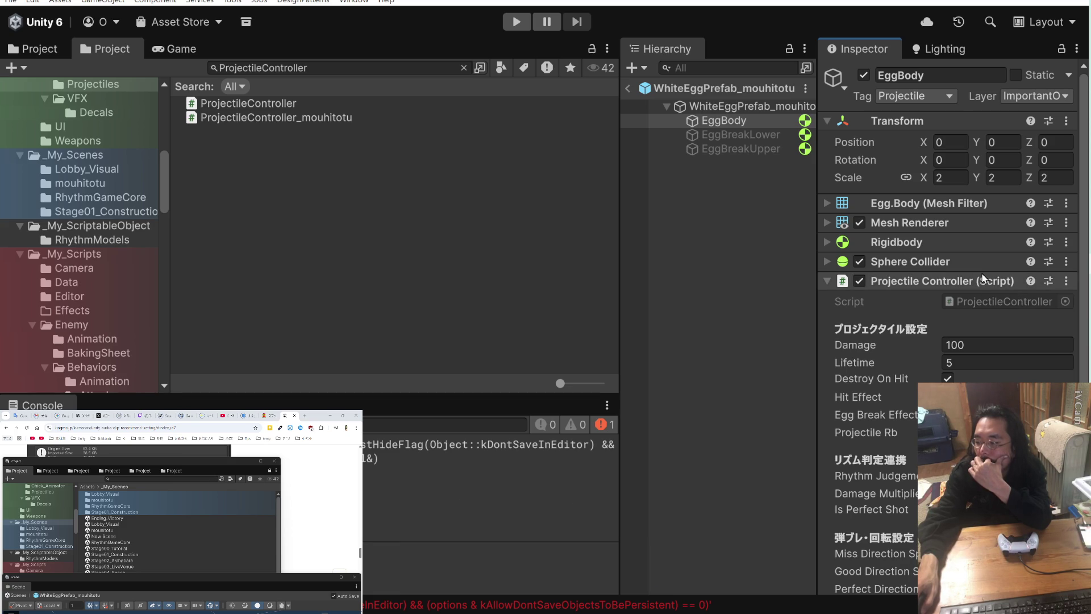
{"action": "left_click", "coordinate": [827, 280]}
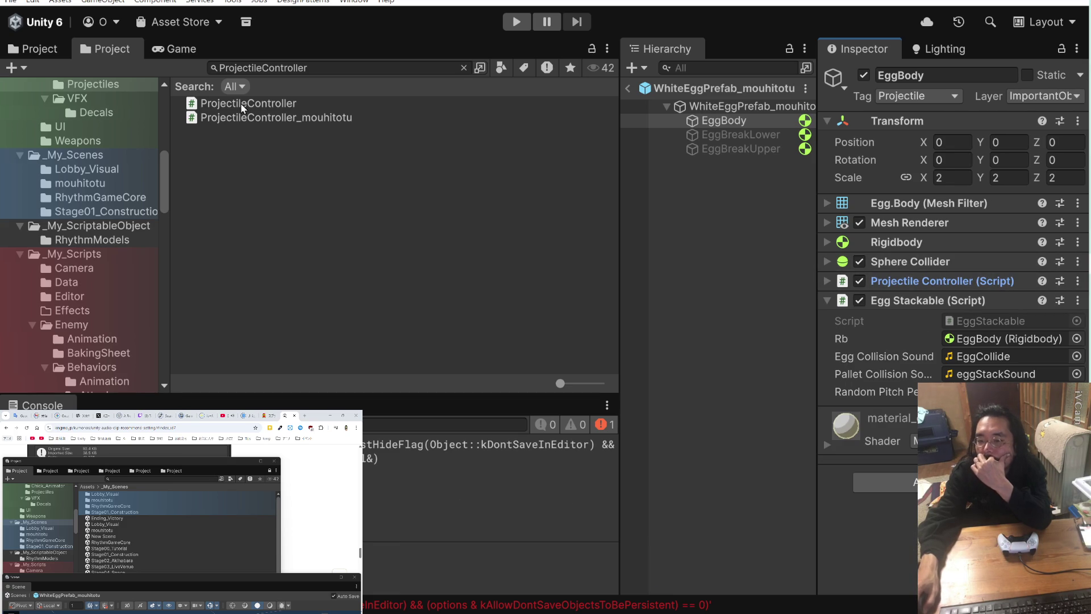
- Add a second ProjectileController to EggBody and expand both components to compare their references
{"action": "left_click_drag", "start_coordinate": [243, 109], "coordinate": [966, 443]}
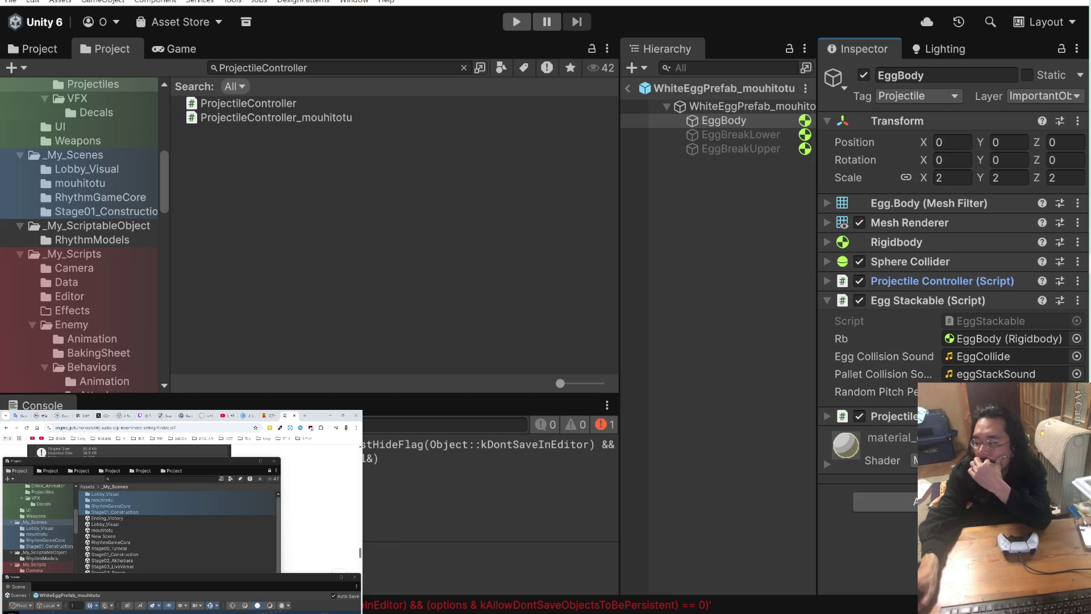
{"action": "mouse_move", "coordinate": [897, 416]}
{"action": "left_mouse_down"}
{"action": "mouse_move", "coordinate": [932, 387]}
{"action": "mouse_move", "coordinate": [923, 295]}
{"action": "left_mouse_up"}
{"action": "left_click", "coordinate": [823, 279]}
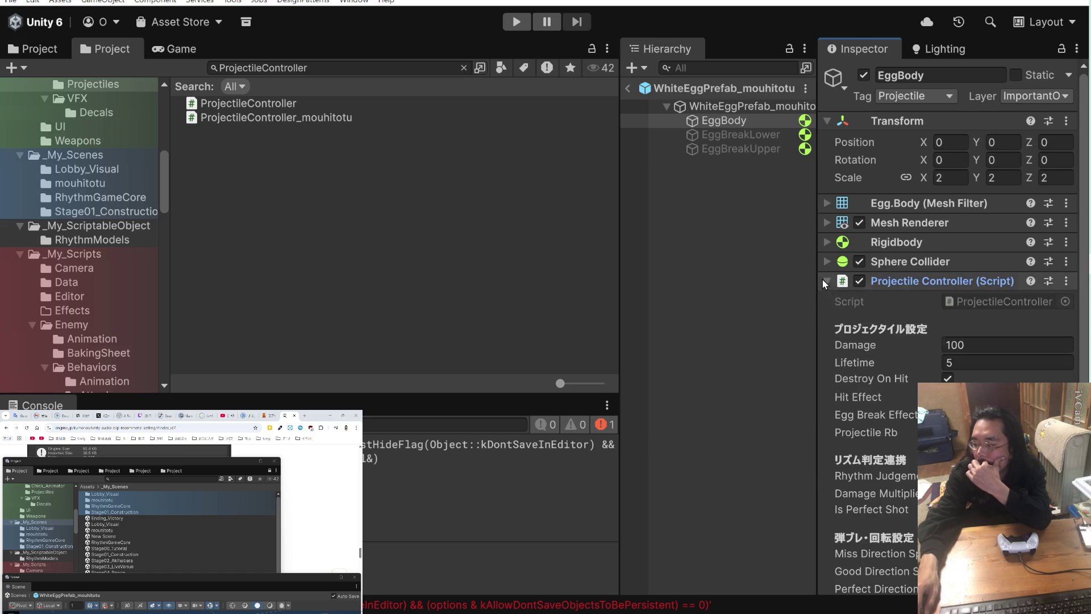
{"action": "scroll", "coordinate": [829, 341], "scroll_direction": "down", "scroll_amount": 3}
{"action": "left_click", "coordinate": [833, 489]}
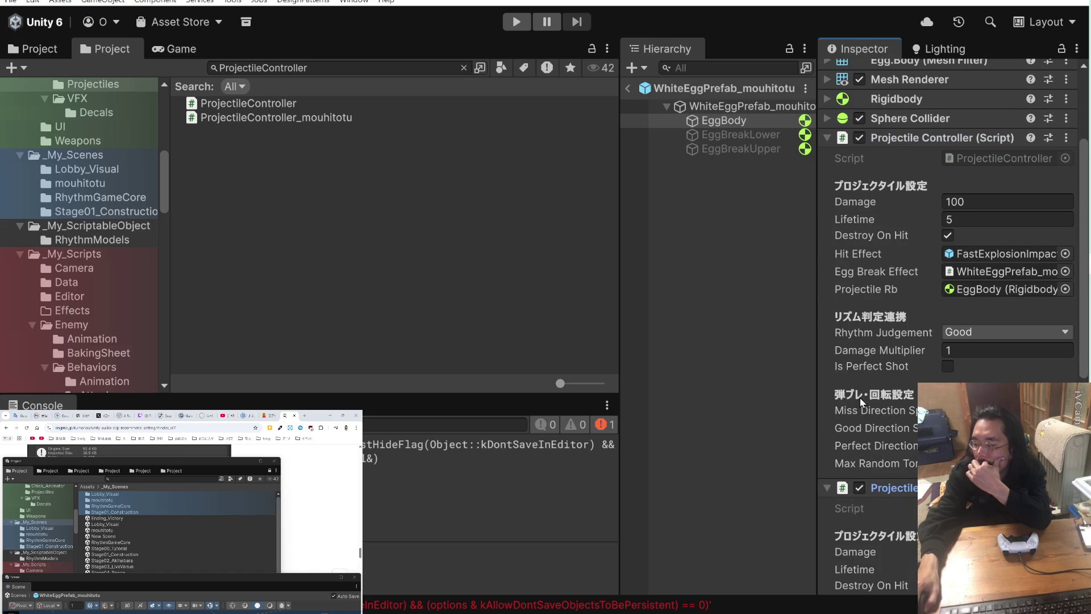
{"action": "scroll", "coordinate": [902, 346], "scroll_direction": "down", "scroll_amount": 10}
{"action": "scroll", "coordinate": [900, 346], "scroll_direction": "up", "scroll_amount": 10}
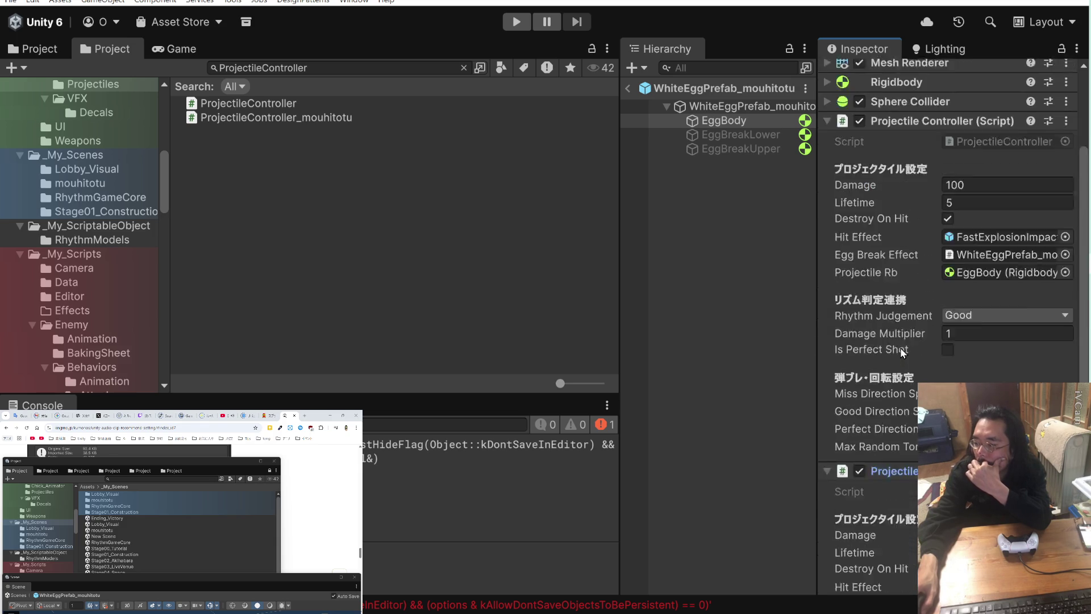
{"action": "scroll", "coordinate": [900, 347], "scroll_direction": "down", "scroll_amount": 7}
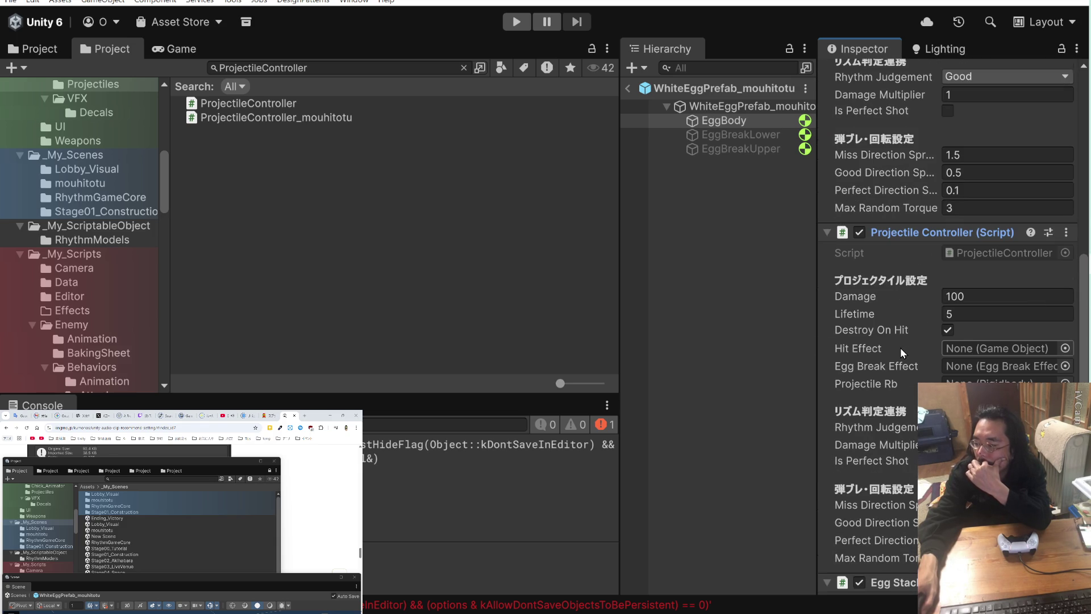
{"action": "scroll", "coordinate": [900, 347], "scroll_direction": "up", "scroll_amount": 3}
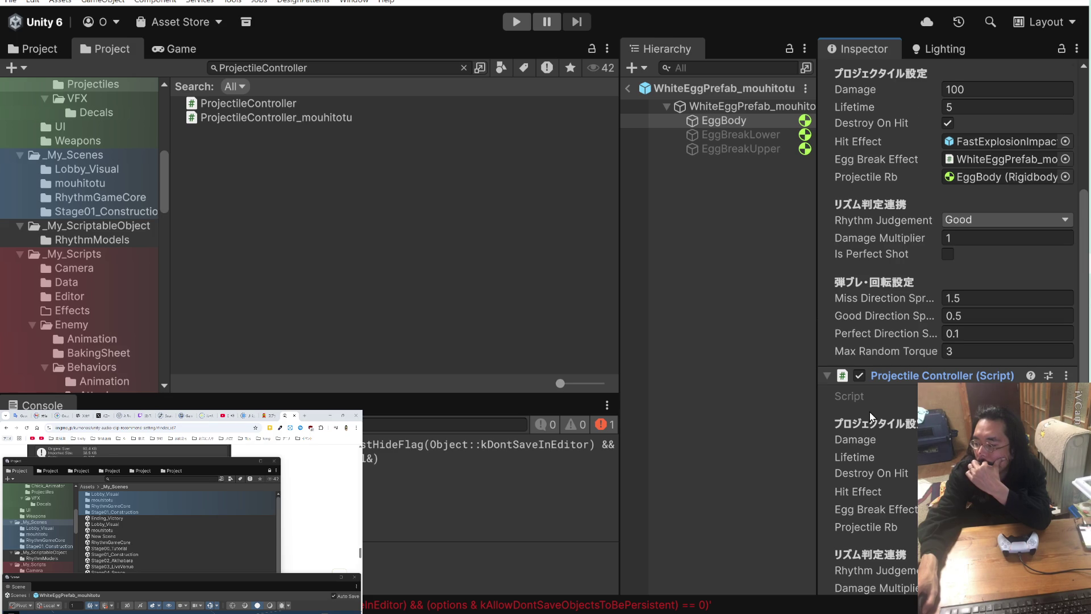
{"action": "scroll", "coordinate": [870, 416], "scroll_direction": "down", "scroll_amount": 5}
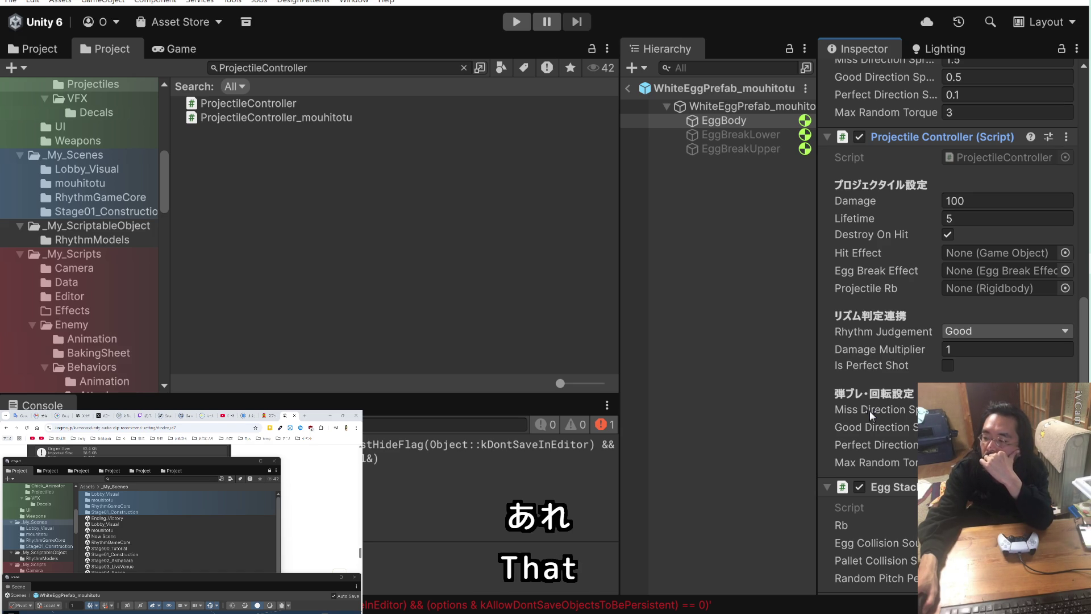
{"action": "scroll", "coordinate": [870, 410], "scroll_direction": "up", "scroll_amount": 5}
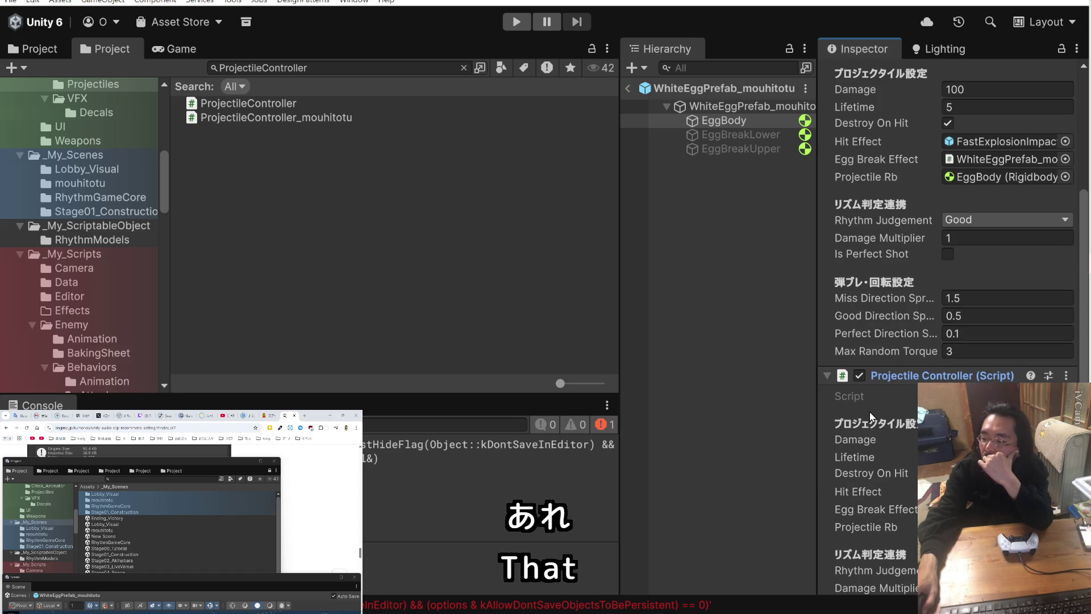
{"action": "key", "text": "alt+Tab"}
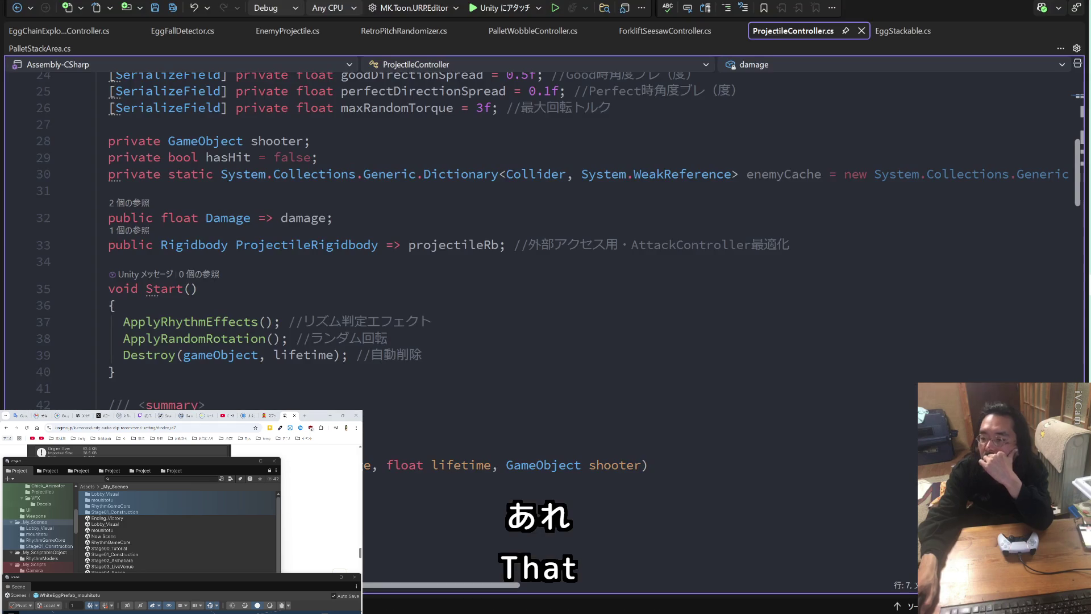
{"action": "scroll", "coordinate": [822, 287], "scroll_direction": "up", "scroll_amount": 8}
{"action": "scroll", "coordinate": [822, 287], "scroll_direction": "down", "scroll_amount": 4}
{"action": "scroll", "coordinate": [822, 287], "scroll_direction": "up", "scroll_amount": 4}
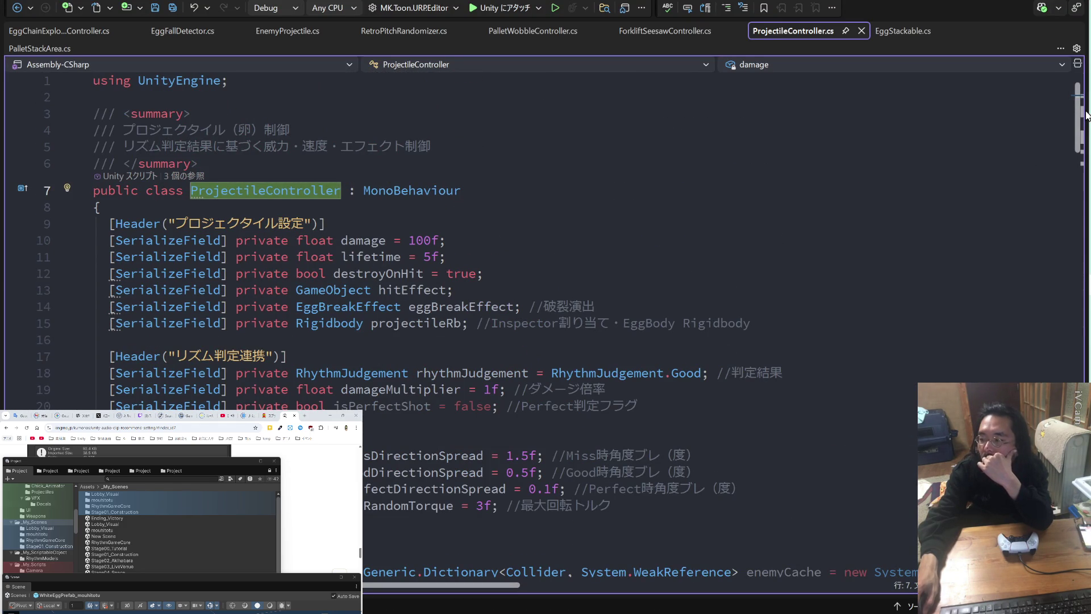
{"action": "key", "text": "alt+Tab"}
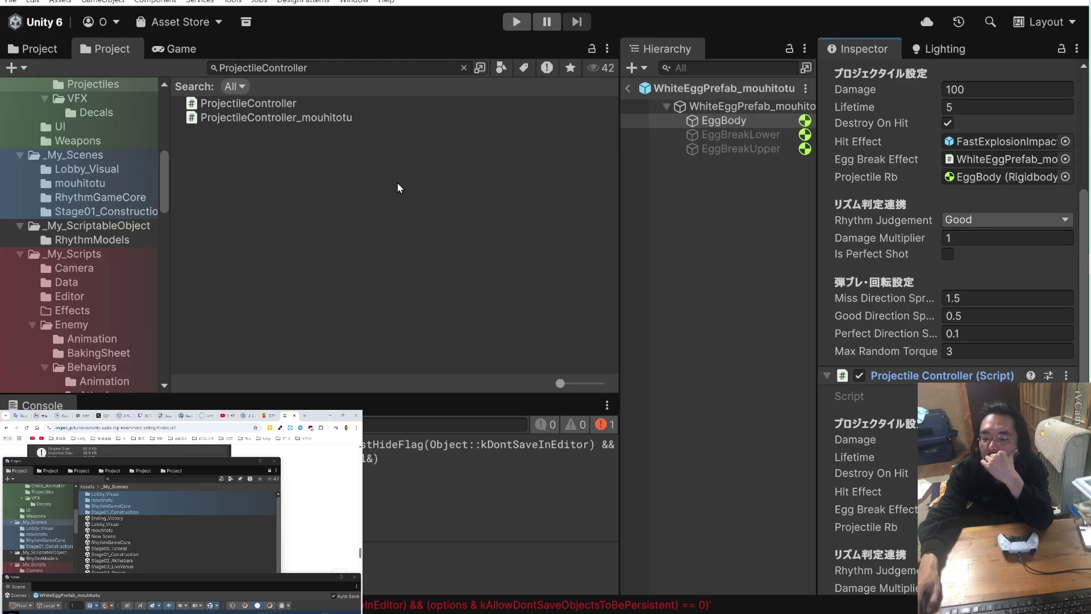
- Select both ProjectileController scripts in the Project window, then return to the Claude Code notes
{"action": "right_click", "coordinate": [364, 181]}
{"action": "mouse_move", "coordinate": [392, 182]}
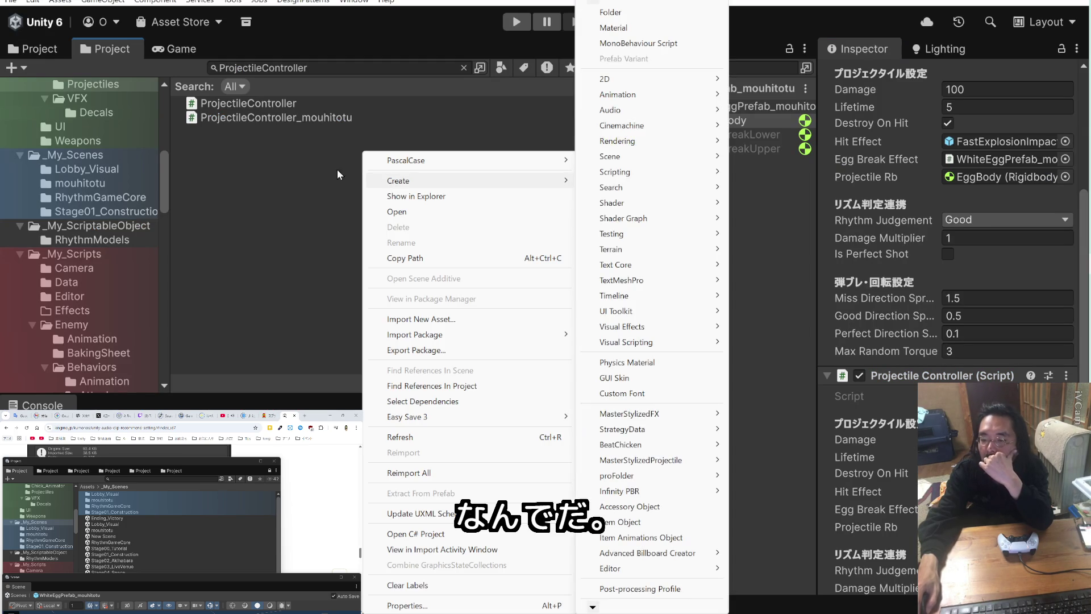
{"action": "left_click", "coordinate": [264, 101]}
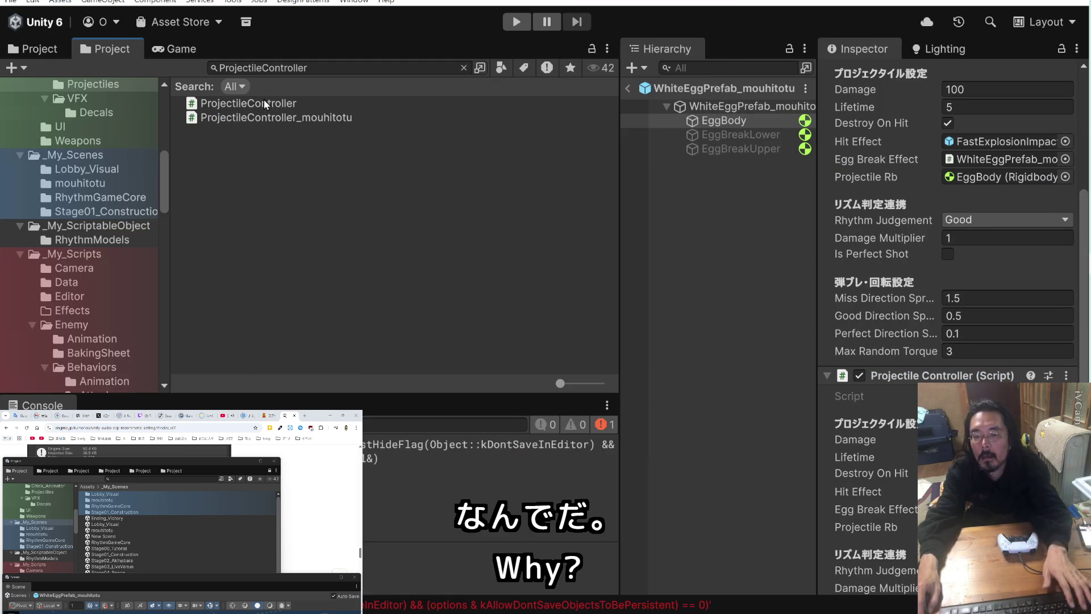
{"action": "left_click", "coordinate": [263, 117], "text": "shift"}
{"action": "right_click", "coordinate": [264, 116]}
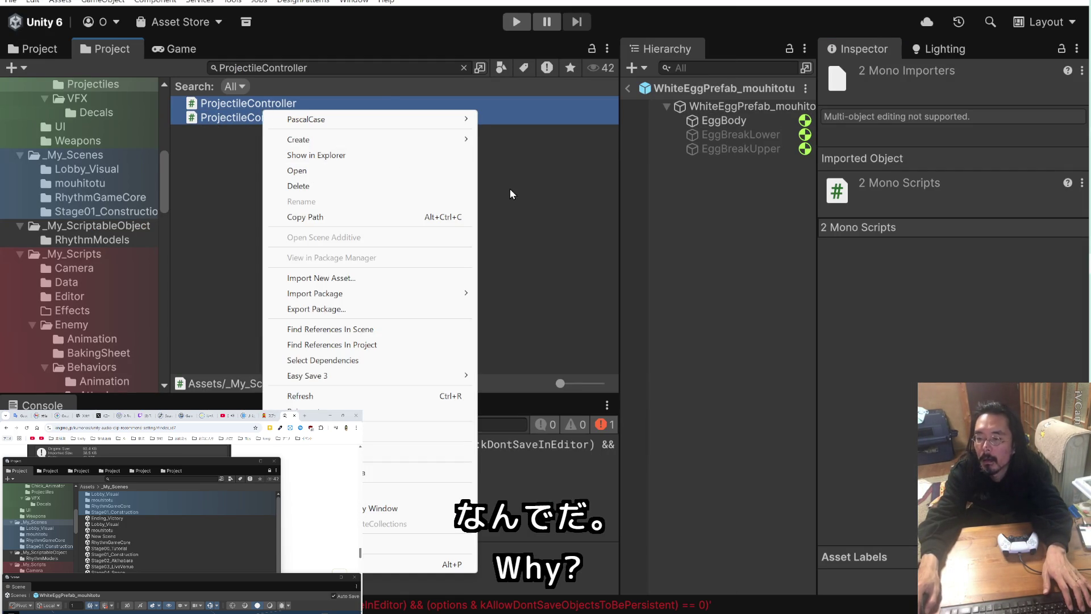
{"action": "left_click", "coordinate": [506, 188]}
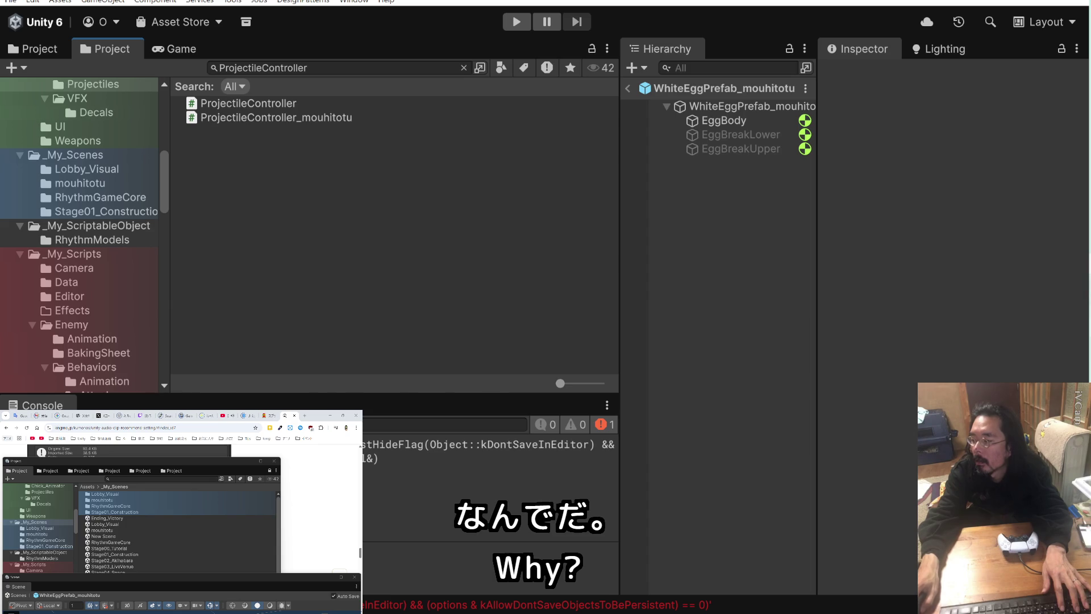
{"action": "key", "text": "alt+Tab"}
{"action": "scroll", "coordinate": [687, 206], "scroll_direction": "down", "scroll_amount": 15}
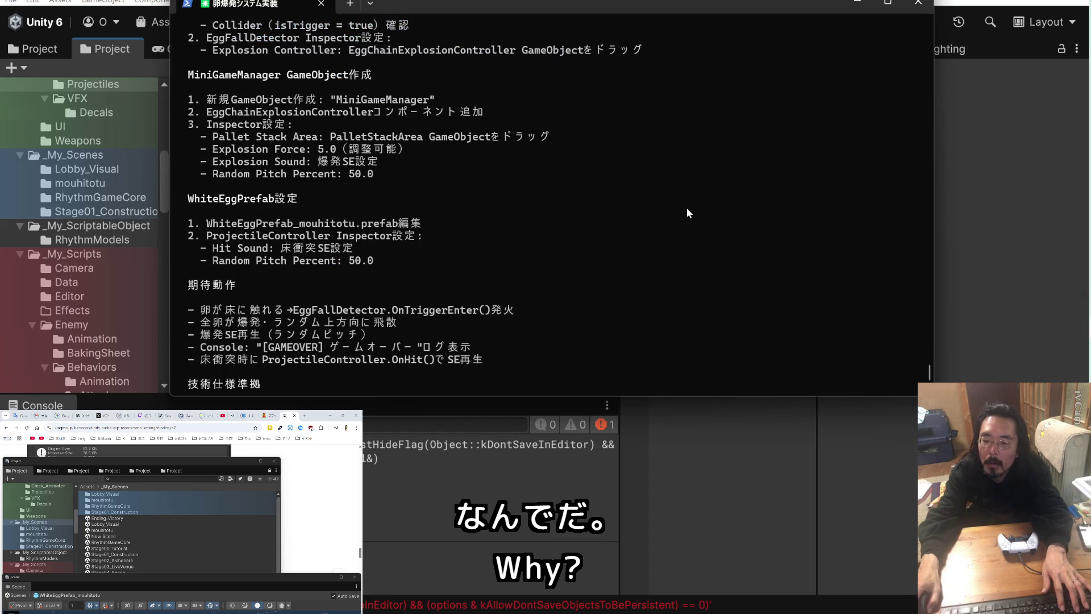
{"action": "scroll", "coordinate": [685, 210], "scroll_direction": "down", "scroll_amount": 5}
{"action": "scroll", "coordinate": [683, 212], "scroll_direction": "up", "scroll_amount": 15}
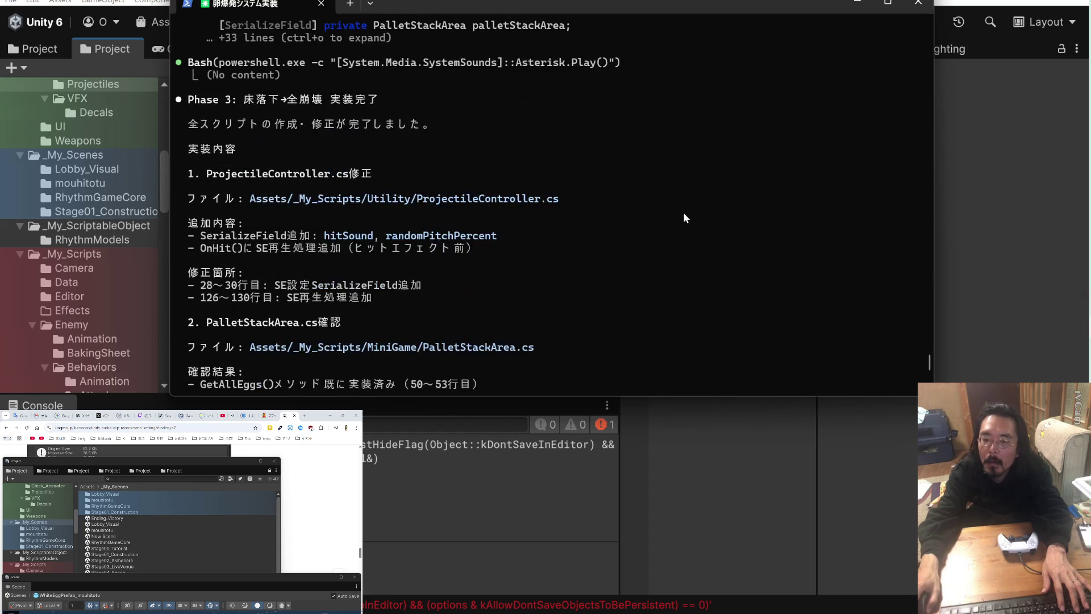
{"action": "scroll", "coordinate": [684, 214], "scroll_direction": "up", "scroll_amount": 3}
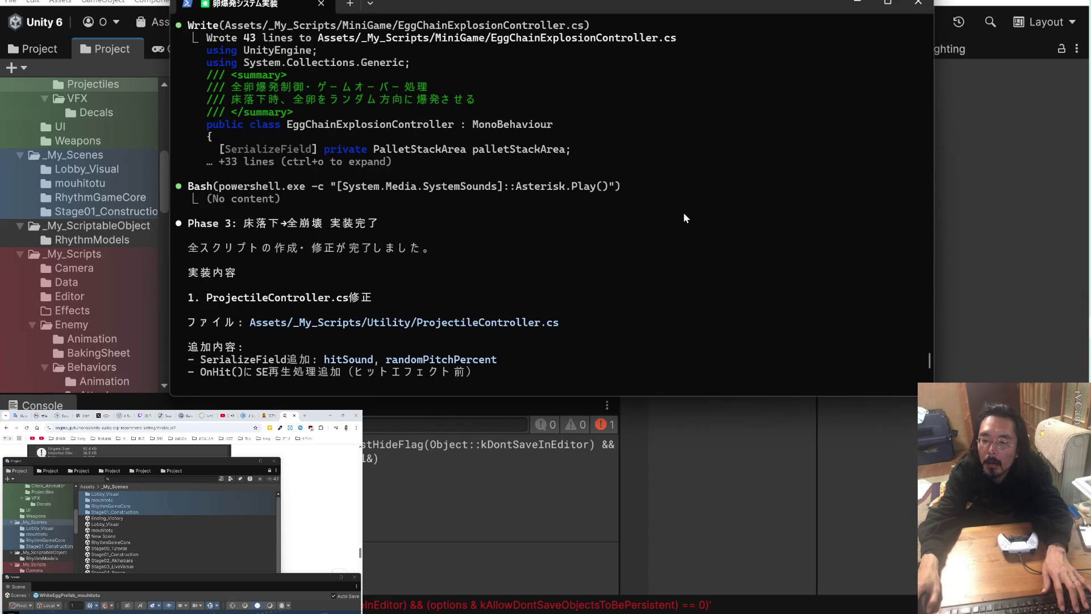
{"action": "scroll", "coordinate": [683, 217], "scroll_direction": "up", "scroll_amount": 20}
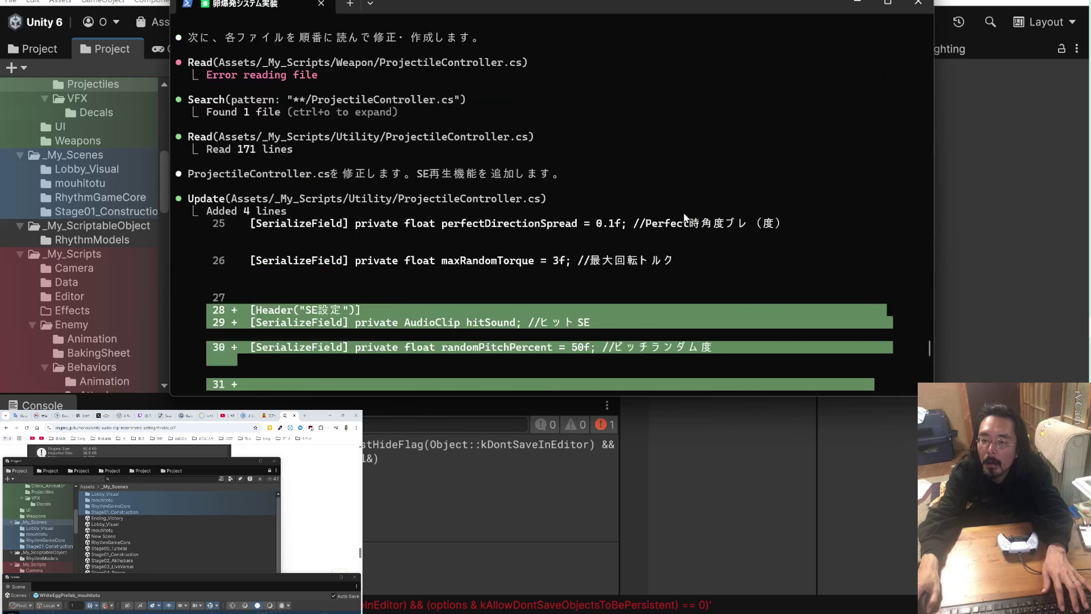
{"action": "scroll", "coordinate": [685, 217], "scroll_direction": "up", "scroll_amount": 3}
{"action": "scroll", "coordinate": [683, 214], "scroll_direction": "down", "scroll_amount": 15}
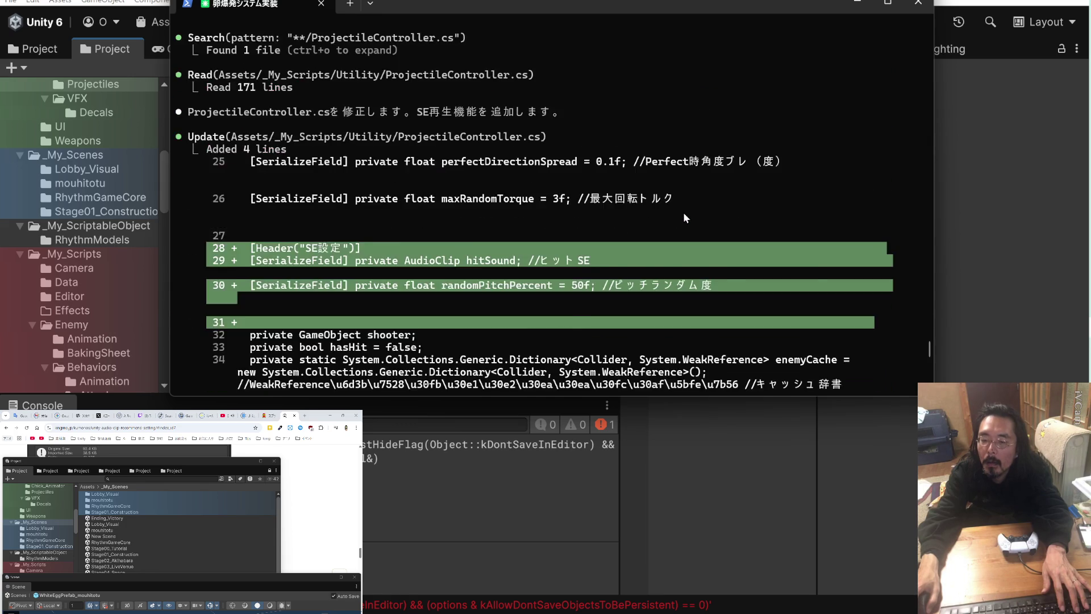
{"action": "scroll", "coordinate": [683, 212], "scroll_direction": "down", "scroll_amount": 4}
{"action": "scroll", "coordinate": [683, 213], "scroll_direction": "up", "scroll_amount": 4}
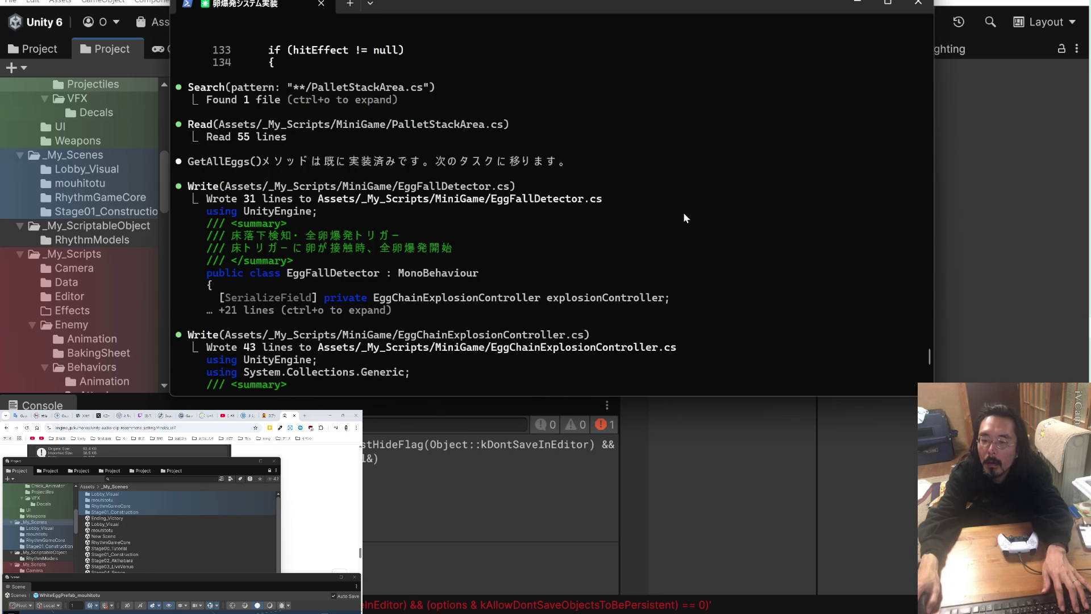
{"action": "scroll", "coordinate": [683, 213], "scroll_direction": "up", "scroll_amount": 3}
{"action": "scroll", "coordinate": [683, 212], "scroll_direction": "down", "scroll_amount": 15}
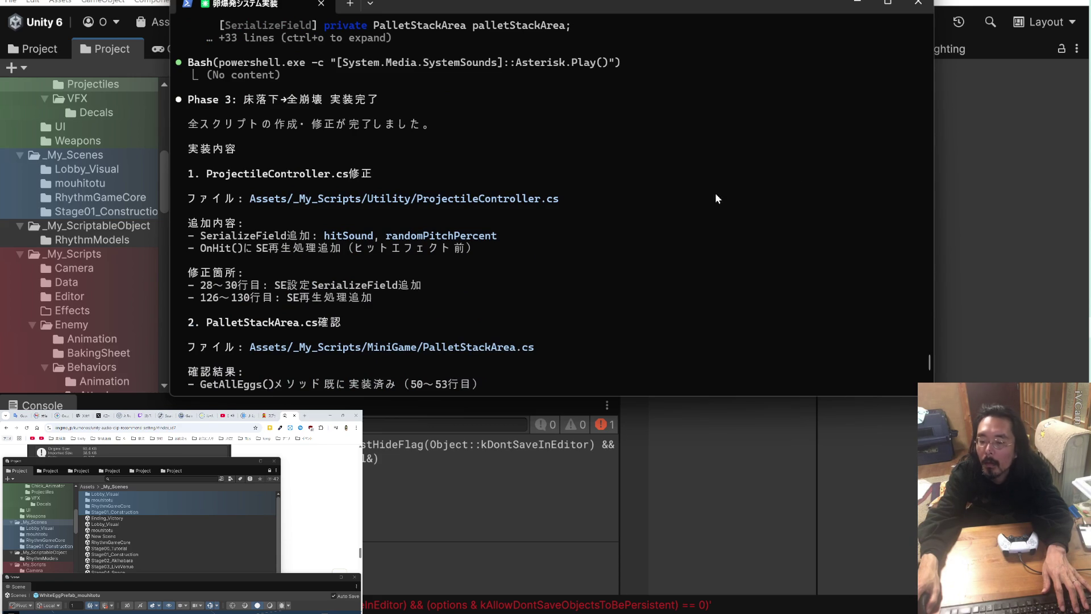
{"action": "left_click", "coordinate": [958, 37]}
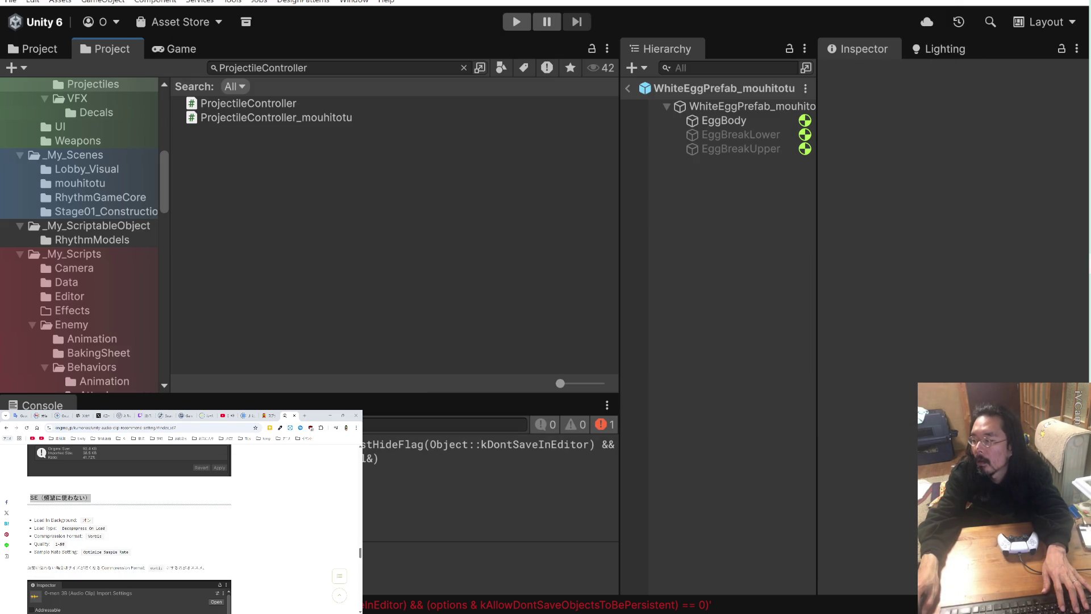
- Check Visual Studio's ProjectileController.cs against the terminal's Phase 3 report
{"action": "key", "text": "alt+Tab"}
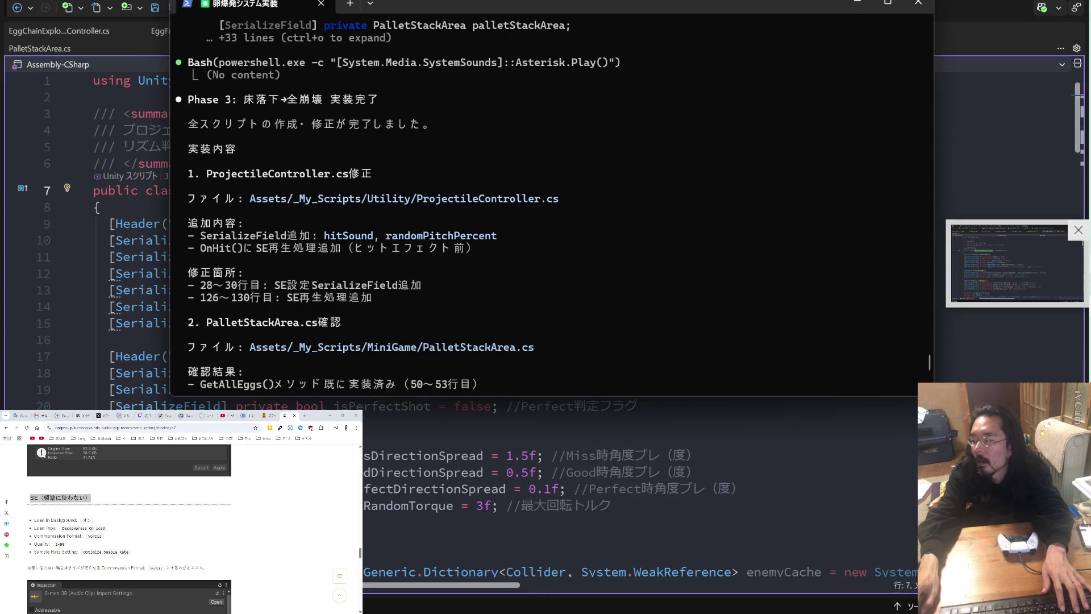
{"action": "key", "text": "alt+Tab"}
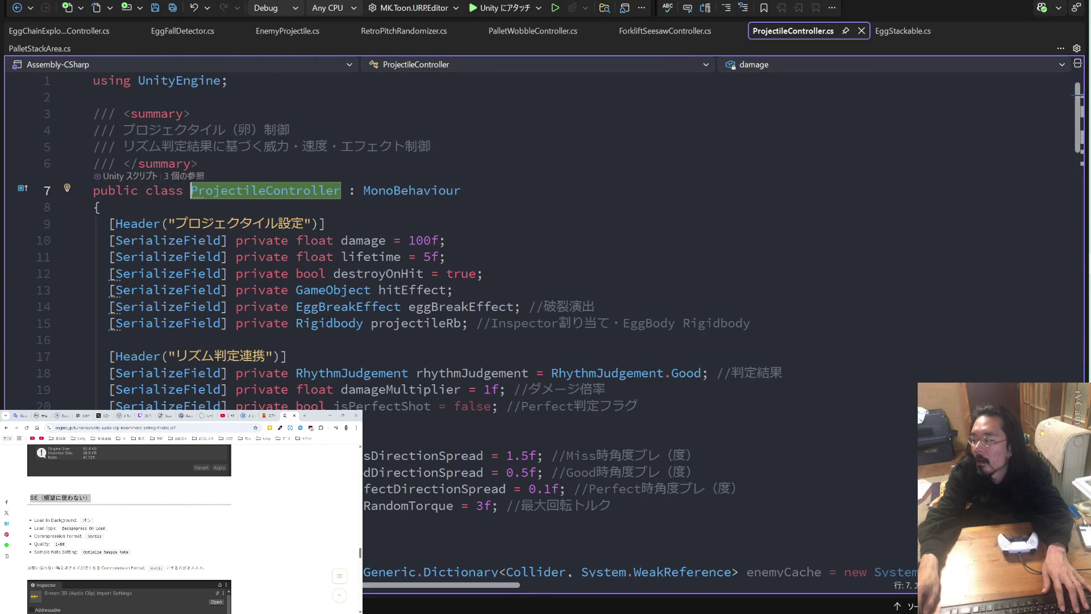
{"action": "key", "text": "alt+Tab"}
{"action": "key", "text": "alt+Tab"}
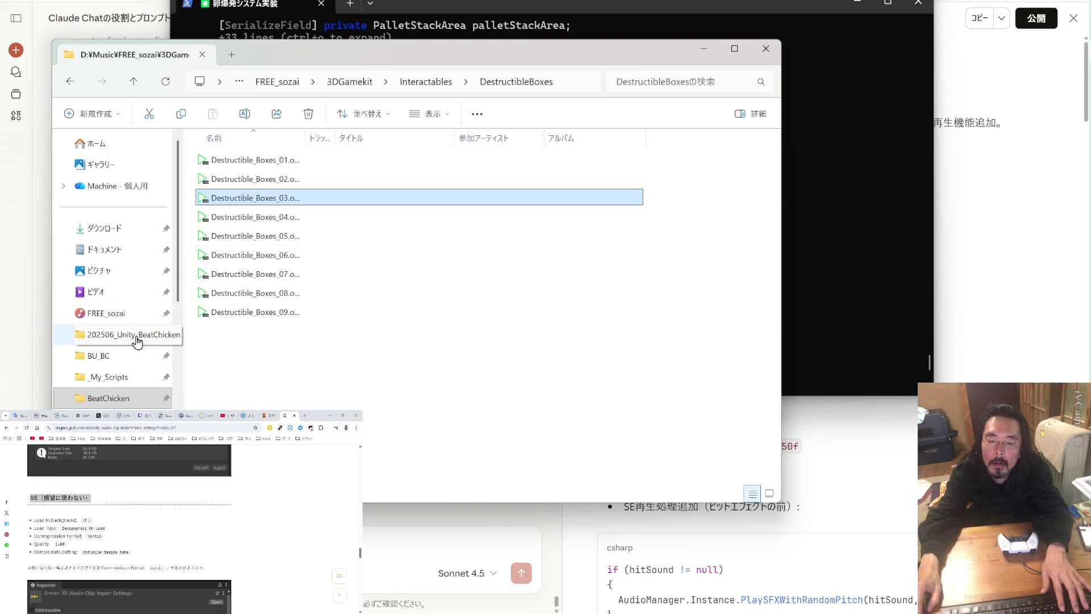
- Create and open a new 1225_1352_all folder inside BU_BC
{"action": "left_click", "coordinate": [100, 356]}
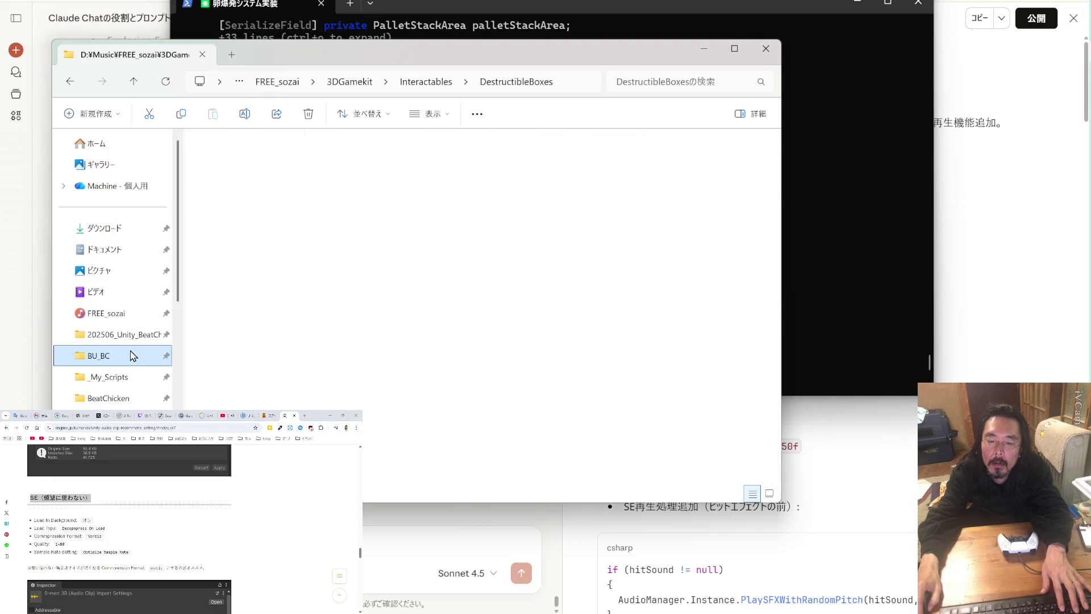
{"action": "left_click", "coordinate": [97, 113]}
{"action": "left_click", "coordinate": [109, 149]}
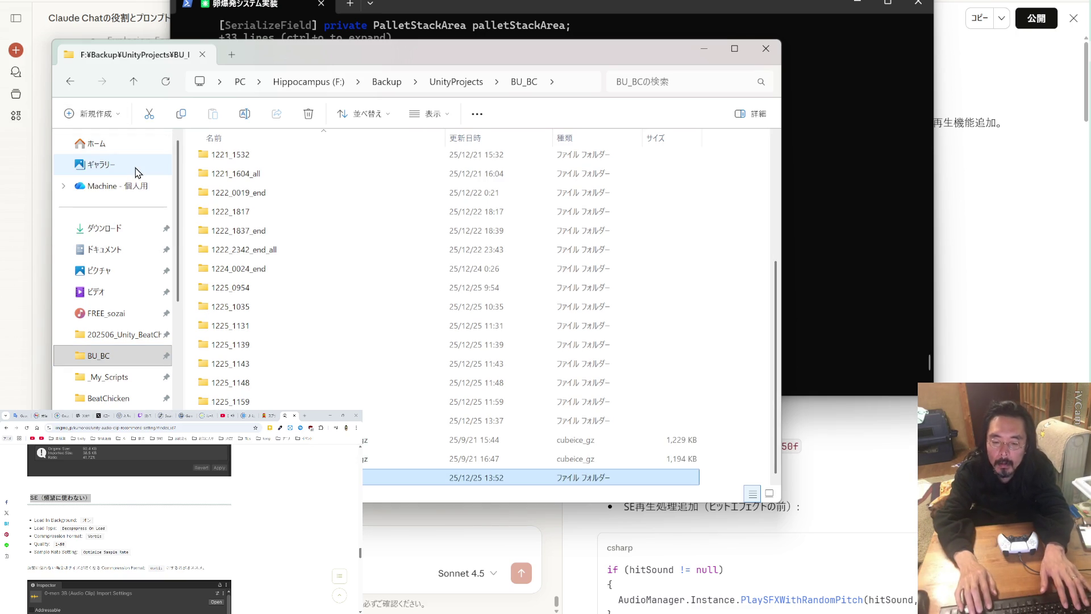
{"action": "key", "text": "Return"}
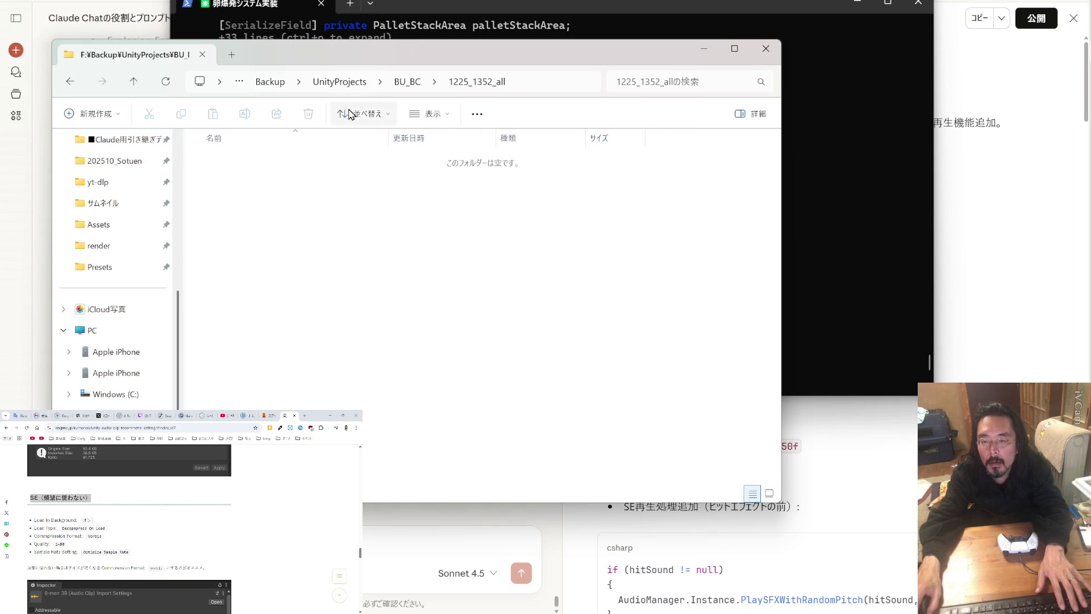
{"action": "left_click_drag", "start_coordinate": [346, 56], "coordinate": [336, 54]}
- Copy BeatChicken's Assets, Packages, ProjectSettings and UserSettings folders into 1225_1352_all
{"action": "key", "text": "ctrl+n"}
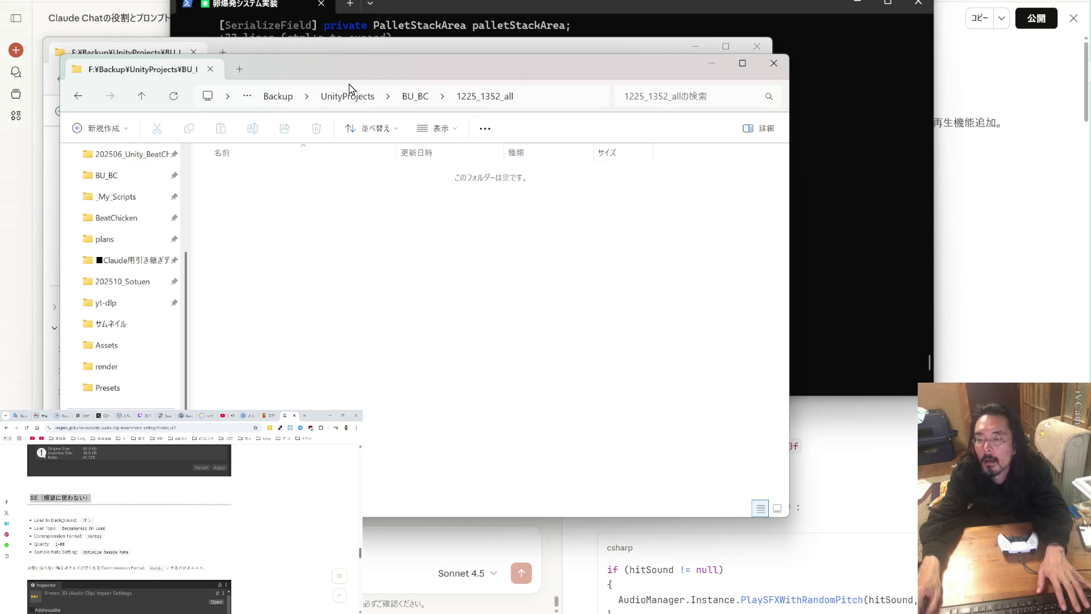
{"action": "left_click", "coordinate": [443, 247]}
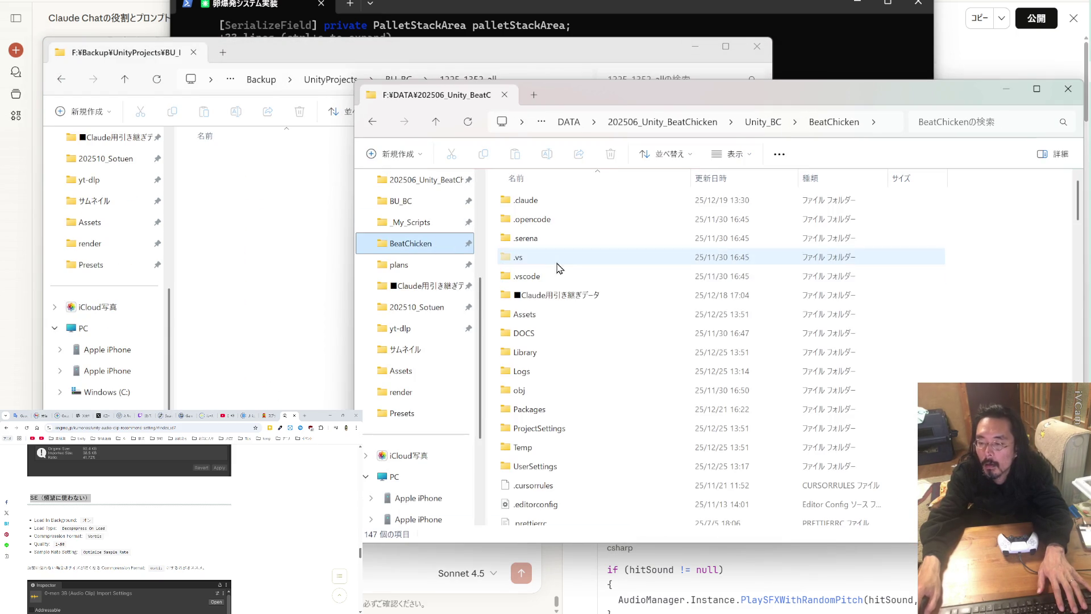
{"action": "left_click", "coordinate": [528, 313]}
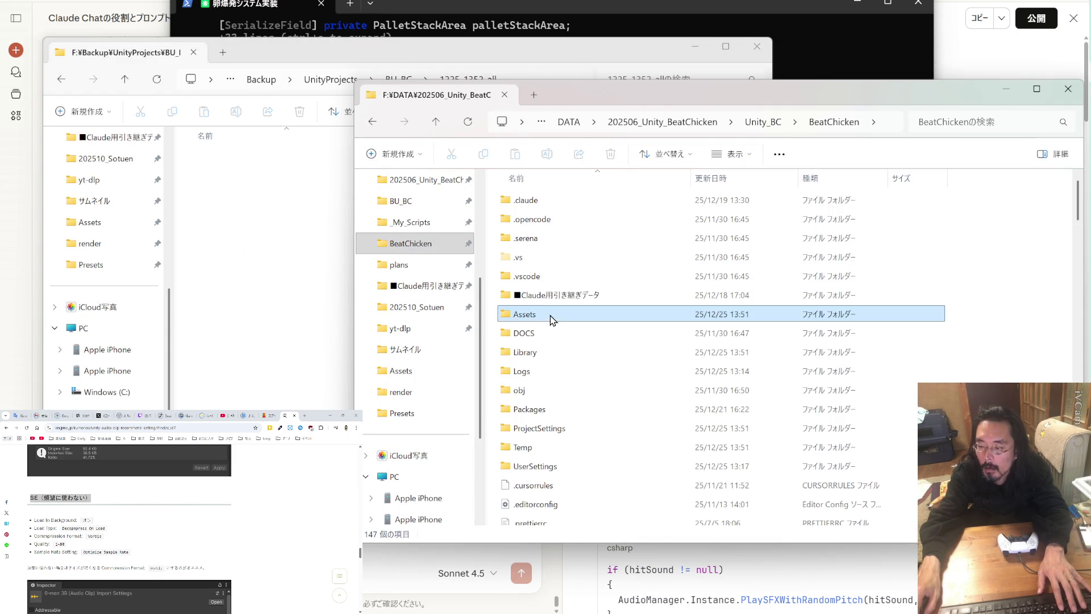
{"action": "left_click", "coordinate": [549, 410], "text": "ctrl"}
{"action": "left_click", "coordinate": [549, 428], "text": "ctrl"}
{"action": "left_click", "coordinate": [543, 466], "text": "ctrl"}
{"action": "mouse_move", "coordinate": [543, 466]}
{"action": "left_mouse_down"}
{"action": "mouse_move", "coordinate": [515, 418]}
{"action": "mouse_move", "coordinate": [294, 375]}
{"action": "left_mouse_up"}
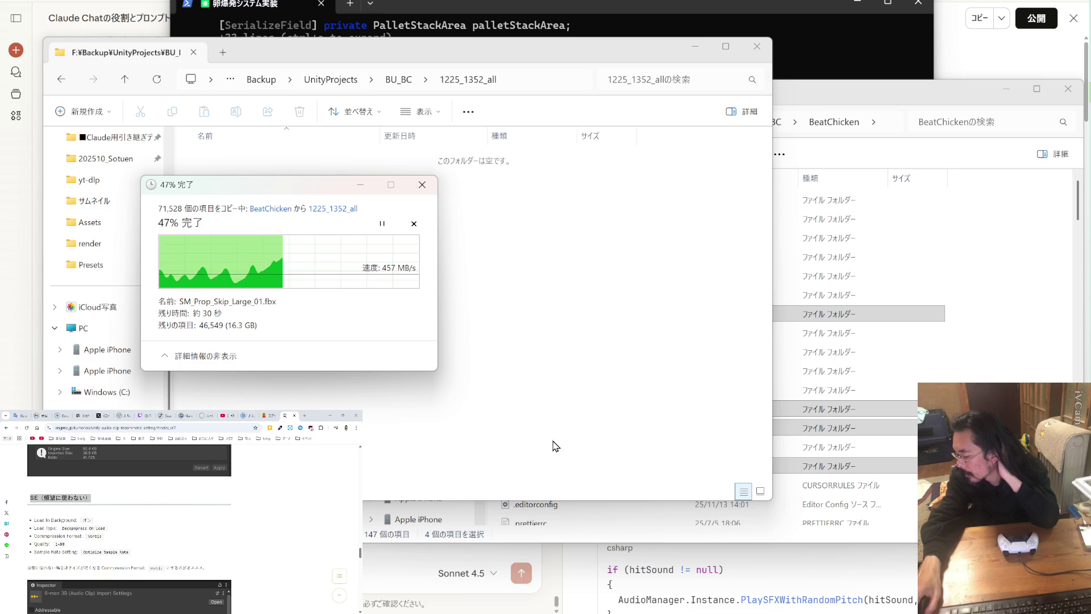
- Switch the side browser to YouTube and reopen a recent Adobe Audition file
{"action": "left_click", "coordinate": [225, 416]}
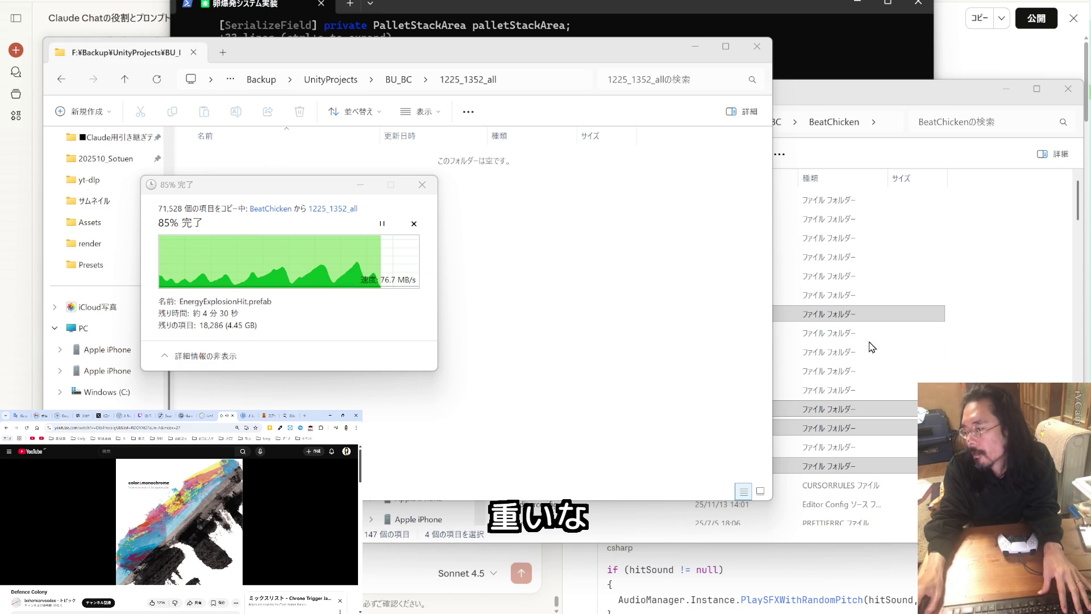
{"action": "right_click", "coordinate": [978, 488]}
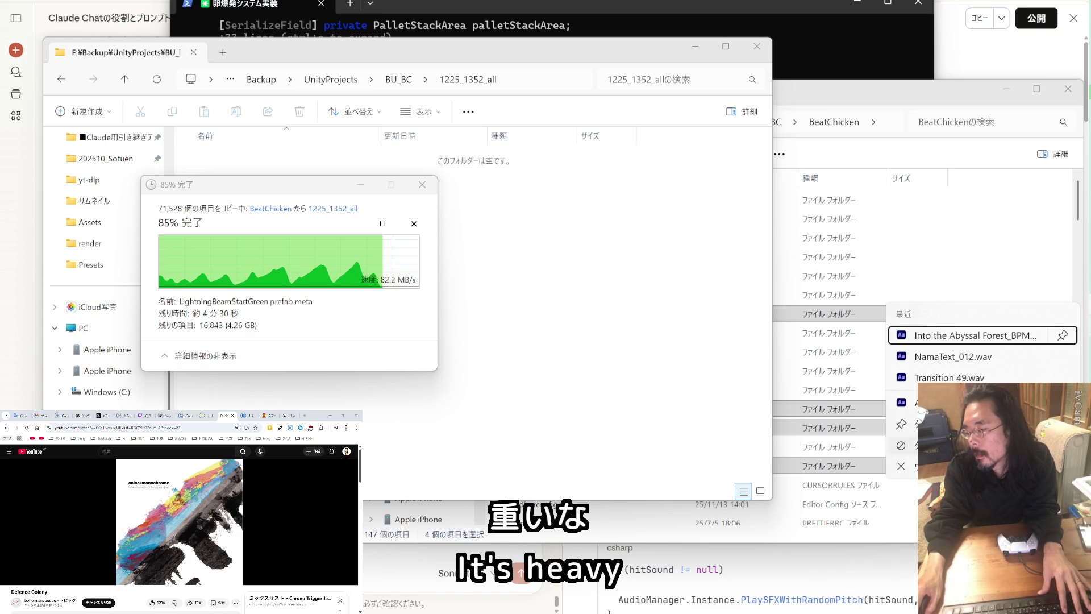
{"action": "left_click", "coordinate": [975, 336]}
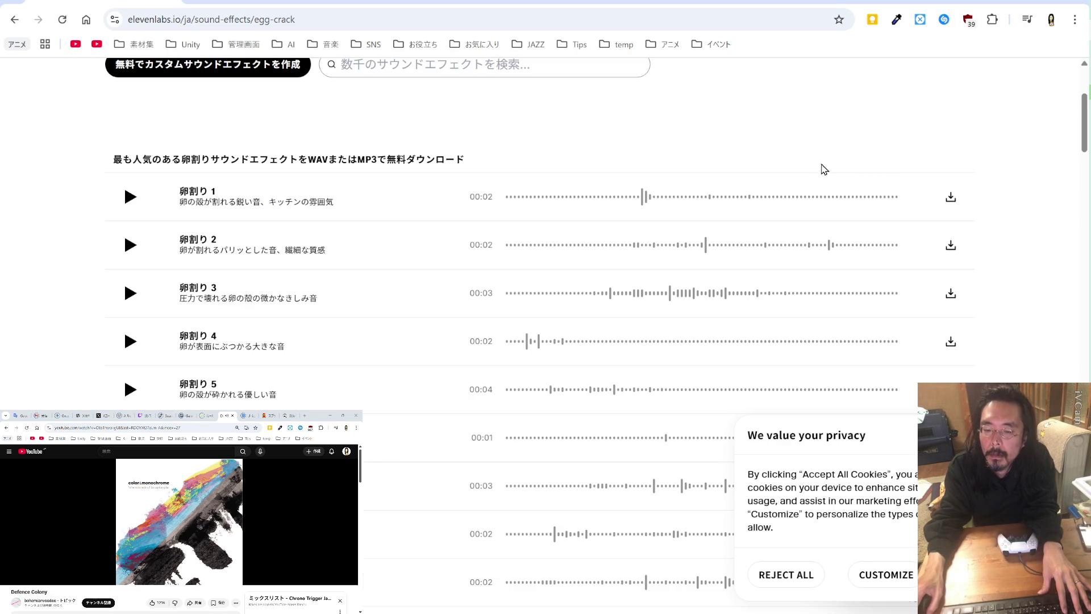
- Bookmark the ElevenLabs egg-crack page into the 素材集 folder
{"action": "scroll", "coordinate": [824, 171], "scroll_direction": "down", "scroll_amount": 8}
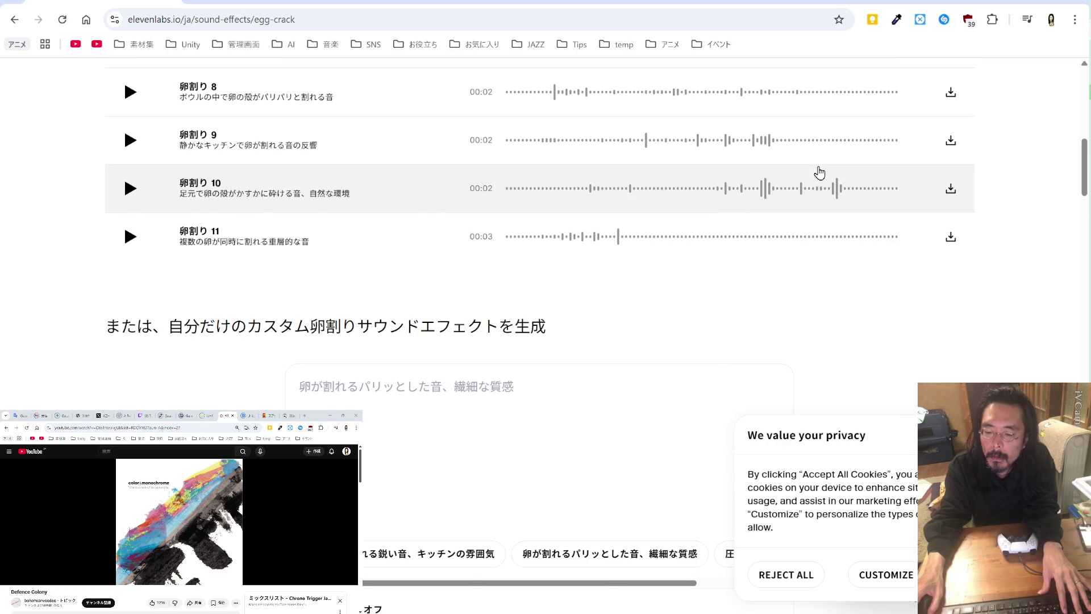
{"action": "scroll", "coordinate": [821, 172], "scroll_direction": "up", "scroll_amount": 12}
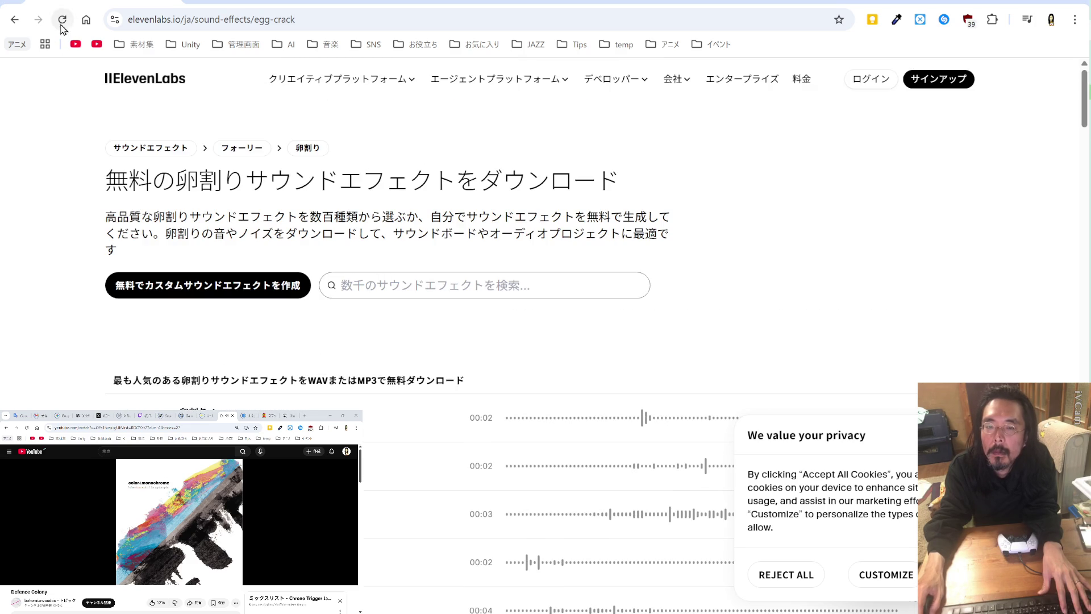
{"action": "left_click_drag", "start_coordinate": [114, 20], "coordinate": [130, 57]}
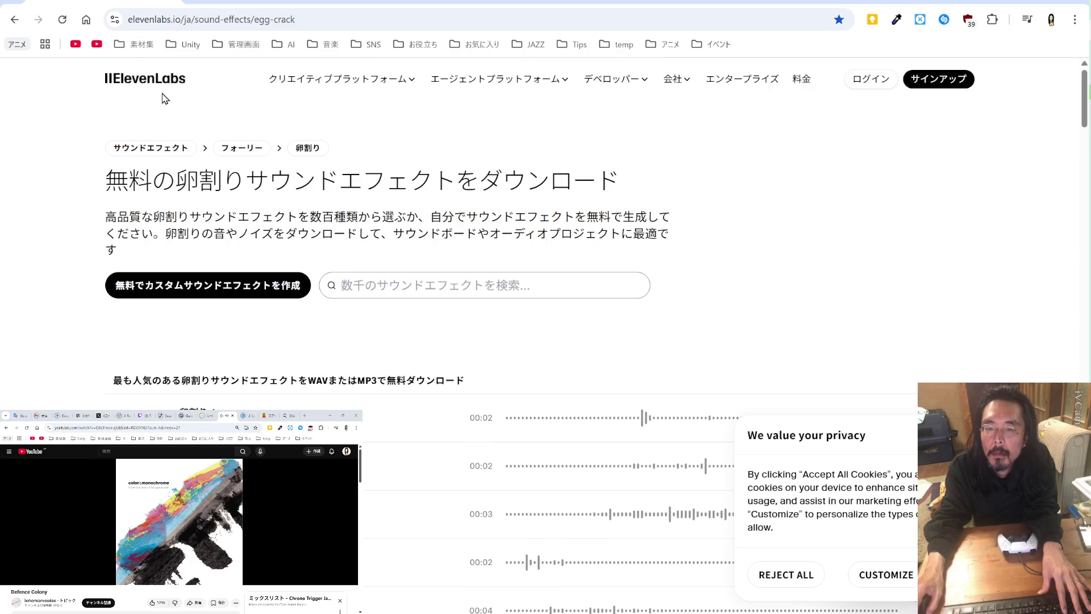
- Preview the 卵割り 3 egg-crack sound
{"action": "scroll", "coordinate": [243, 170], "scroll_direction": "down", "scroll_amount": 8}
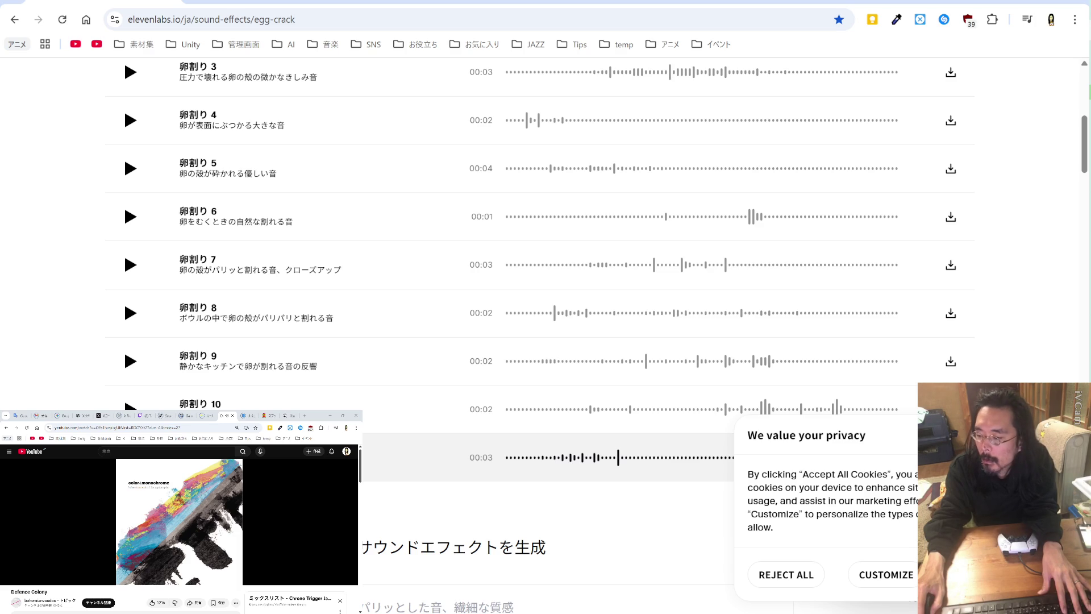
{"action": "scroll", "coordinate": [207, 403], "scroll_direction": "down", "scroll_amount": 5}
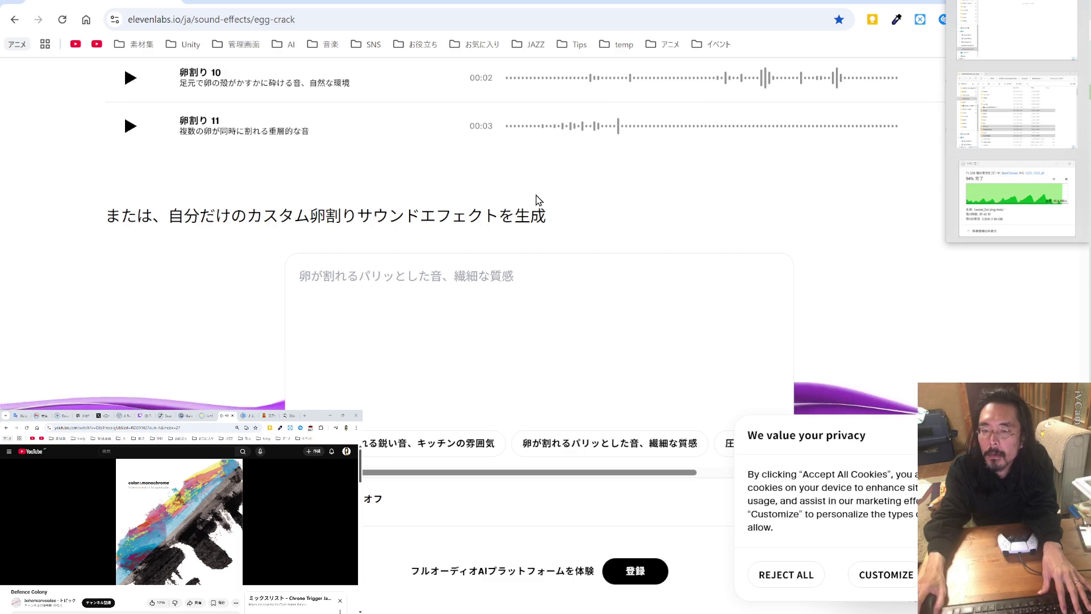
{"action": "scroll", "coordinate": [538, 200], "scroll_direction": "up", "scroll_amount": 2}
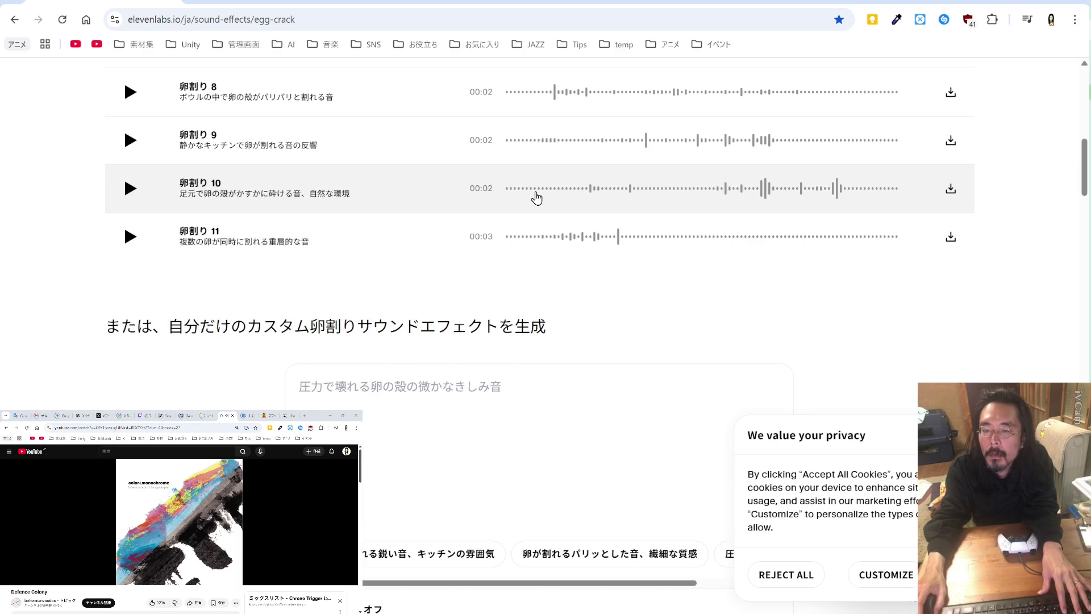
{"action": "scroll", "coordinate": [535, 196], "scroll_direction": "up", "scroll_amount": 2}
{"action": "scroll", "coordinate": [536, 198], "scroll_direction": "up", "scroll_amount": 4}
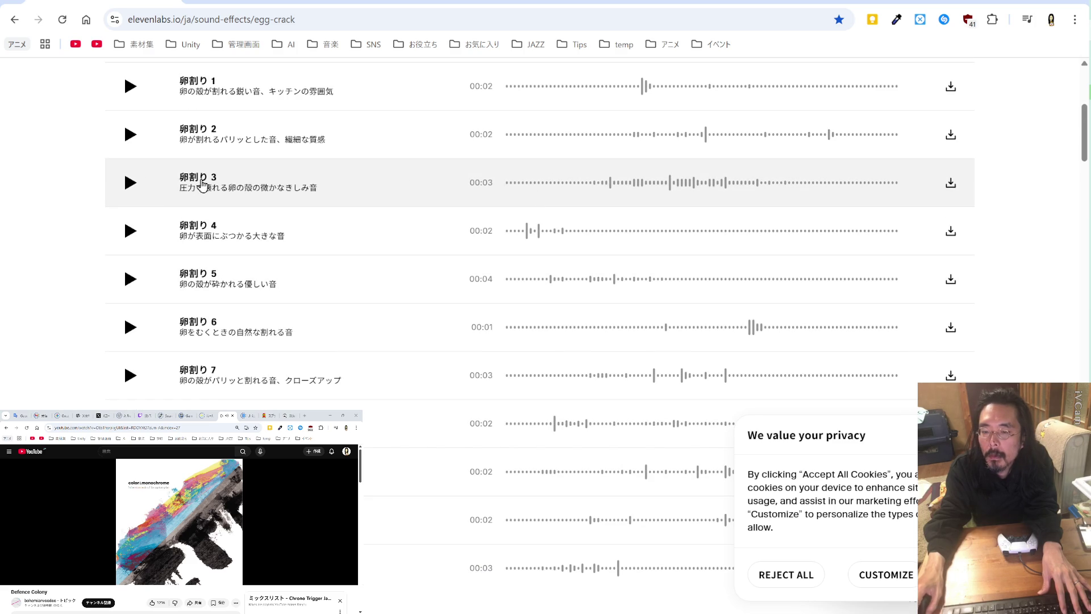
{"action": "left_click", "coordinate": [129, 183]}
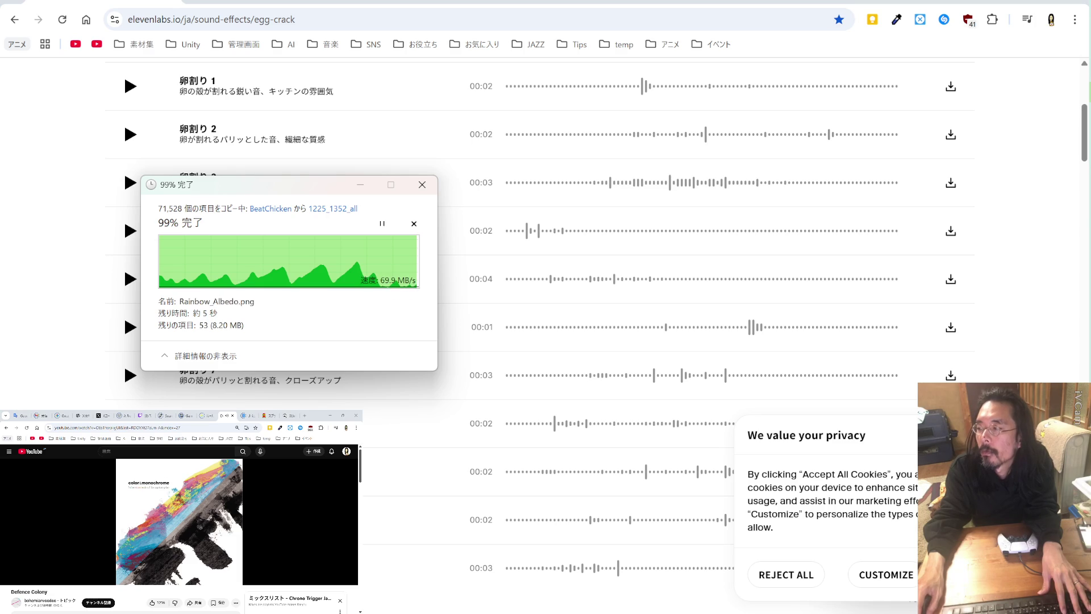
- Launch Unity Hub and open the BeatChicken project
{"action": "key", "text": "super"}
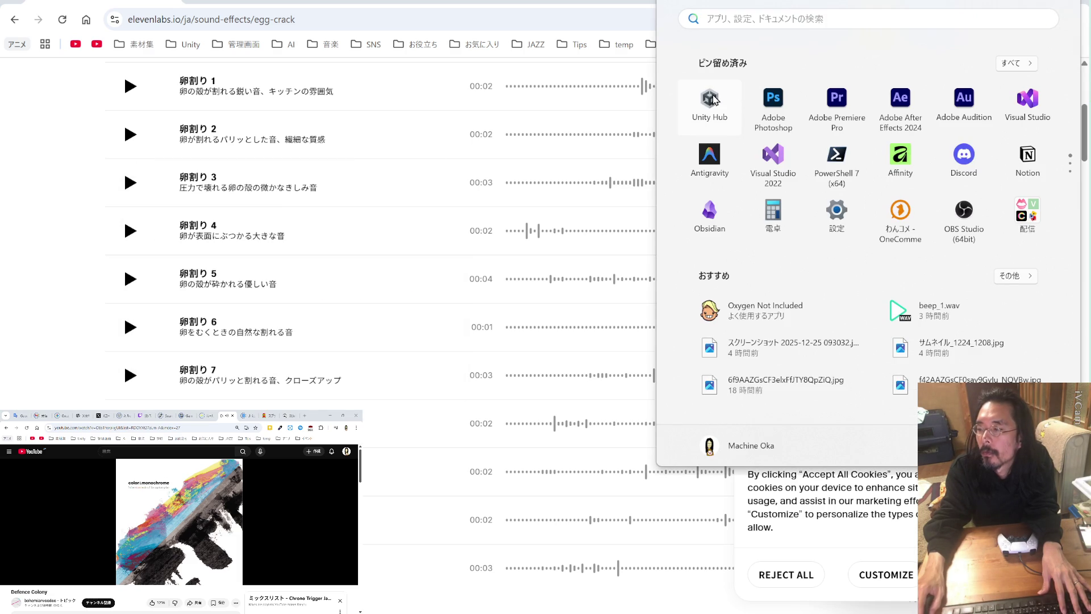
{"action": "left_click", "coordinate": [714, 98]}
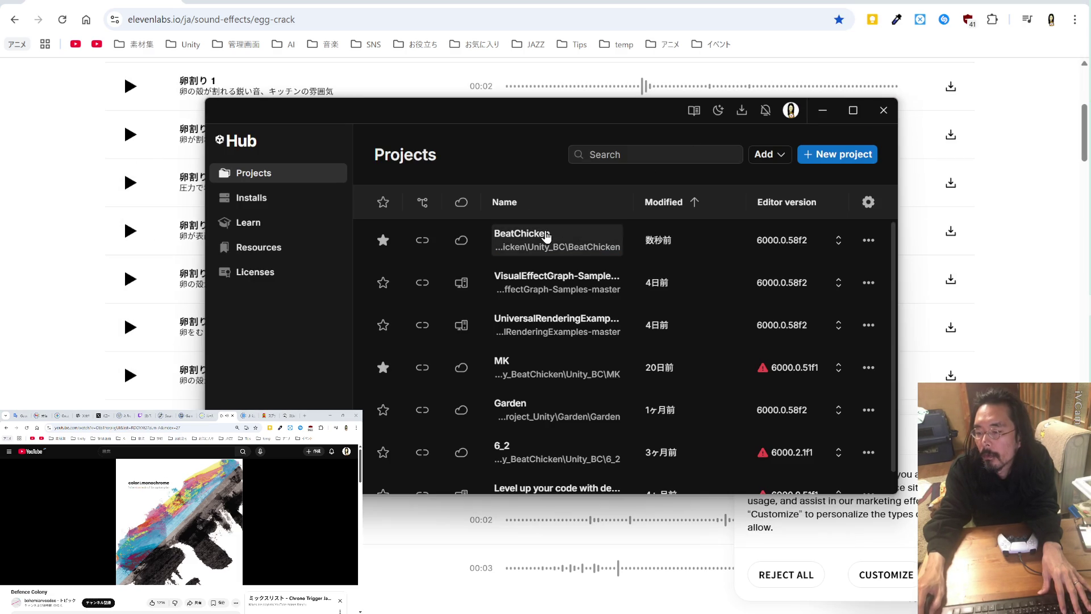
{"action": "left_click", "coordinate": [883, 110]}
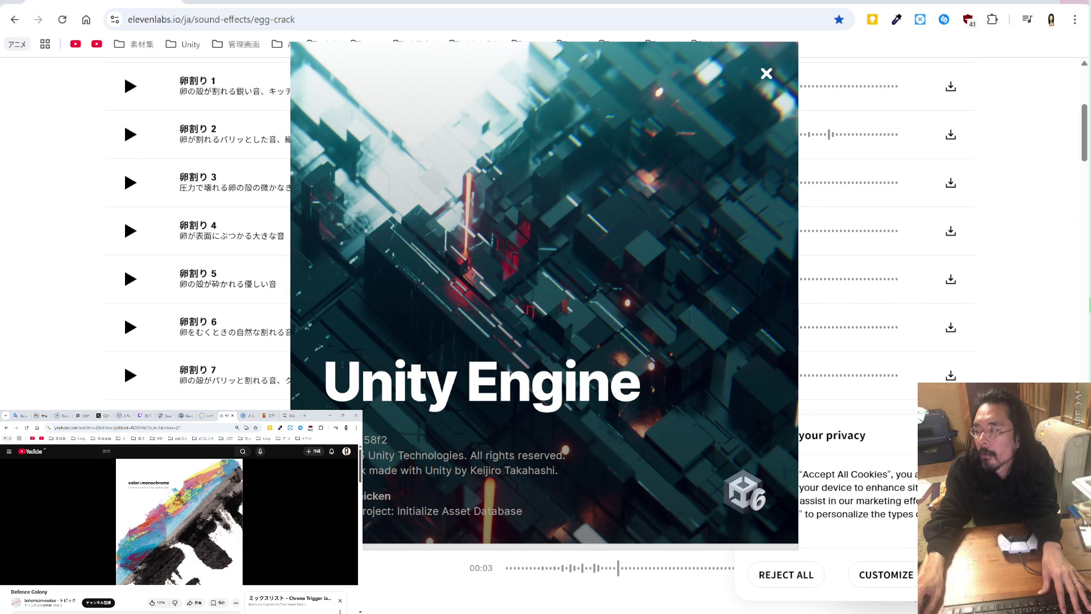
- Launch Visual Studio and open the BeatChicken.slnx solution
{"action": "key", "text": "super"}
{"action": "left_click", "coordinate": [1030, 97]}
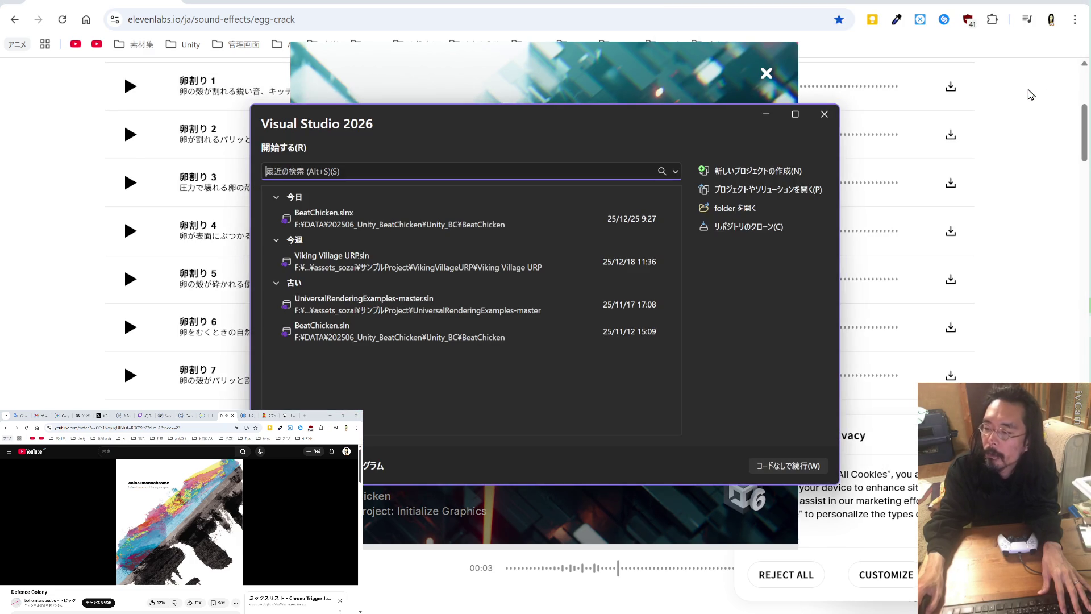
{"action": "left_click", "coordinate": [483, 222]}
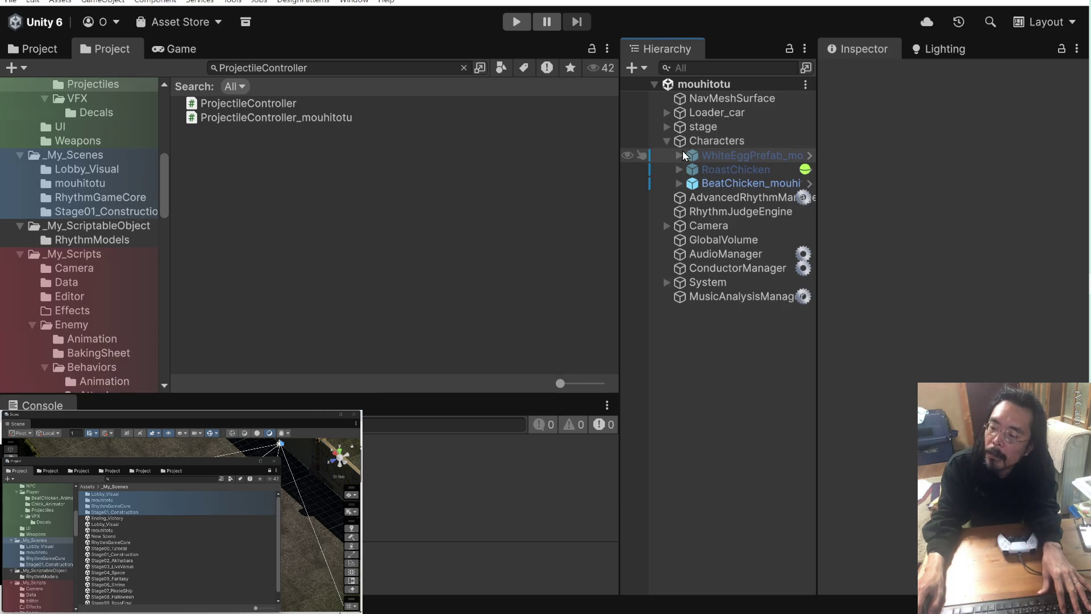
- Open WhiteEggPrefab_mouhitotu in Prefab Mode and inspect EggBody's projectile settings
{"action": "left_click", "coordinate": [801, 156]}
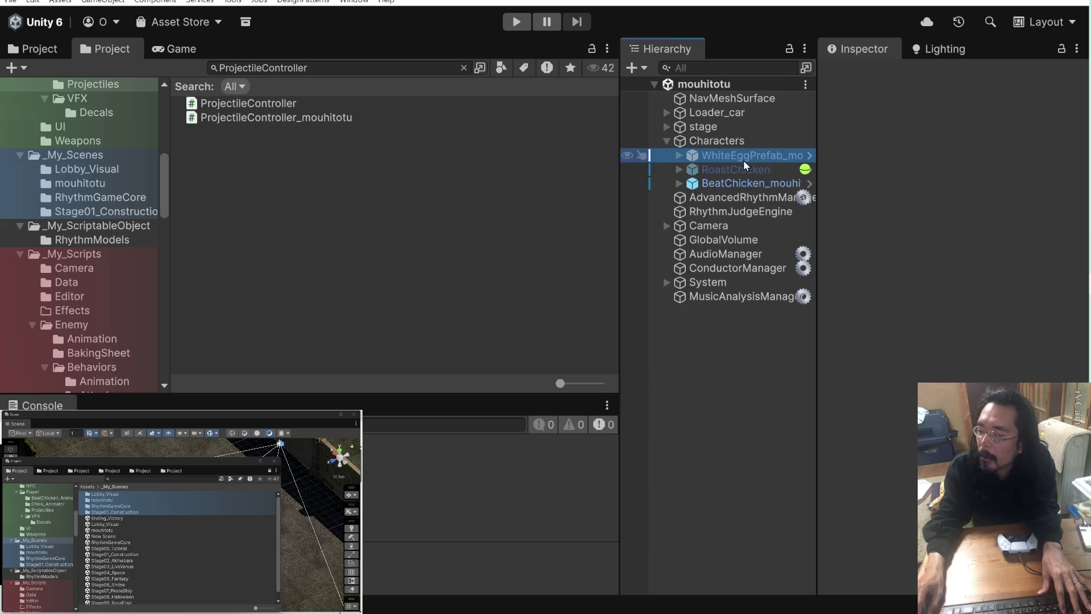
{"action": "left_click", "coordinate": [808, 156]}
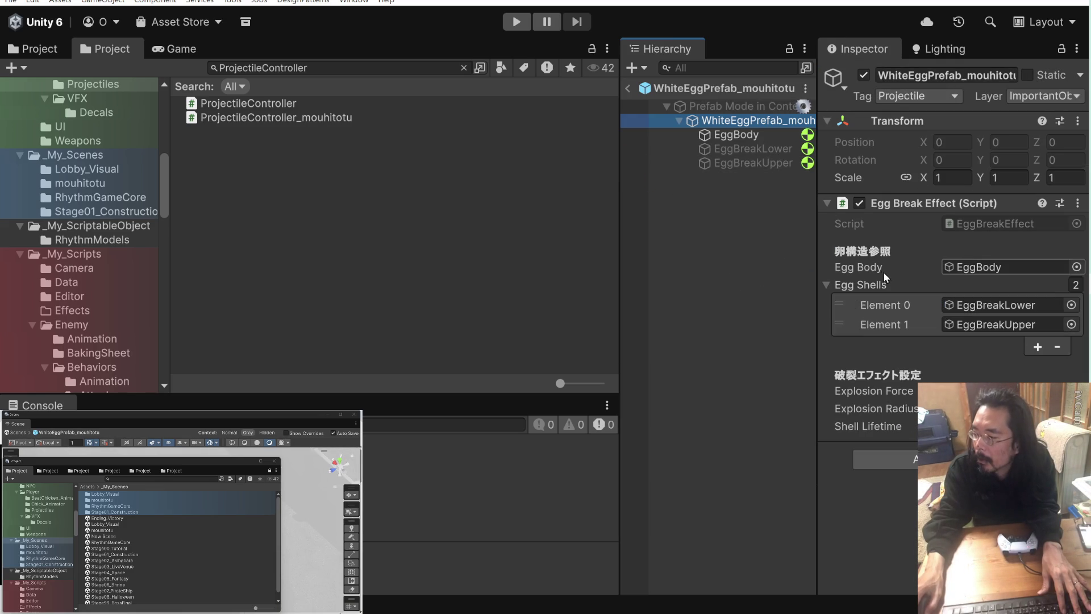
{"action": "left_click", "coordinate": [775, 136]}
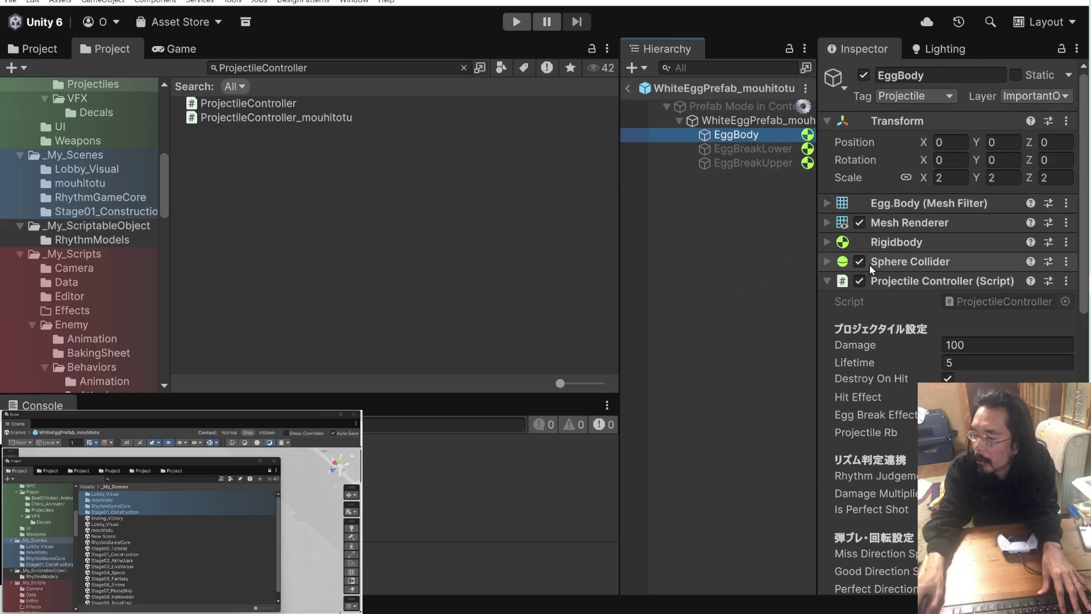
{"action": "scroll", "coordinate": [867, 278], "scroll_direction": "down", "scroll_amount": 10}
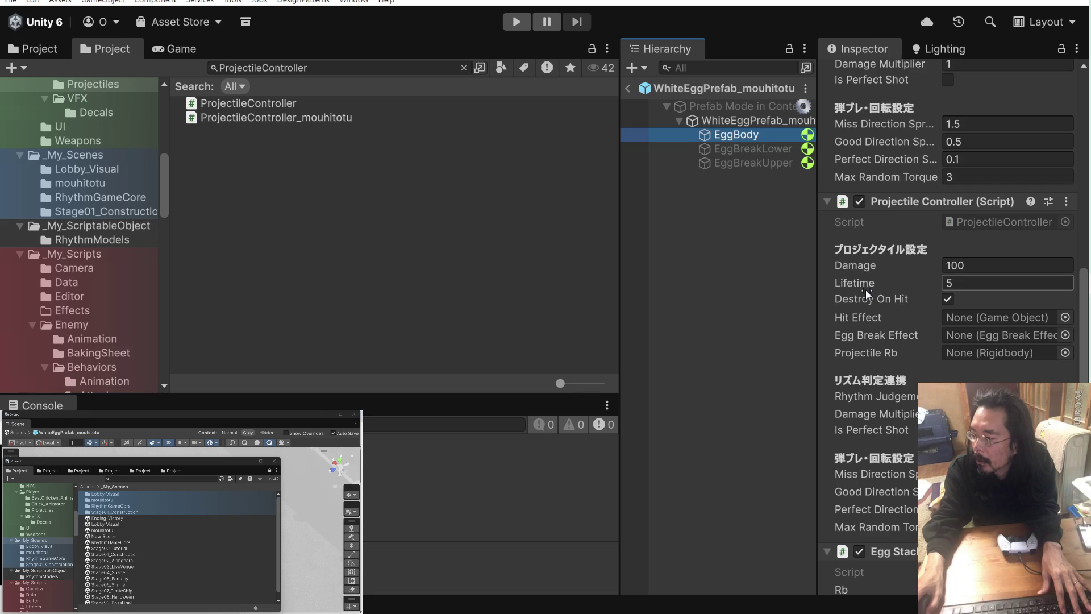
- Select both ProjectileController scripts and bring up their context menu
{"action": "left_click", "coordinate": [284, 105]}
{"action": "left_click", "coordinate": [285, 117], "text": "shift"}
{"action": "right_click", "coordinate": [284, 117]}
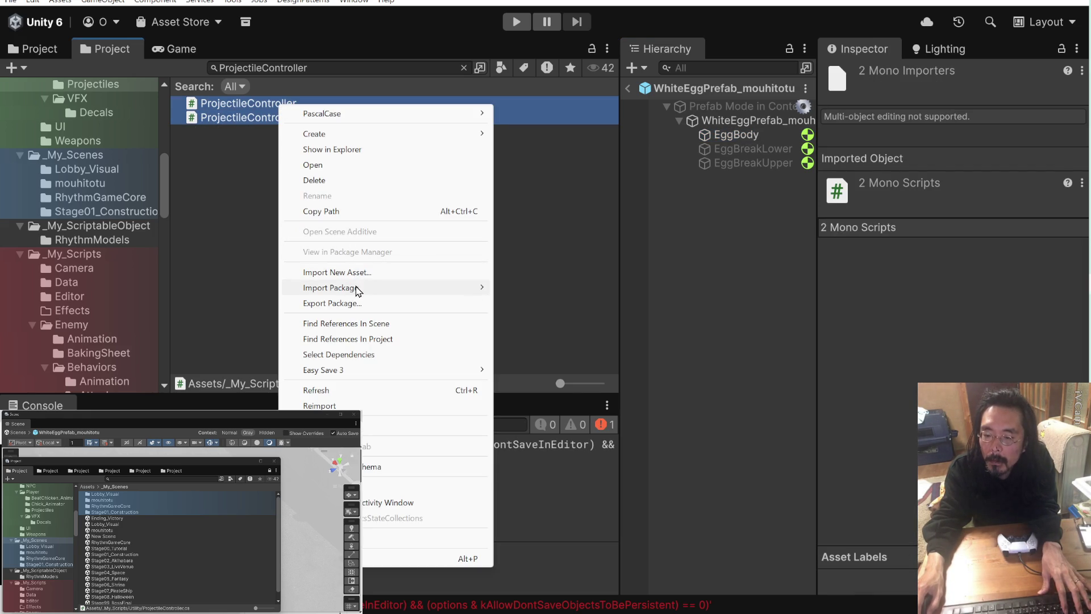
- Reimport both selected ProjectileController scripts to force a recompile
{"action": "left_click", "coordinate": [372, 390]}
{"action": "right_click", "coordinate": [271, 119]}
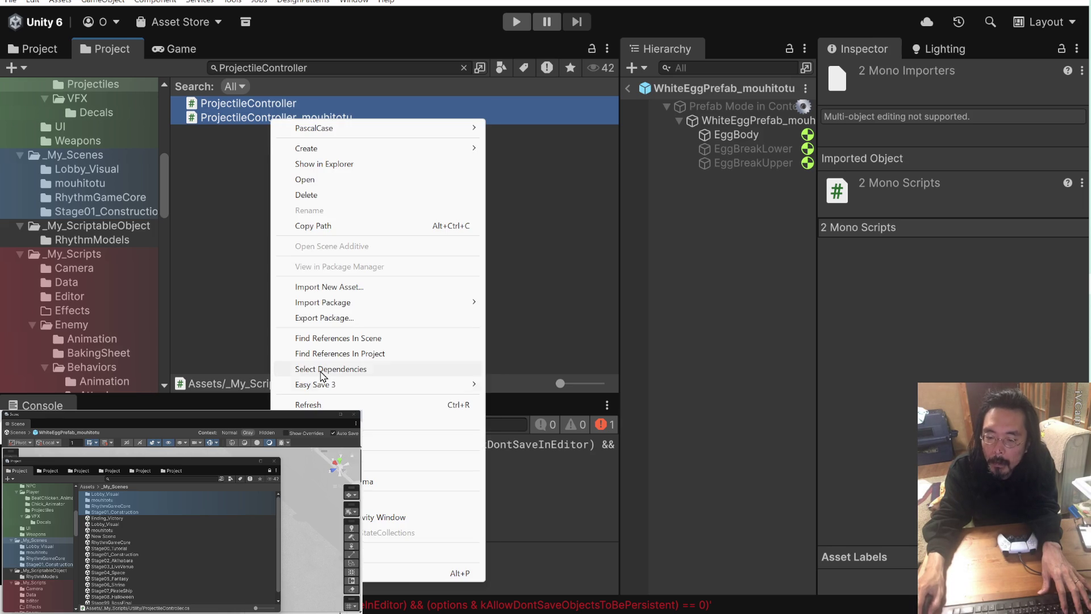
{"action": "left_click", "coordinate": [341, 420]}
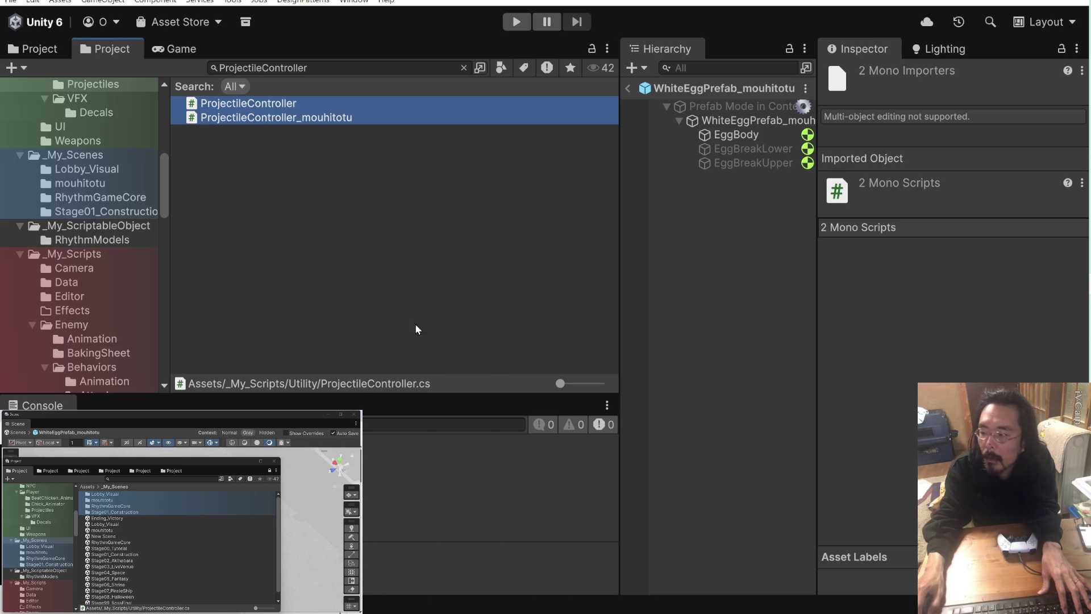
- Reselect EggBody in the prefab to review its now-empty Projectile Controller references
{"action": "left_click", "coordinate": [733, 121]}
{"action": "left_click", "coordinate": [739, 137]}
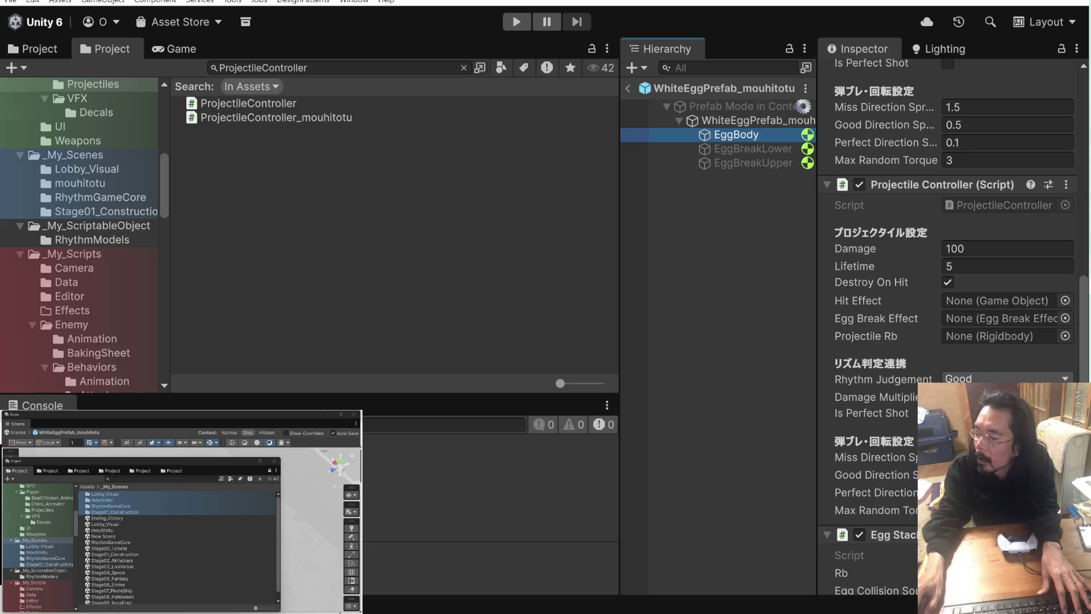
{"action": "key", "text": "alt+Tab"}
{"action": "key", "text": "alt+Tab"}
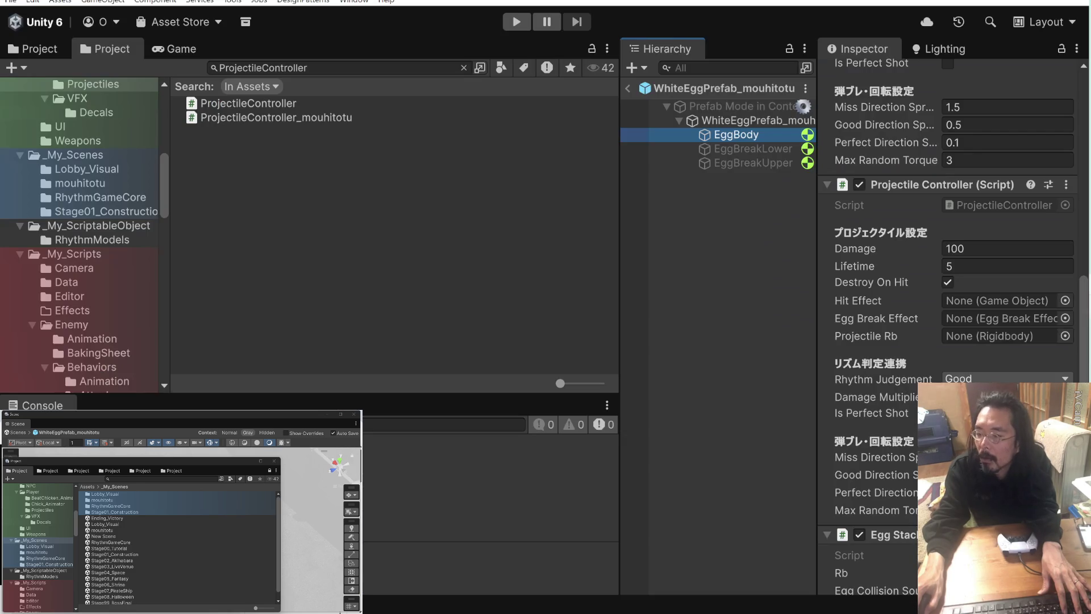
{"action": "scroll", "coordinate": [950, 225], "scroll_direction": "down", "scroll_amount": 5}
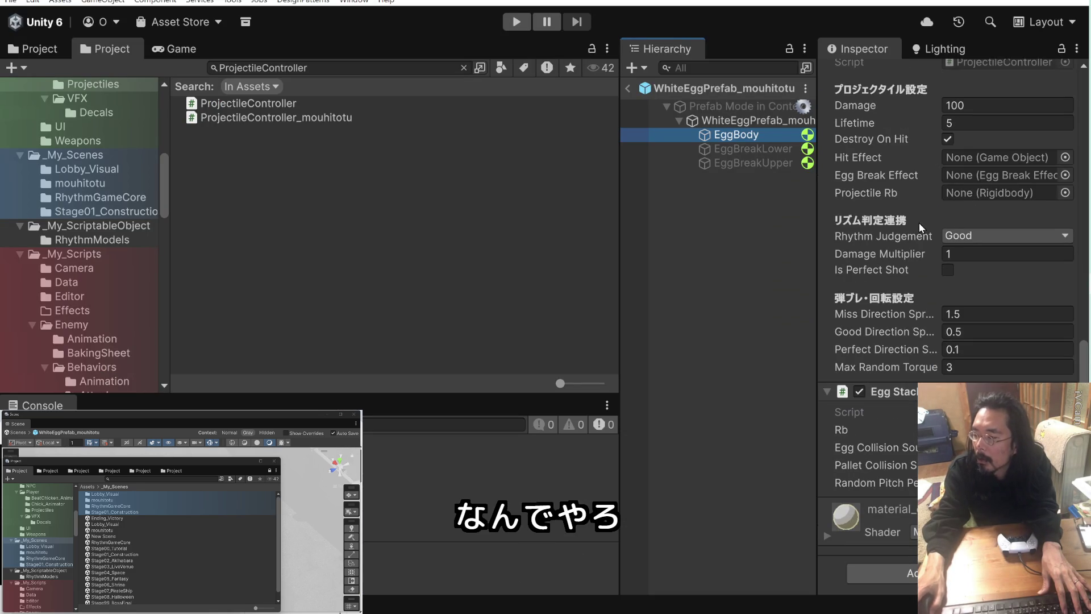
- Assign FastExplosionImpacts as Hit Effect and the WhiteEggPrefab break effect as Egg Break Effect
{"action": "scroll", "coordinate": [906, 233], "scroll_direction": "up", "scroll_amount": 15}
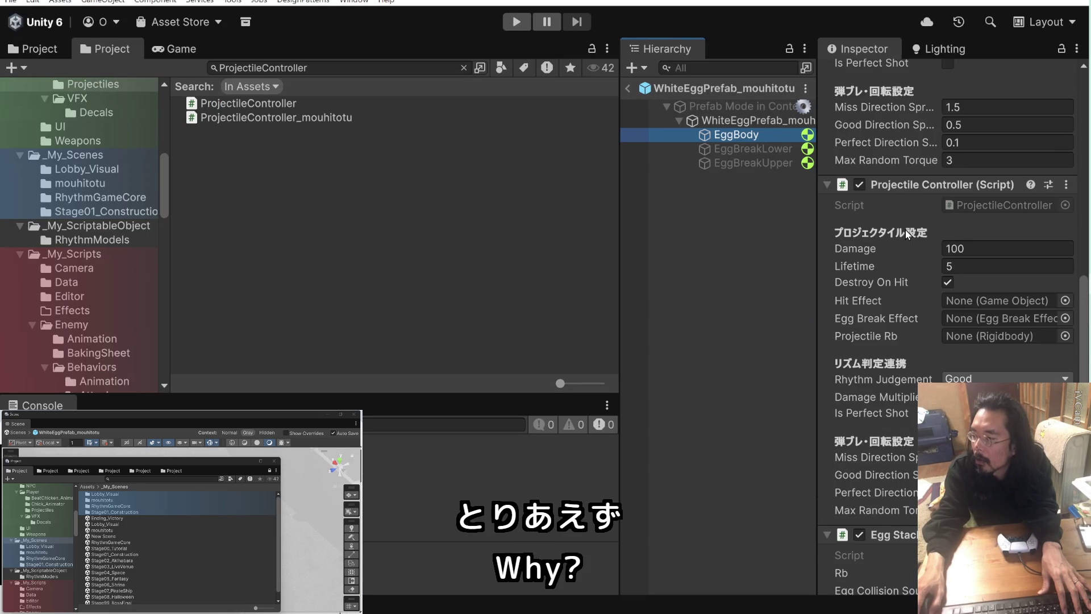
{"action": "scroll", "coordinate": [905, 230], "scroll_direction": "down", "scroll_amount": 10}
{"action": "scroll", "coordinate": [905, 229], "scroll_direction": "up", "scroll_amount": 5}
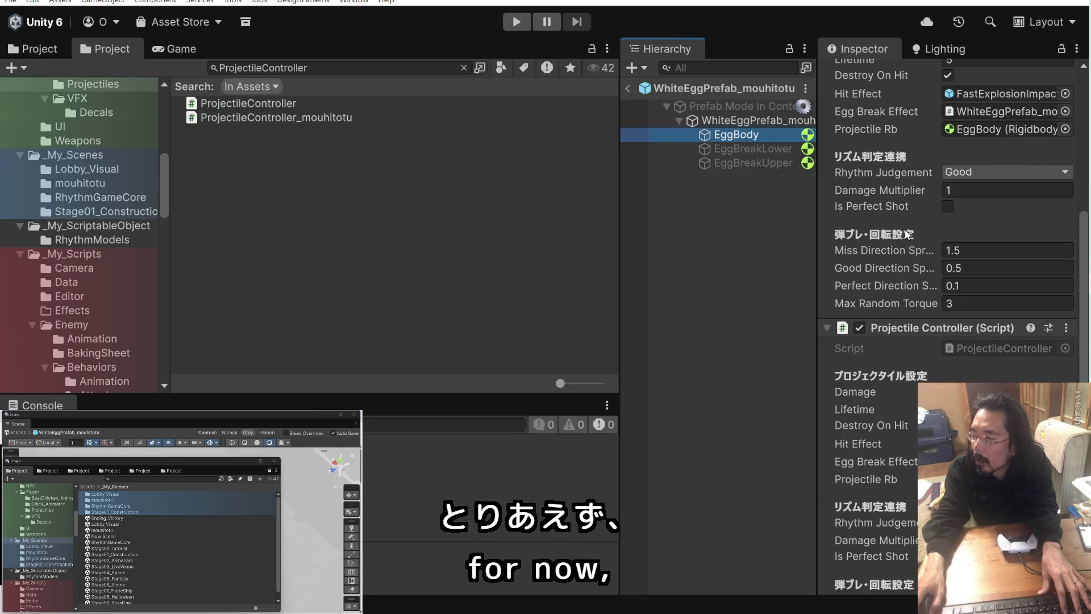
{"action": "left_click", "coordinate": [994, 93]}
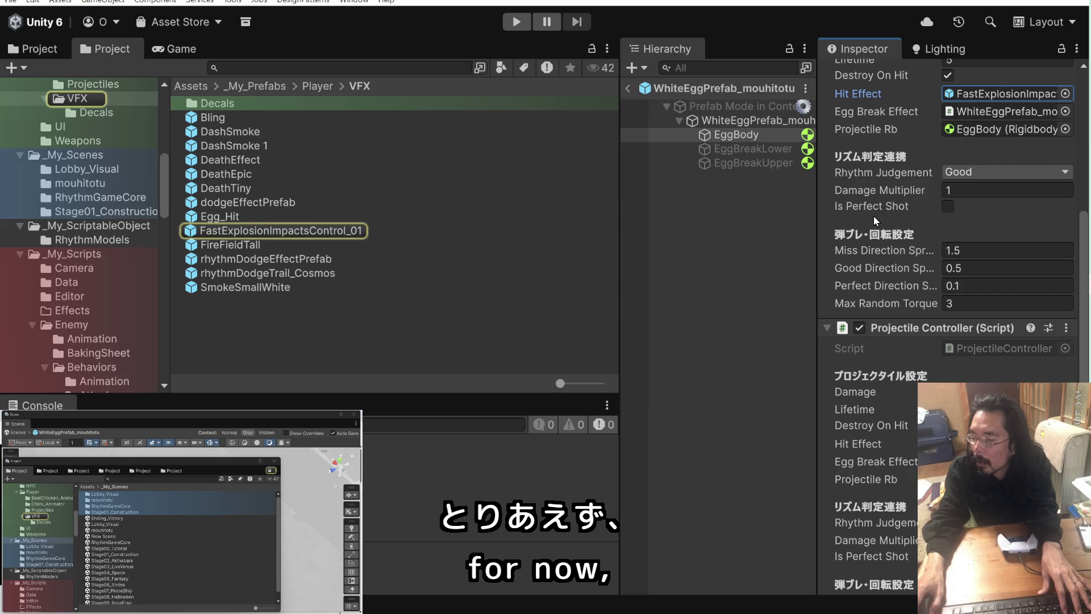
{"action": "scroll", "coordinate": [887, 224], "scroll_direction": "up", "scroll_amount": 9}
{"action": "scroll", "coordinate": [887, 224], "scroll_direction": "down", "scroll_amount": 11}
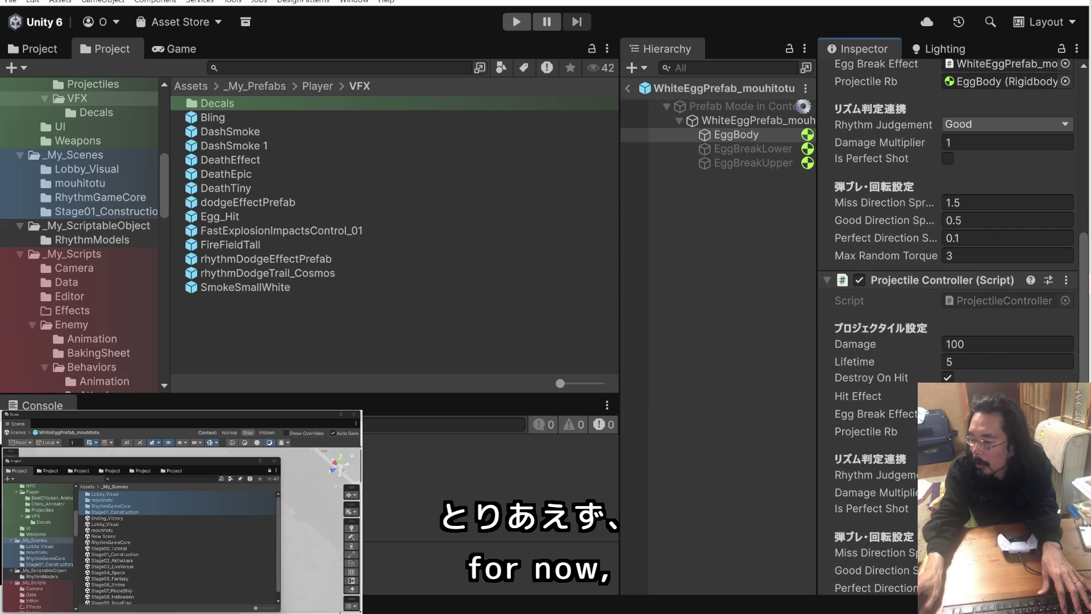
{"action": "scroll", "coordinate": [875, 329], "scroll_direction": "down", "scroll_amount": 5}
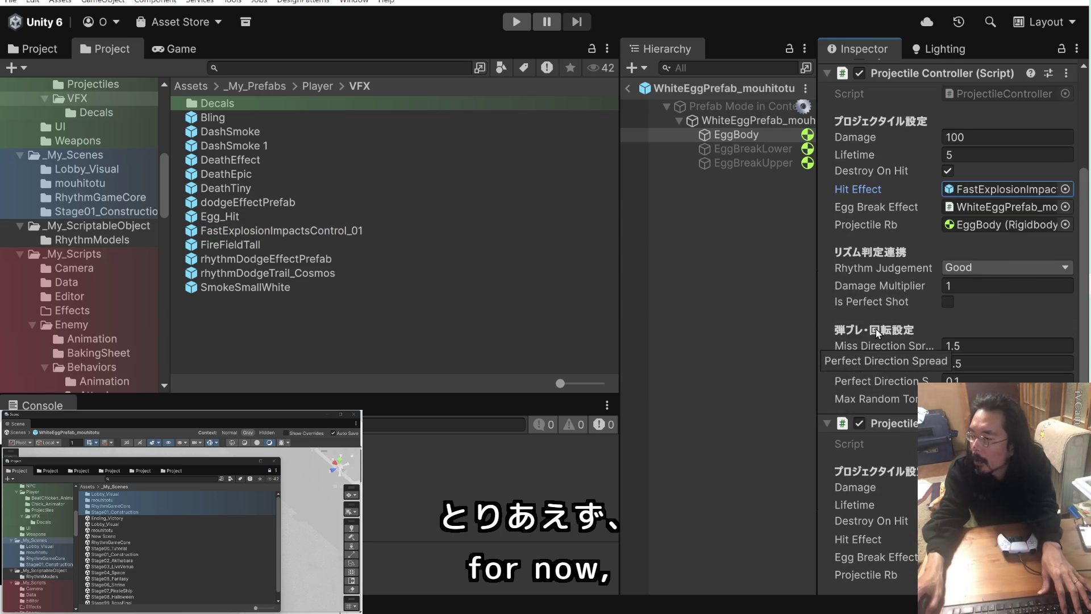
{"action": "left_click", "coordinate": [992, 208]}
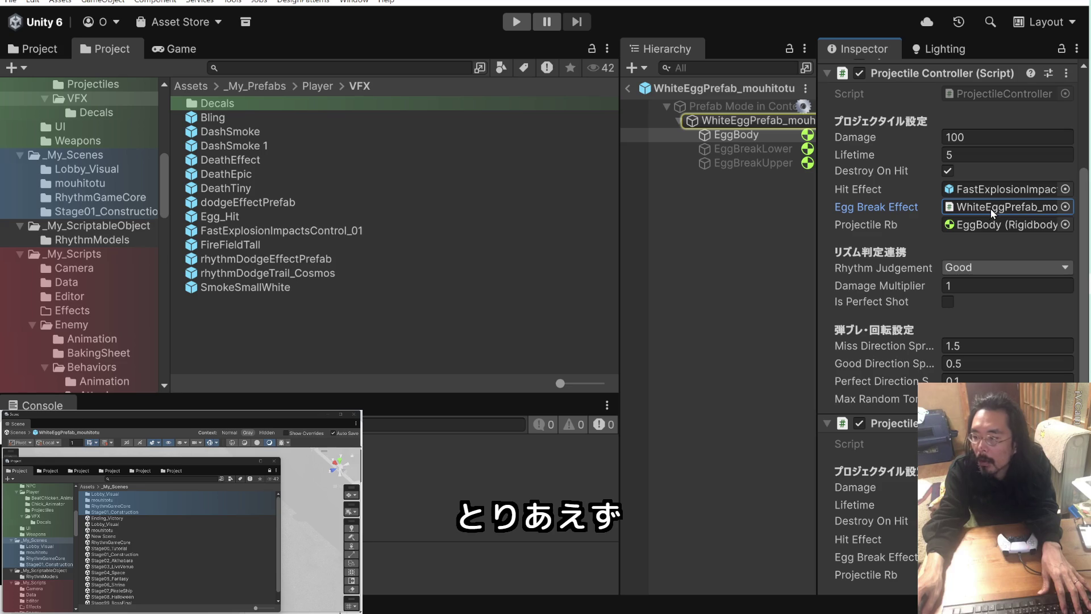
{"action": "scroll", "coordinate": [898, 322], "scroll_direction": "down", "scroll_amount": 3}
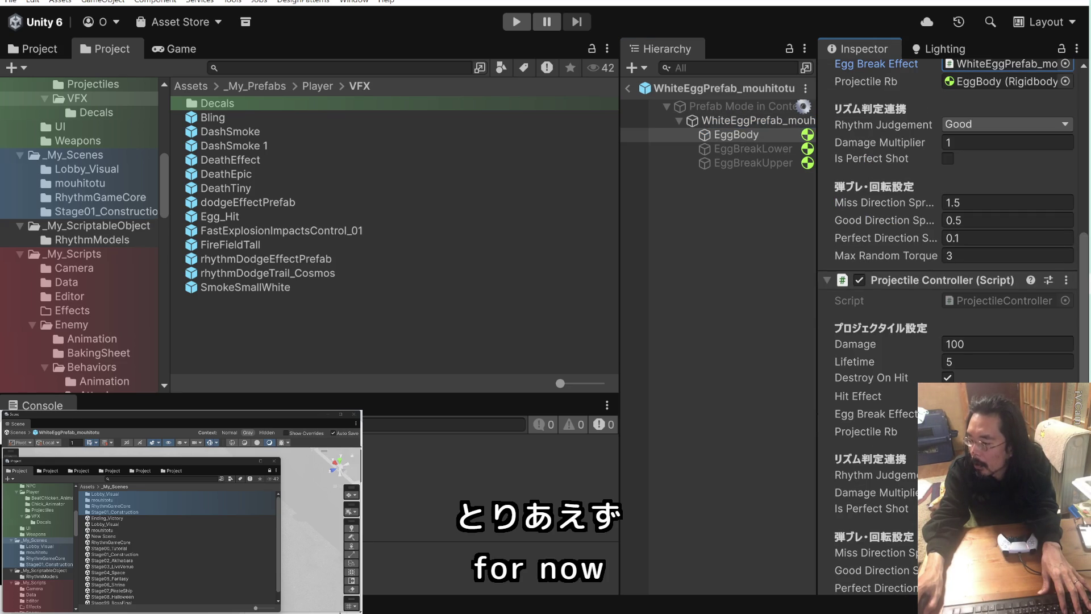
{"action": "scroll", "coordinate": [916, 360], "scroll_direction": "up", "scroll_amount": 2}
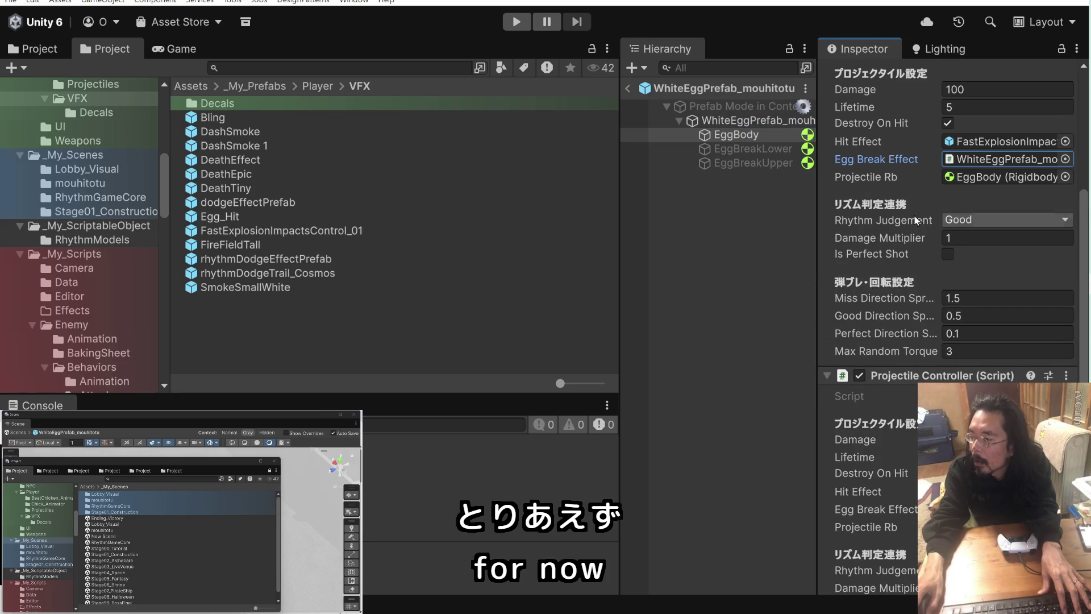
- Drag EggBody into Projectile Rb so it references EggBody's Rigidbody
{"action": "left_click", "coordinate": [965, 179]}
{"action": "scroll", "coordinate": [866, 234], "scroll_direction": "down", "scroll_amount": 4}
{"action": "left_click_drag", "start_coordinate": [736, 134], "coordinate": [976, 343]}
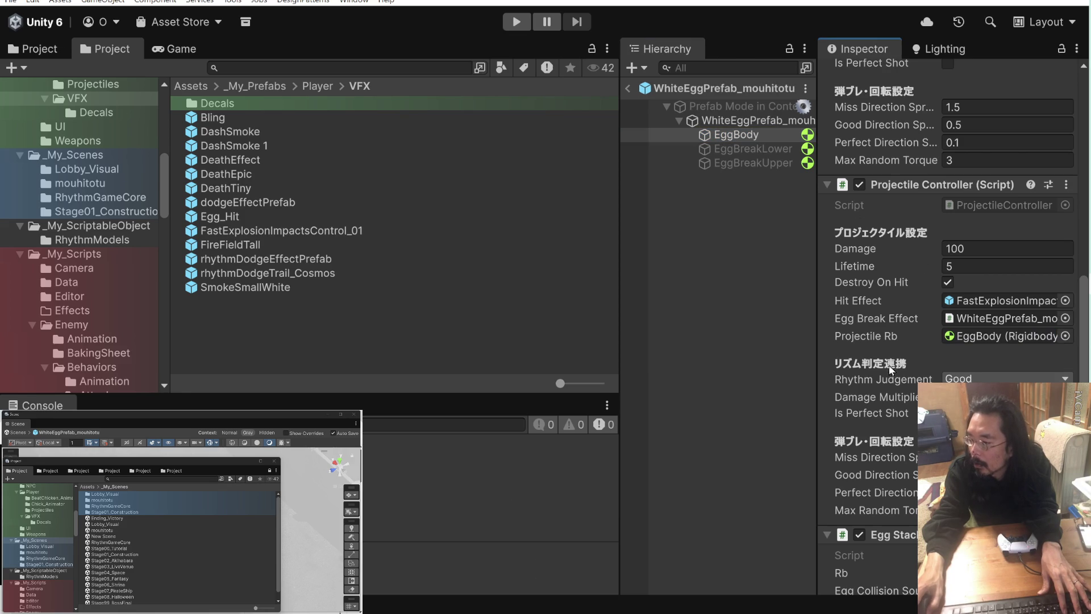
{"action": "scroll", "coordinate": [890, 362], "scroll_direction": "up", "scroll_amount": 3}
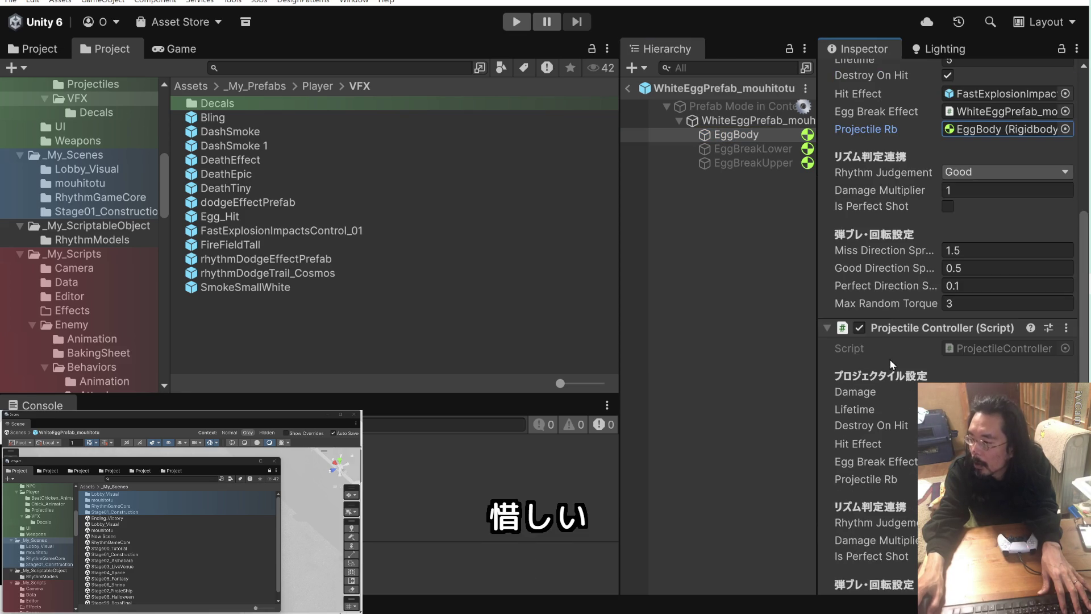
{"action": "scroll", "coordinate": [889, 359], "scroll_direction": "down", "scroll_amount": 2}
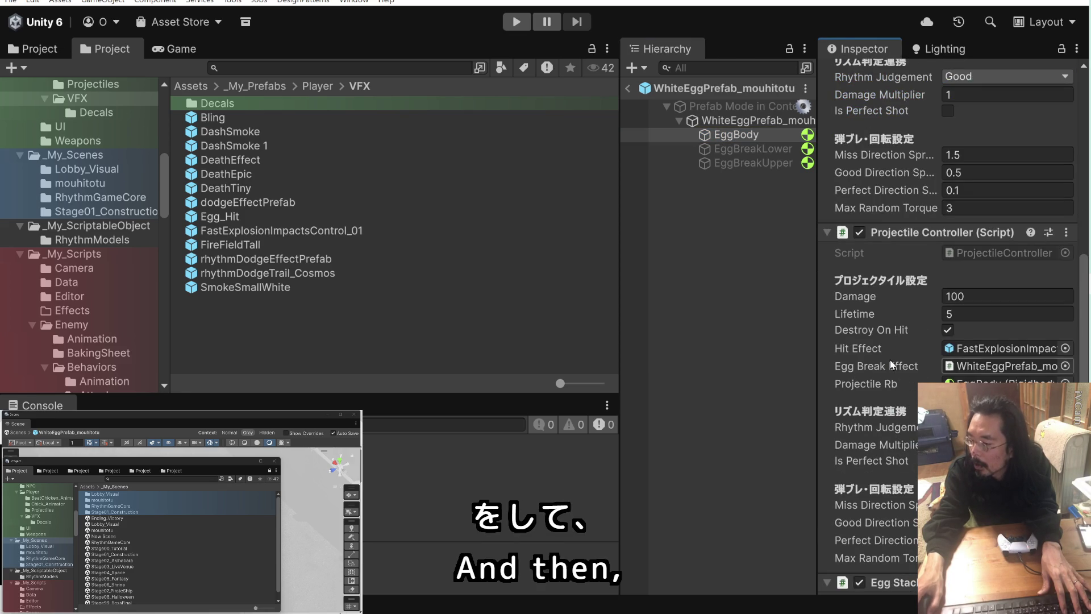
{"action": "scroll", "coordinate": [892, 364], "scroll_direction": "down", "scroll_amount": 2}
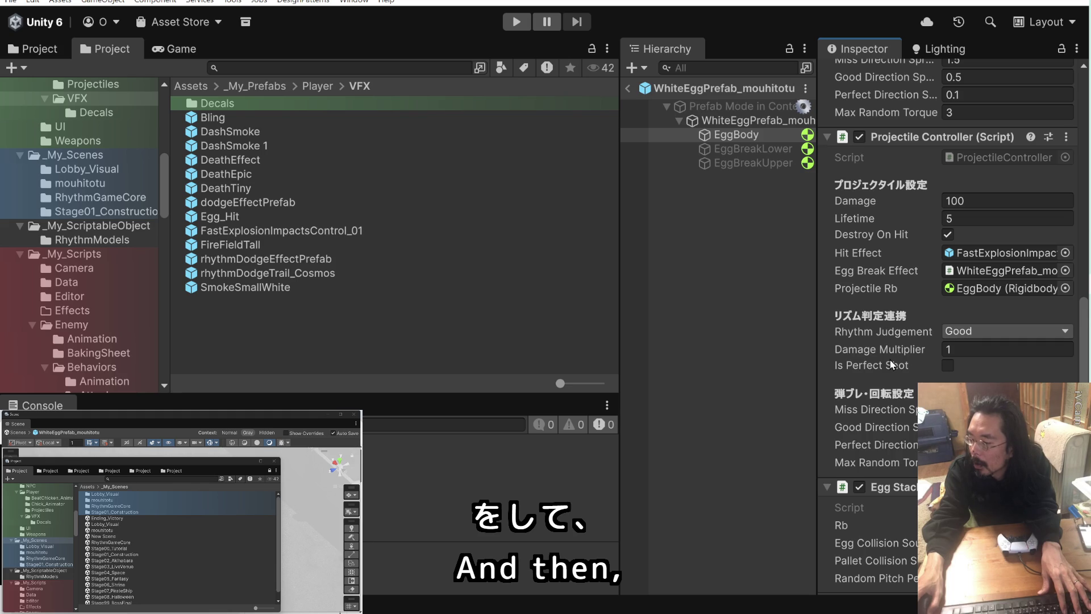
{"action": "scroll", "coordinate": [888, 358], "scroll_direction": "down", "scroll_amount": 2}
{"action": "scroll", "coordinate": [890, 358], "scroll_direction": "up", "scroll_amount": 4}
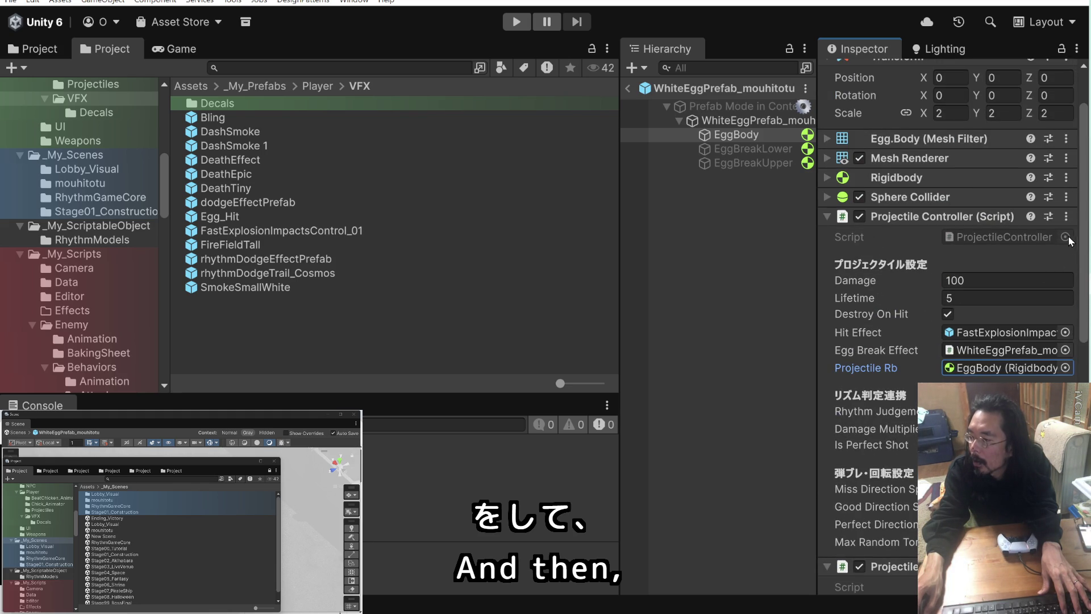
{"action": "mouse_move", "coordinate": [818, 225]}
{"action": "left_mouse_down"}
{"action": "mouse_move", "coordinate": [795, 227]}
{"action": "mouse_move", "coordinate": [808, 227]}
{"action": "left_mouse_up"}
- Ping the Projectile Controller's script in the Utility folder
{"action": "scroll", "coordinate": [877, 265], "scroll_direction": "down", "scroll_amount": 5}
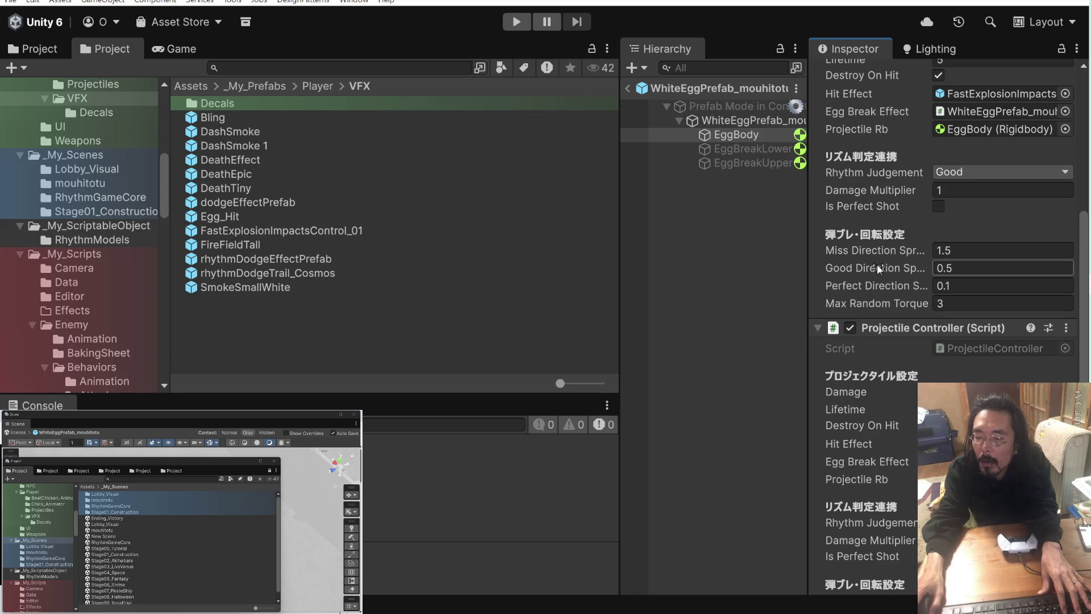
{"action": "scroll", "coordinate": [877, 264], "scroll_direction": "down", "scroll_amount": 3}
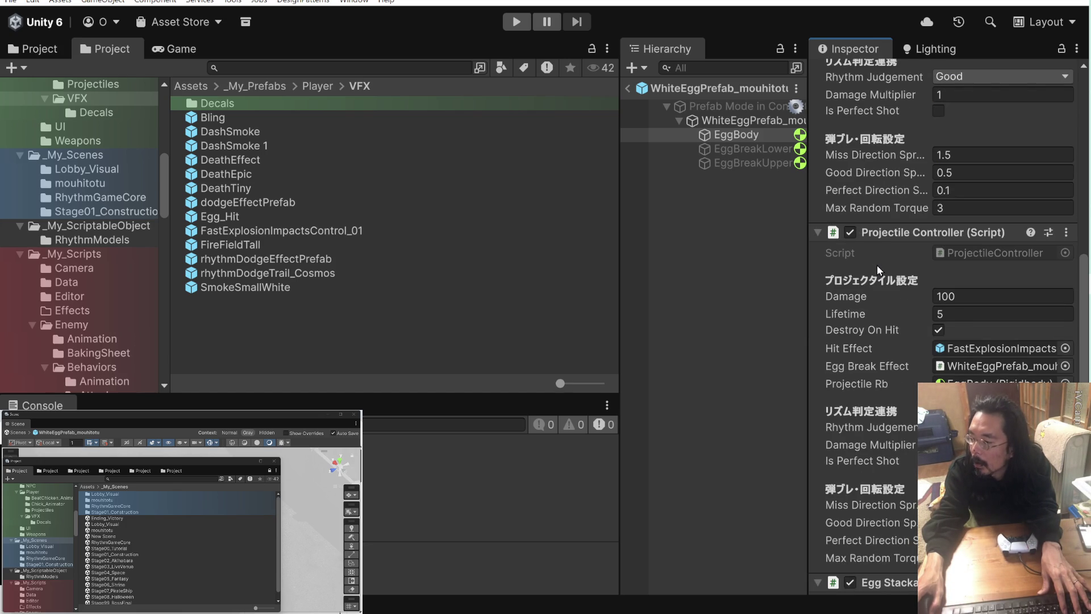
{"action": "scroll", "coordinate": [877, 265], "scroll_direction": "up", "scroll_amount": 9}
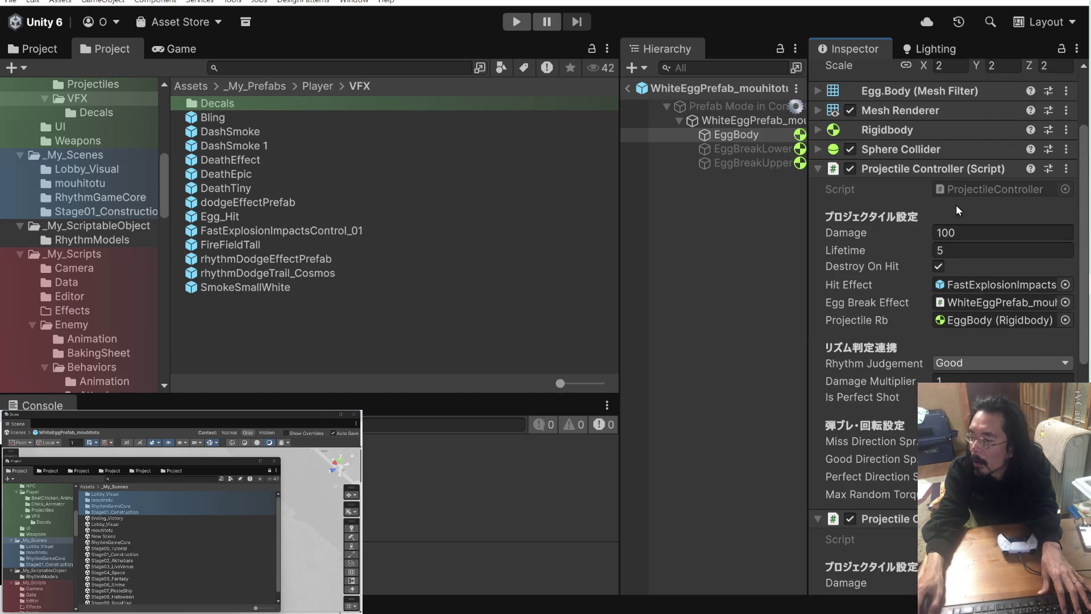
{"action": "left_click", "coordinate": [972, 190]}
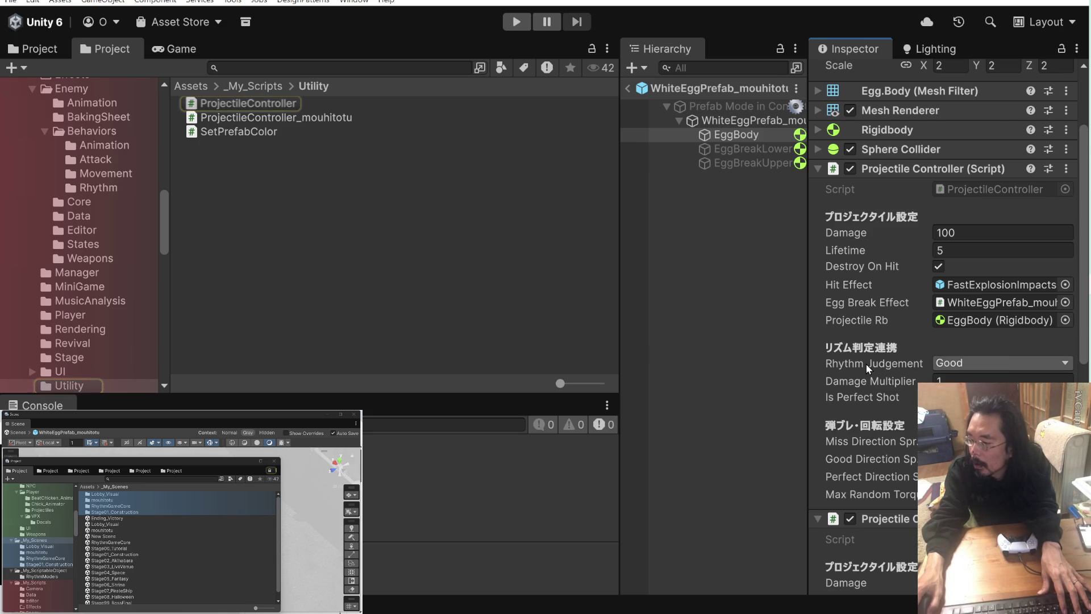
- Remove the extra Projectile Controller component from EggBody
{"action": "scroll", "coordinate": [866, 362], "scroll_direction": "down", "scroll_amount": 8}
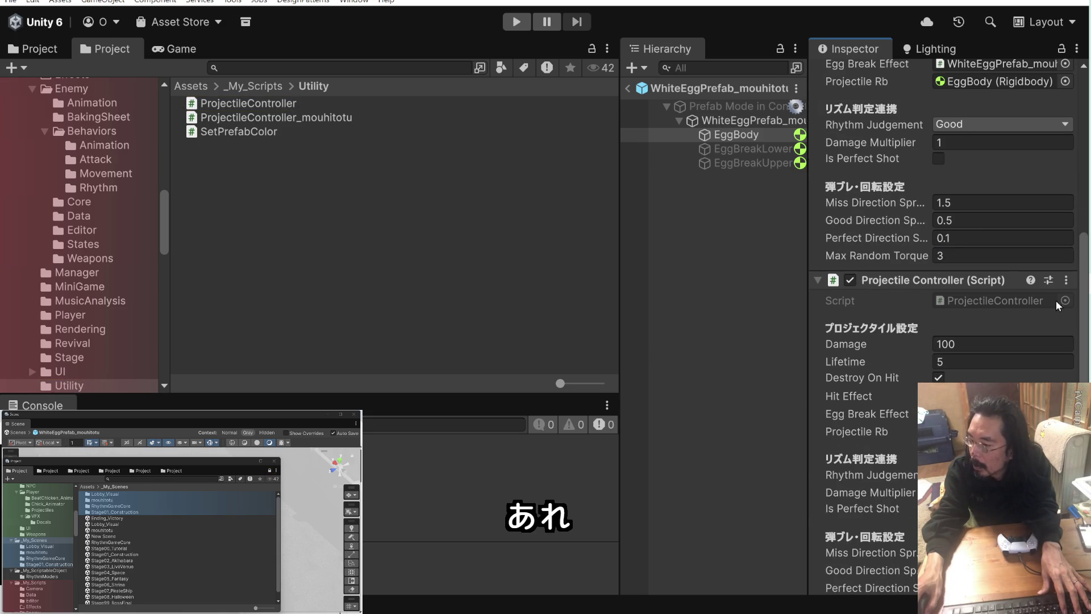
{"action": "left_click", "coordinate": [1065, 280]}
{"action": "left_click", "coordinate": [1004, 333]}
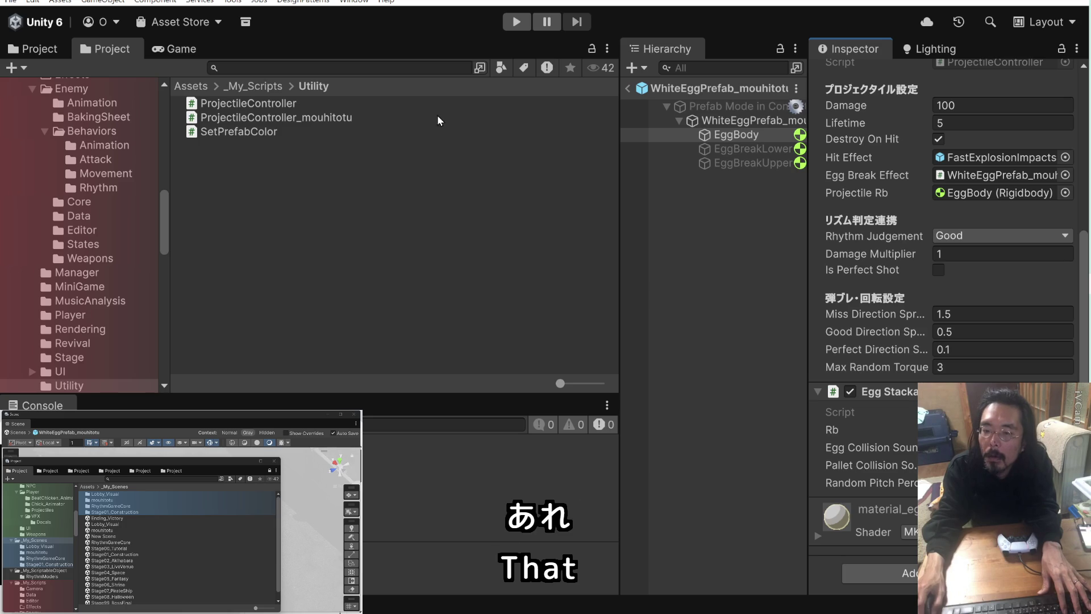
- Copy the ProjectileController_mouhitotu name and search the prefab hierarchy for it
{"action": "left_click", "coordinate": [342, 118]}
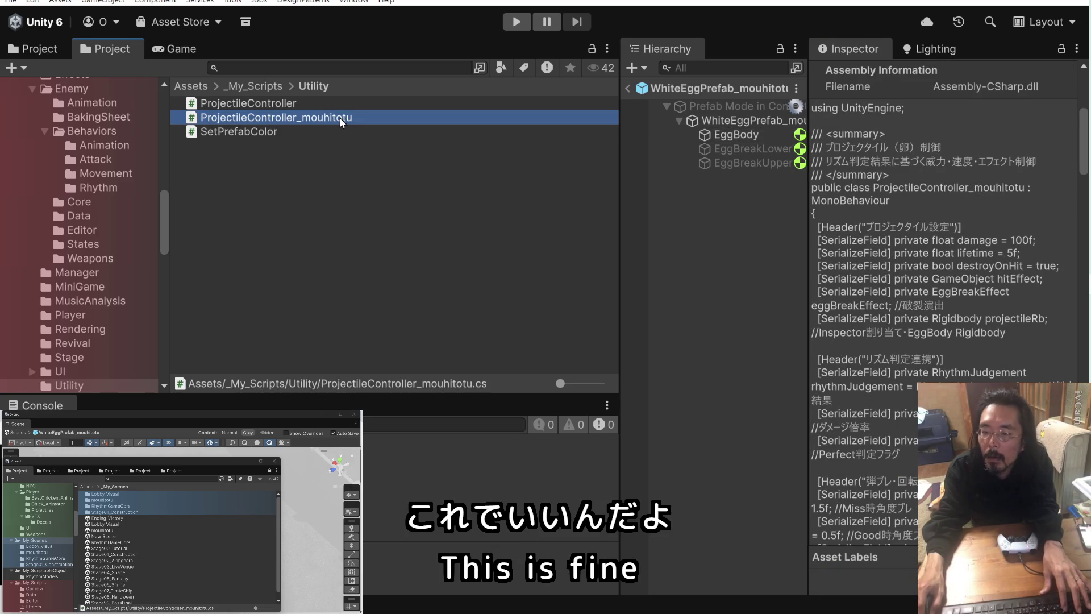
{"action": "left_click", "coordinate": [343, 118]}
{"action": "key", "text": "ctrl+c"}
{"action": "left_click", "coordinate": [711, 68]}
{"action": "key", "text": "ctrl+v"}
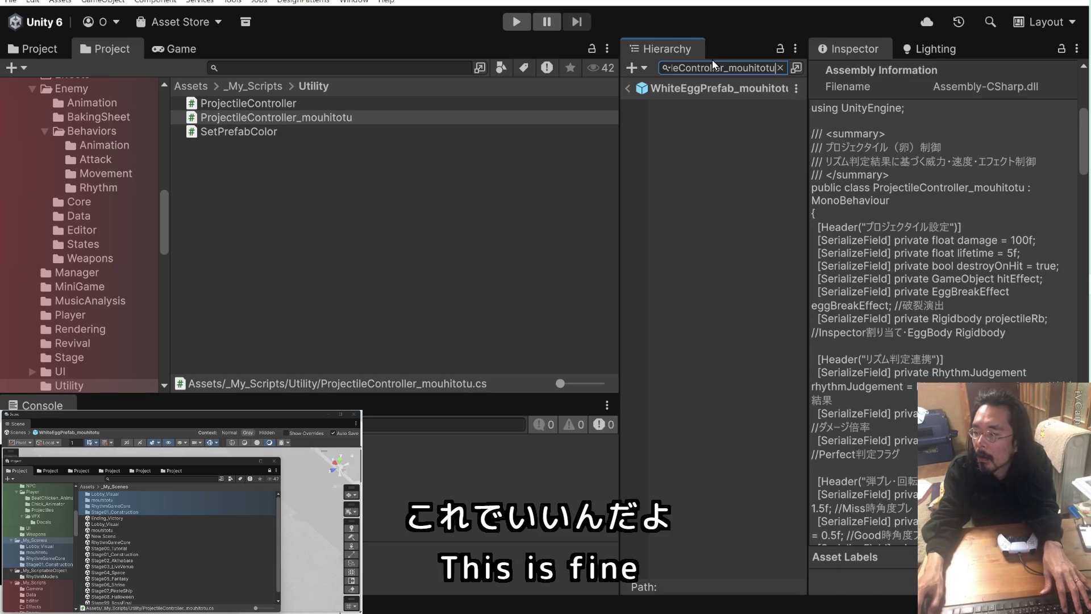
{"action": "left_click_drag", "start_coordinate": [726, 68], "coordinate": [832, 70]}
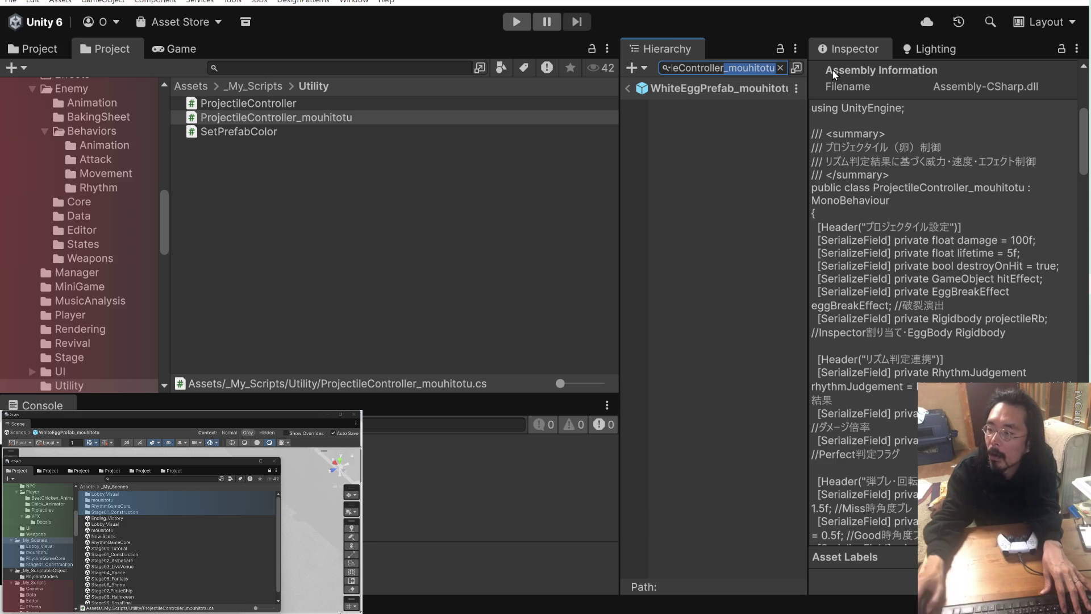
{"action": "left_click", "coordinate": [718, 90]}
{"action": "left_click", "coordinate": [723, 68]}
{"action": "key", "text": "ctrl+v"}
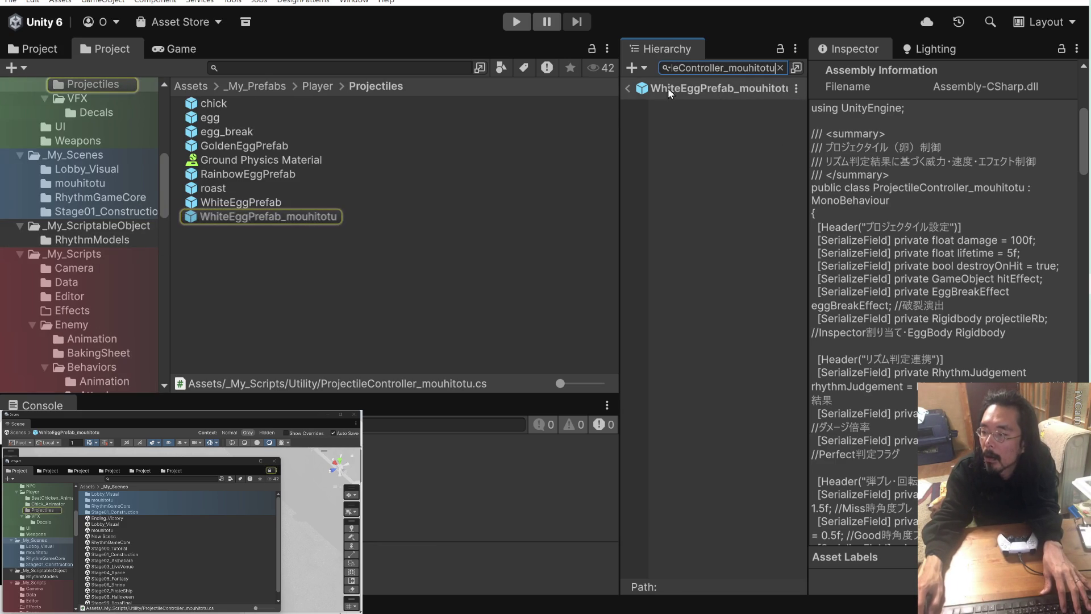
- Exit prefab mode, filter the scene hierarchy to ProjectileController, and select EggBody
{"action": "left_click", "coordinate": [625, 88]}
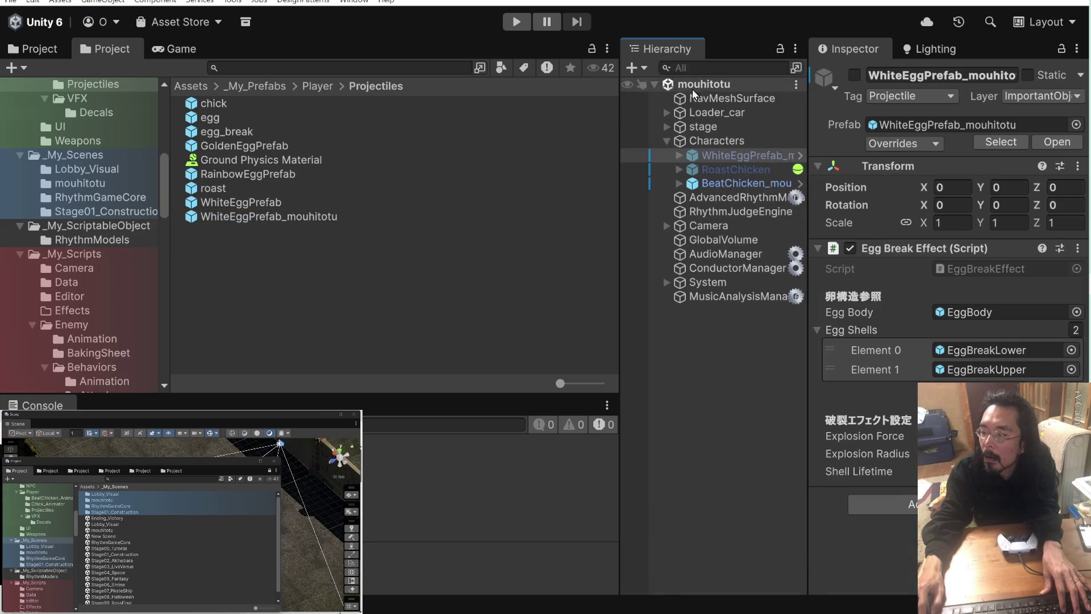
{"action": "left_click", "coordinate": [715, 68]}
{"action": "key", "text": "ctrl+v"}
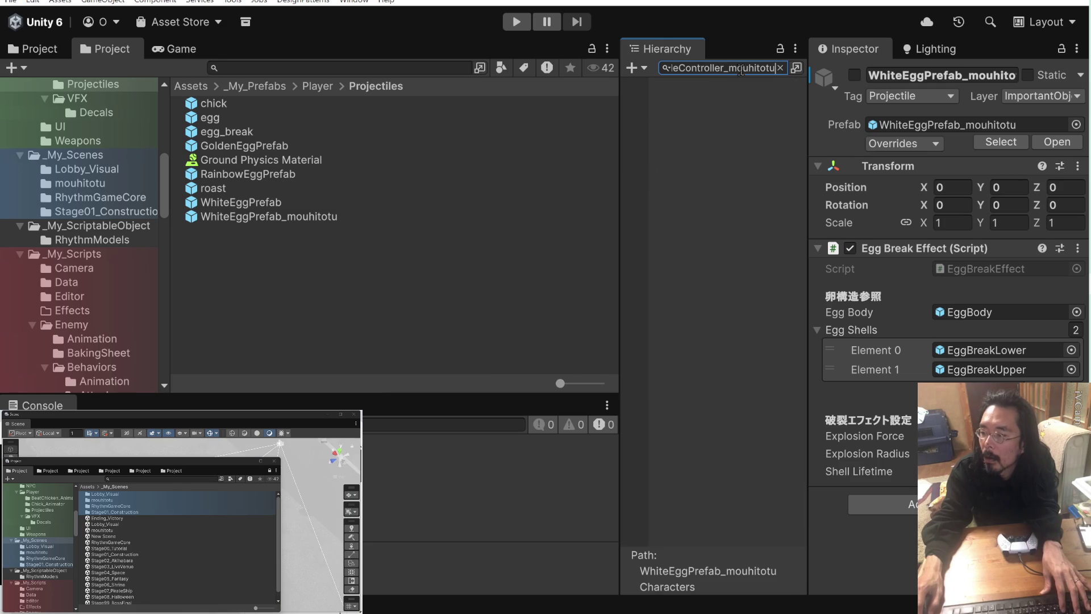
{"action": "left_click", "coordinate": [724, 70]}
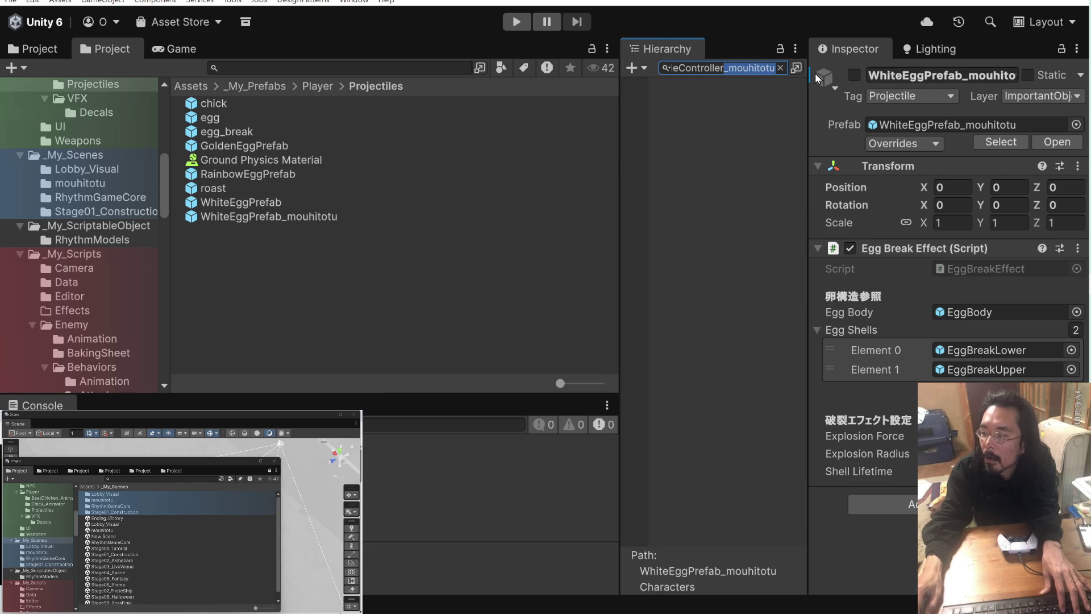
{"action": "key", "text": "Delete"}
{"action": "key", "text": "Delete"}
{"action": "key", "text": "Delete"}
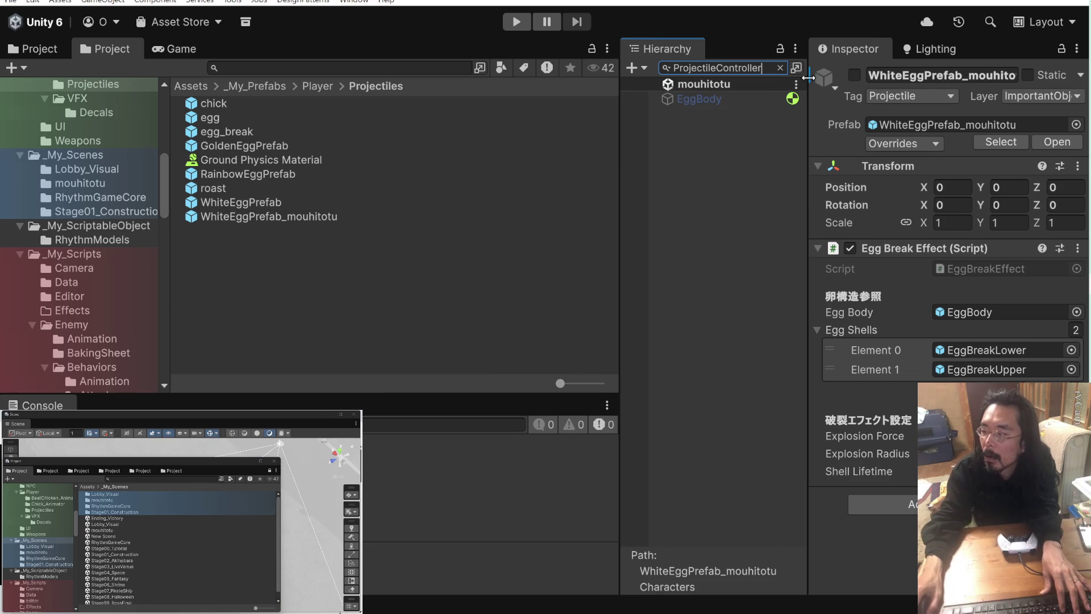
{"action": "left_click", "coordinate": [728, 103]}
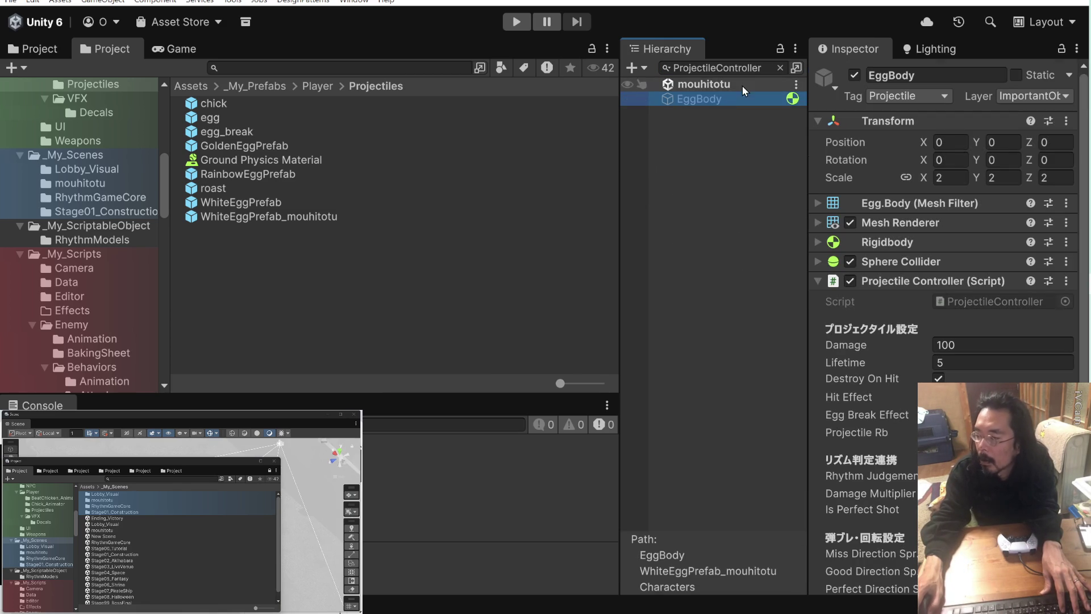
{"action": "left_click", "coordinate": [285, 68]}
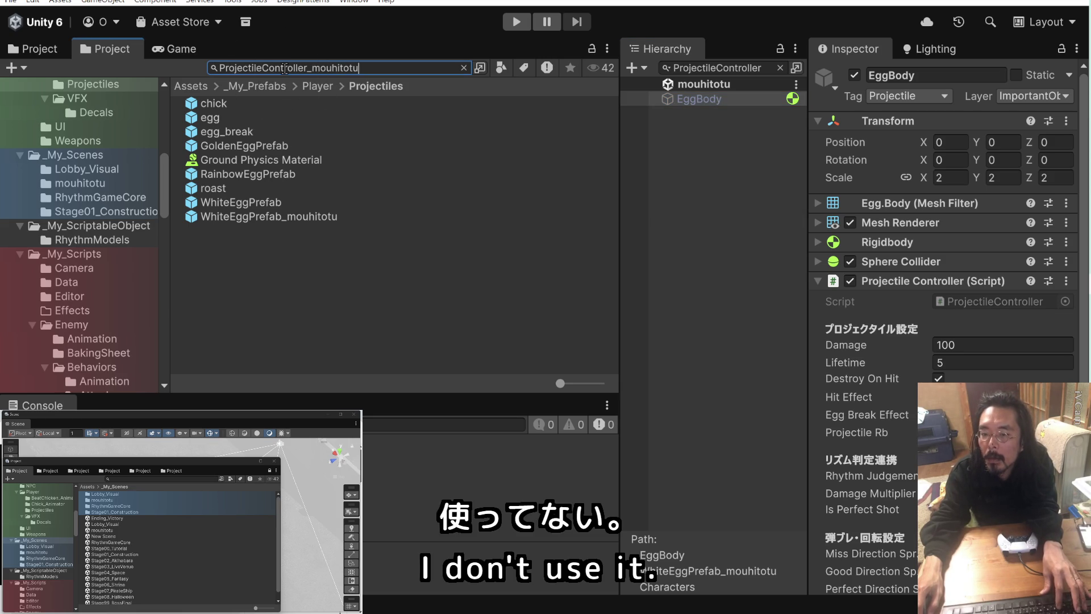
- Search assets for ProjectileController_mouhitotu, review its source, and choose Delete on it
{"action": "key", "text": "ctrl+v"}
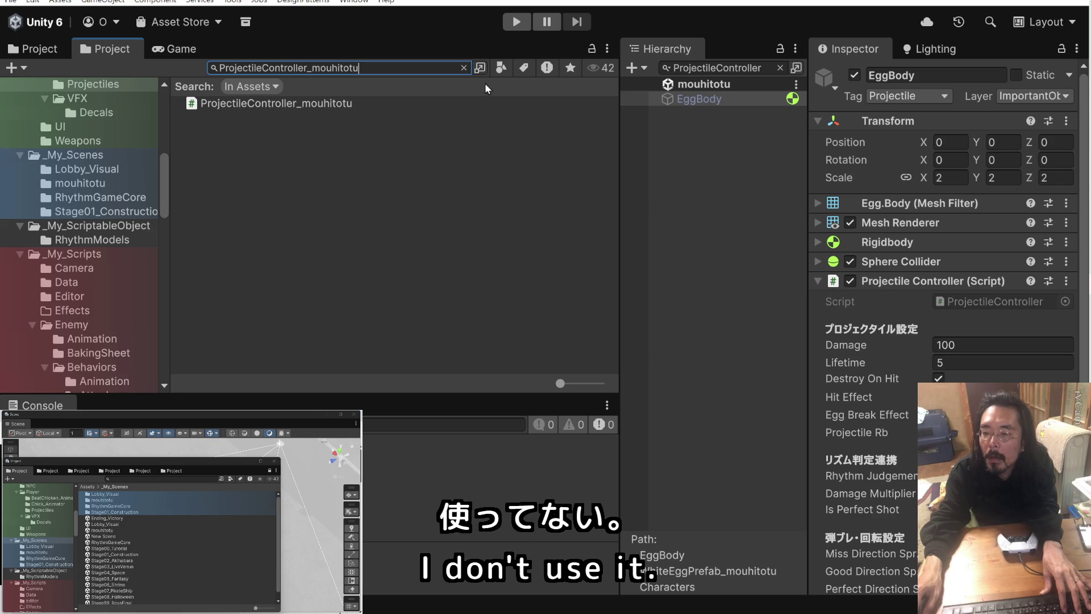
{"action": "key", "text": "Return"}
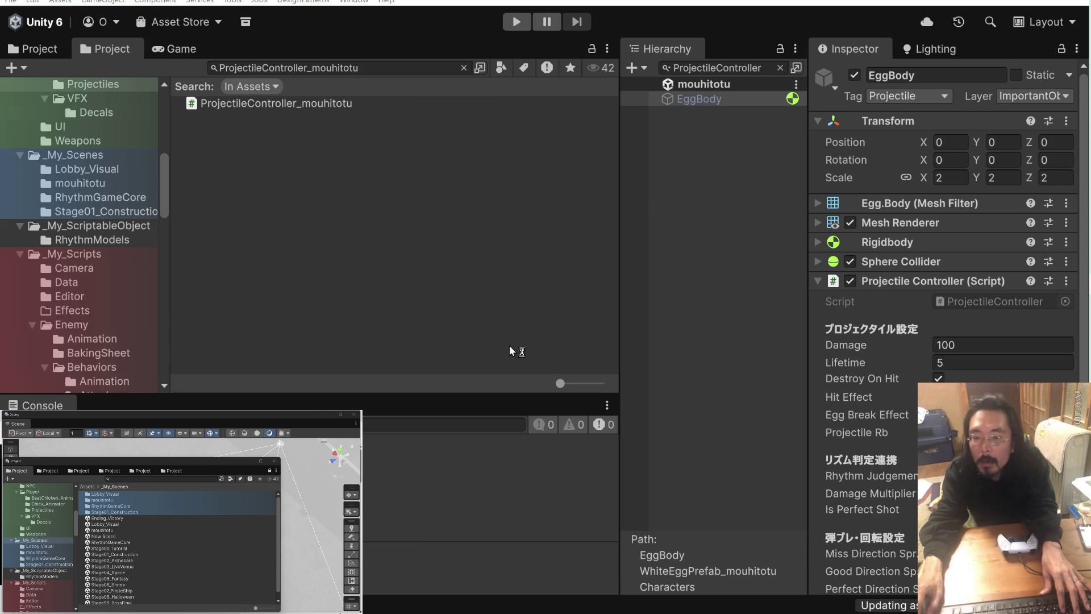
{"action": "right_click", "coordinate": [270, 105]}
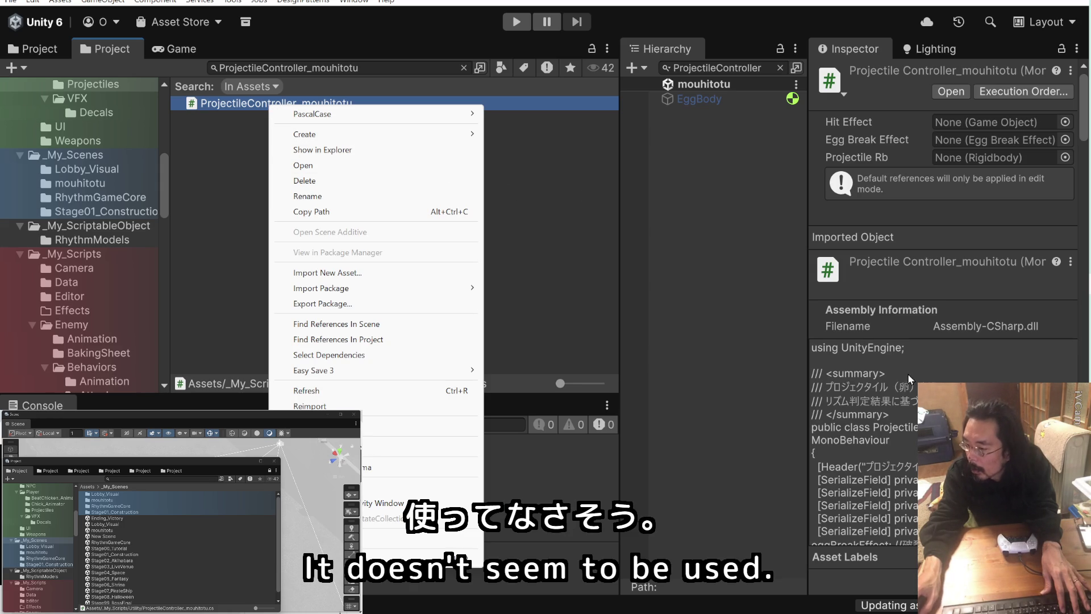
{"action": "left_click", "coordinate": [597, 246]}
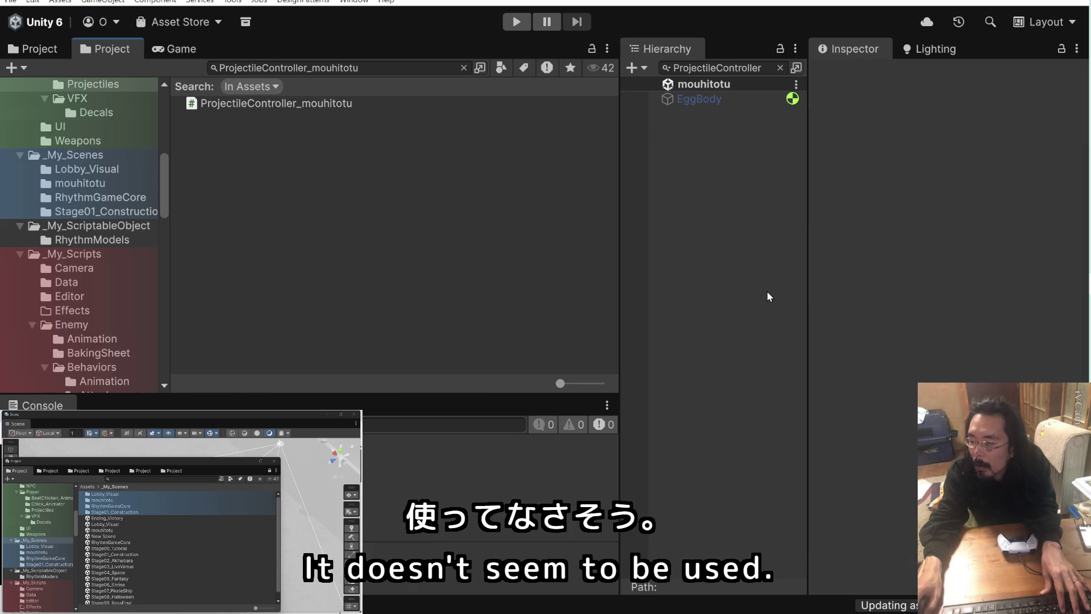
{"action": "left_click", "coordinate": [336, 106]}
{"action": "scroll", "coordinate": [869, 408], "scroll_direction": "down", "scroll_amount": 5}
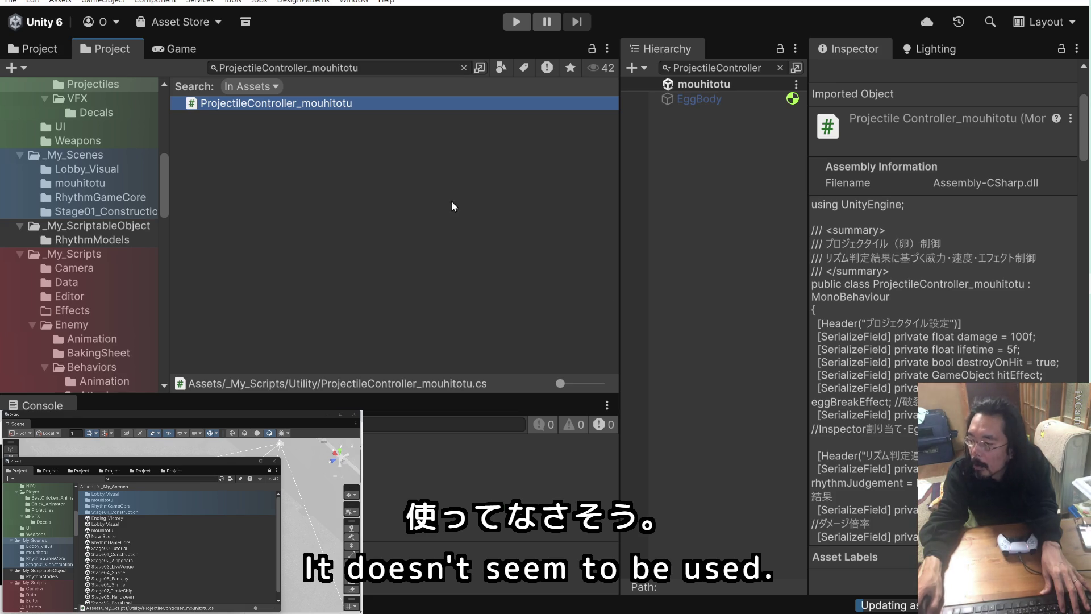
{"action": "right_click", "coordinate": [269, 102]}
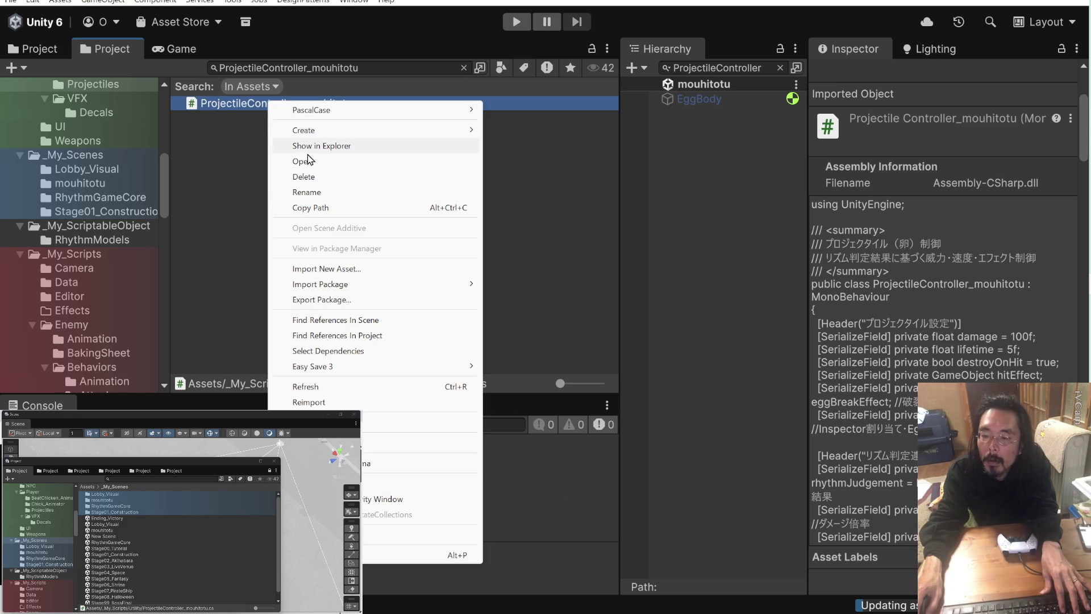
{"action": "left_click", "coordinate": [313, 175]}
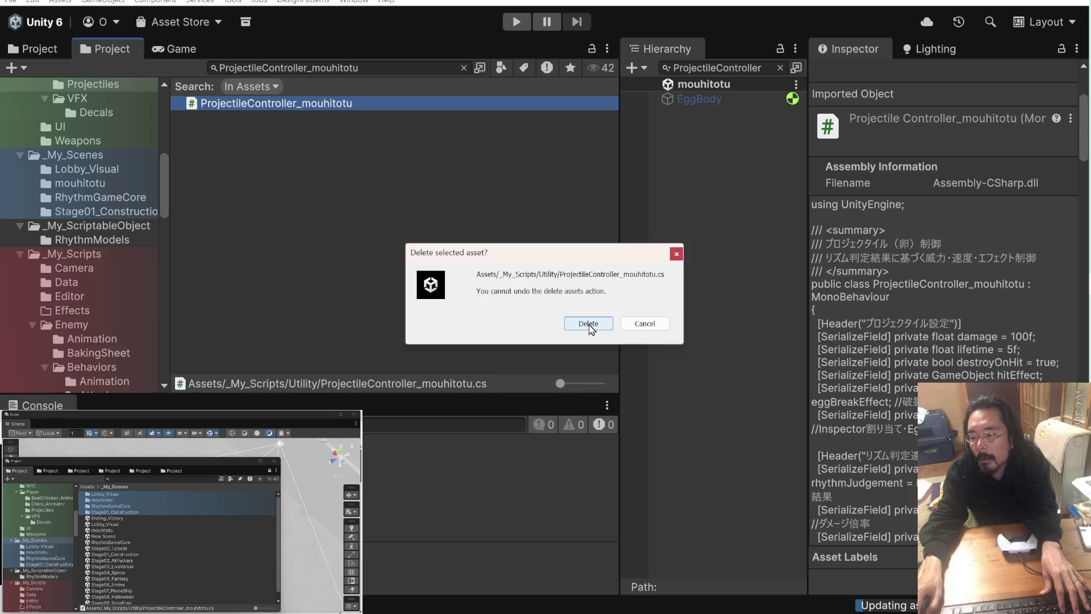
- Confirm deleting ProjectileController_mouhitotu.cs, then bring the Claude Code terminal forward
{"action": "left_click", "coordinate": [588, 323]}
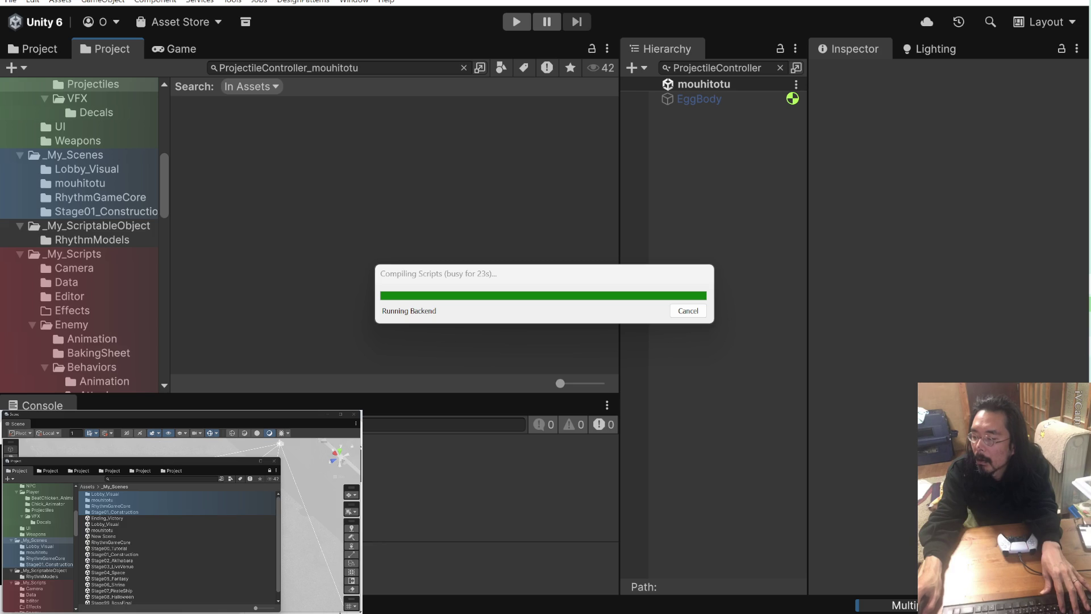
{"action": "left_click", "coordinate": [1017, 344]}
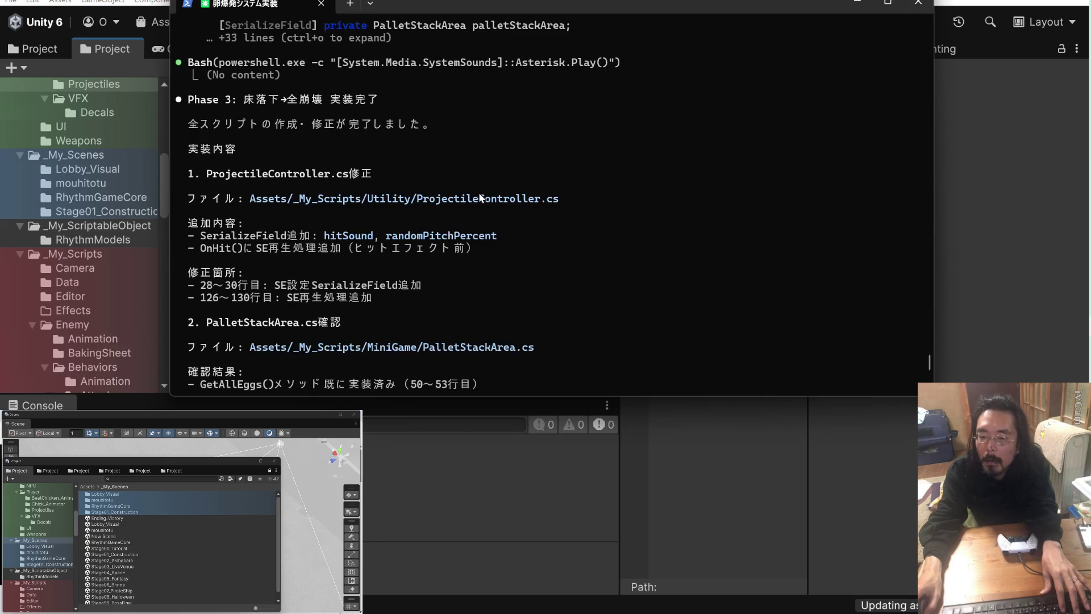
- Scroll Claude Code back to the hitSound edit, then select '_mouhitotu' in Unity's asset search
{"action": "scroll", "coordinate": [479, 197], "scroll_direction": "up", "scroll_amount": 5}
{"action": "scroll", "coordinate": [479, 193], "scroll_direction": "up", "scroll_amount": 15}
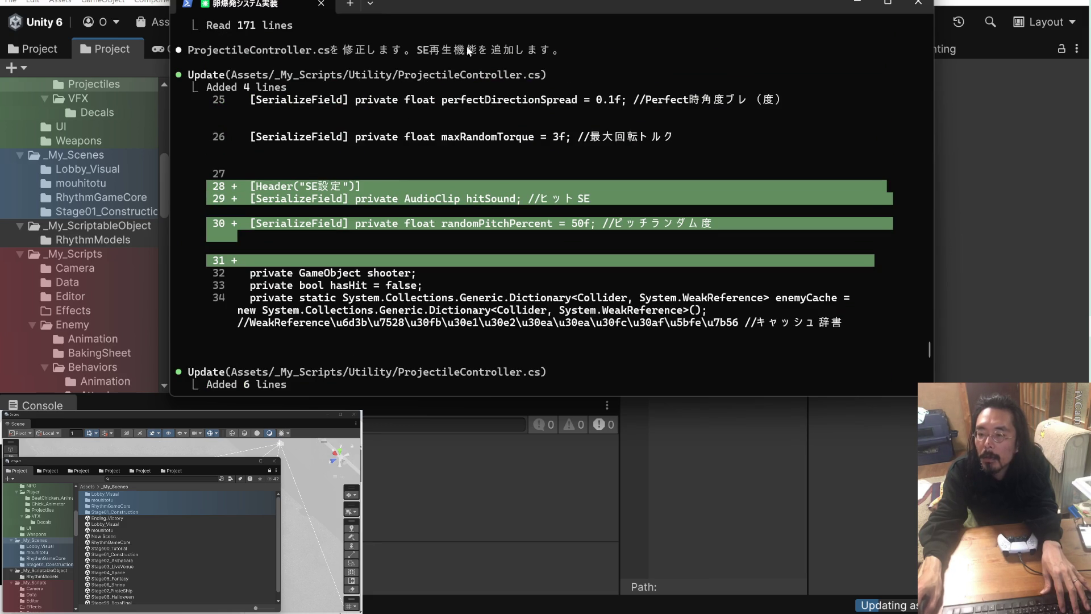
{"action": "mouse_move", "coordinate": [468, 5]}
{"action": "left_mouse_down"}
{"action": "mouse_move", "coordinate": [463, 235]}
{"action": "mouse_move", "coordinate": [463, 159]}
{"action": "left_mouse_up"}
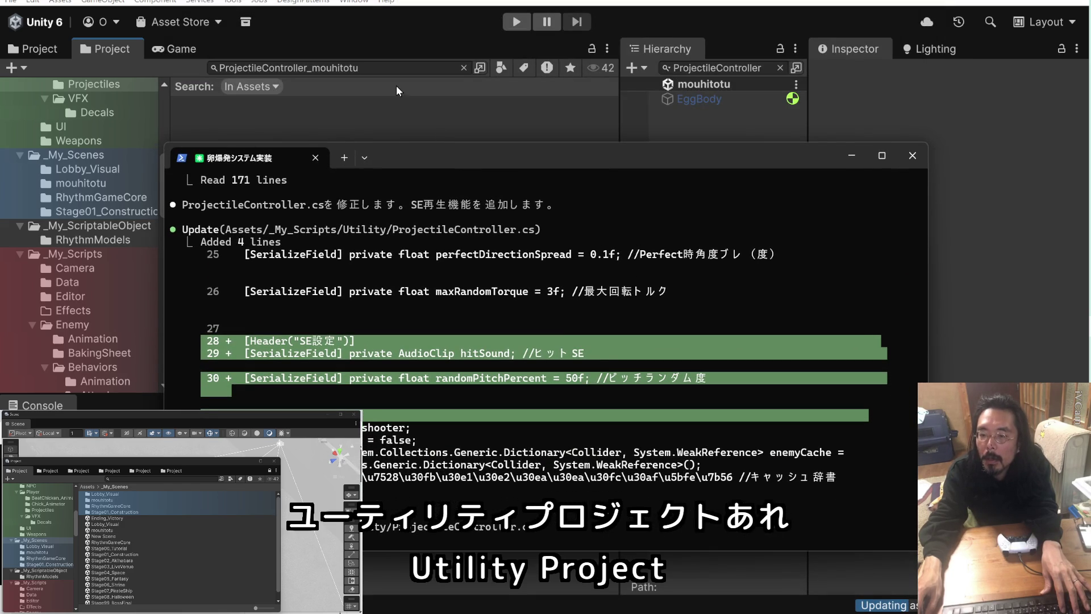
{"action": "left_click", "coordinate": [369, 69]}
{"action": "left_click_drag", "start_coordinate": [370, 69], "coordinate": [309, 70]}
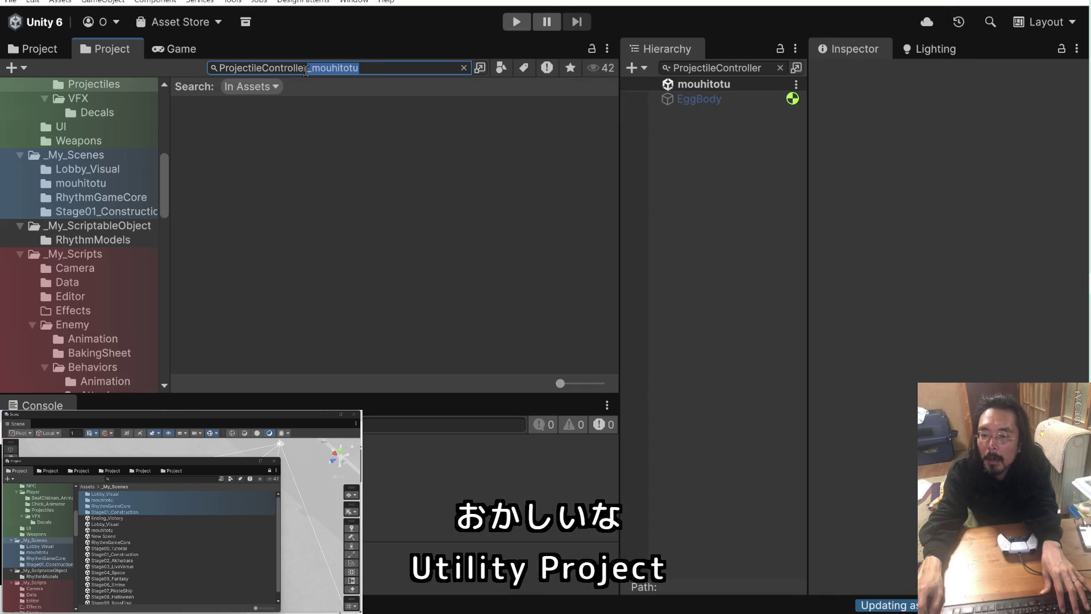
- Drop '_mouhitotu' from the search and open ProjectileController.cs in Visual Studio
{"action": "key", "text": "BackSpace"}
{"action": "left_click", "coordinate": [278, 105]}
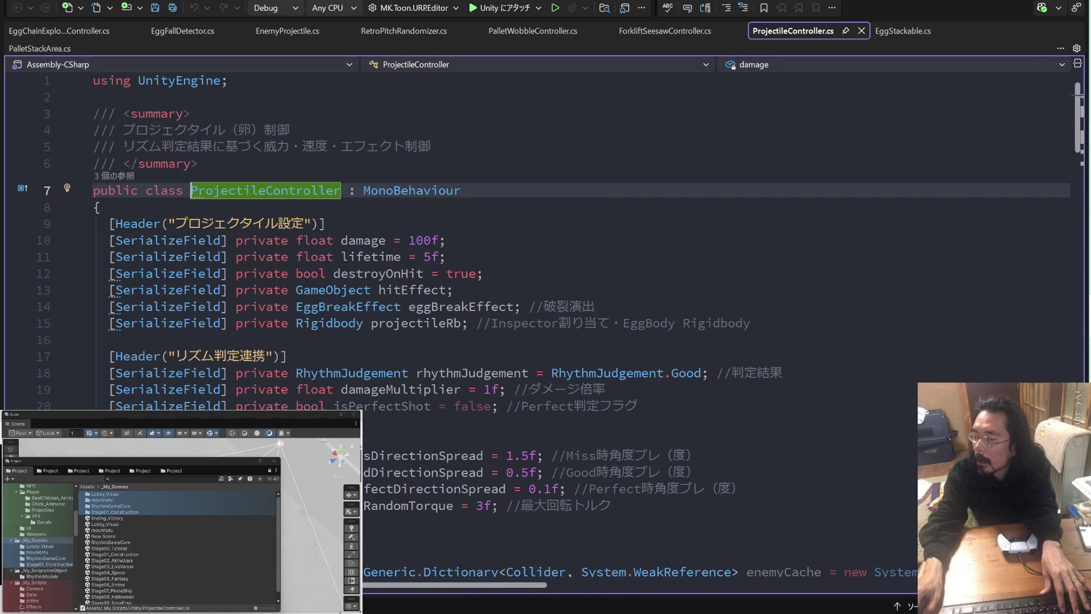
- Copy the SE設定 header and hitSound/randomPitchPercent lines from Claude's diff
{"action": "key", "text": "alt+Tab"}
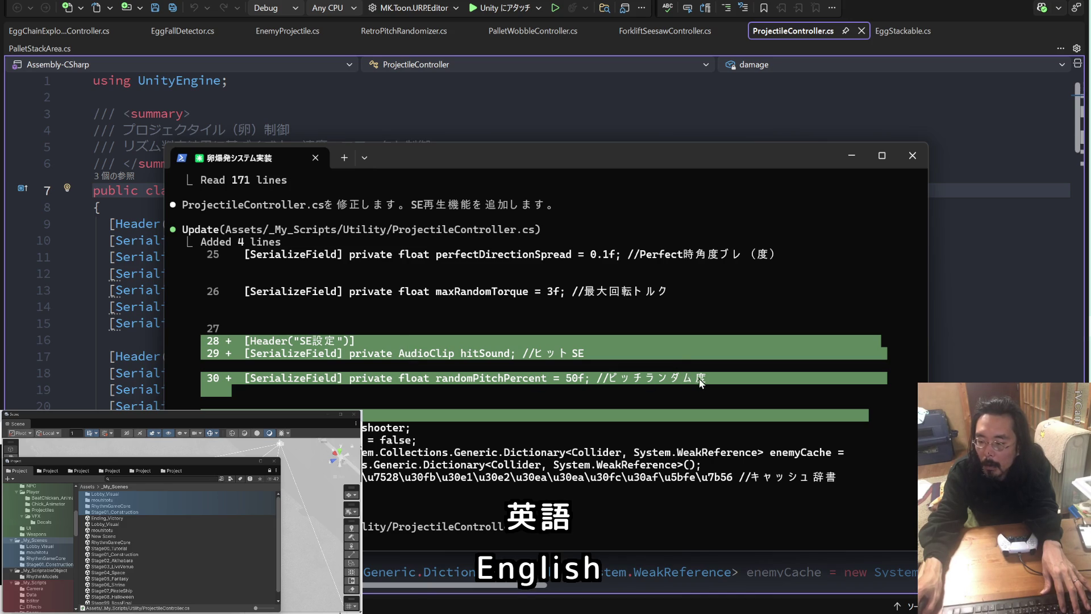
{"action": "scroll", "coordinate": [665, 363], "scroll_direction": "up", "scroll_amount": 2}
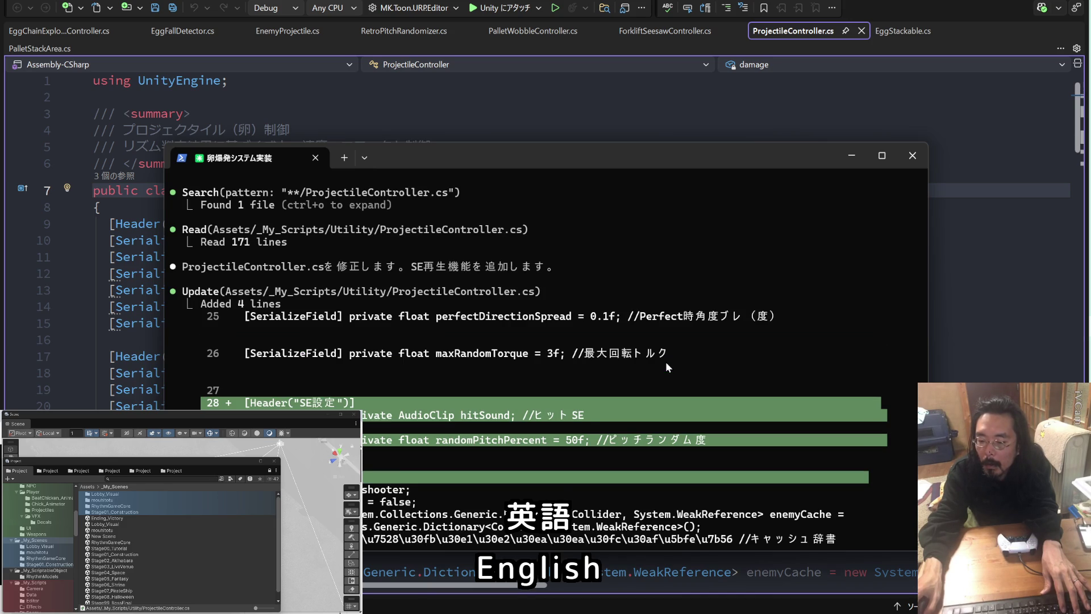
{"action": "scroll", "coordinate": [666, 361], "scroll_direction": "down", "scroll_amount": 2}
{"action": "mouse_move", "coordinate": [704, 378]}
{"action": "left_mouse_down"}
{"action": "mouse_move", "coordinate": [271, 378]}
{"action": "mouse_move", "coordinate": [248, 348]}
{"action": "left_mouse_up"}
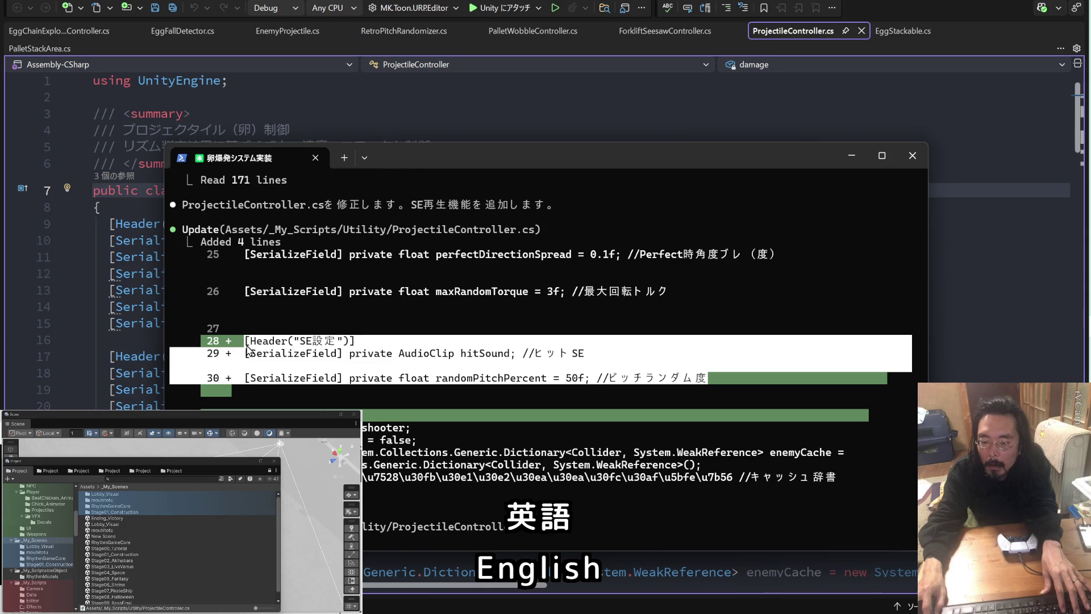
{"action": "right_click", "coordinate": [252, 350]}
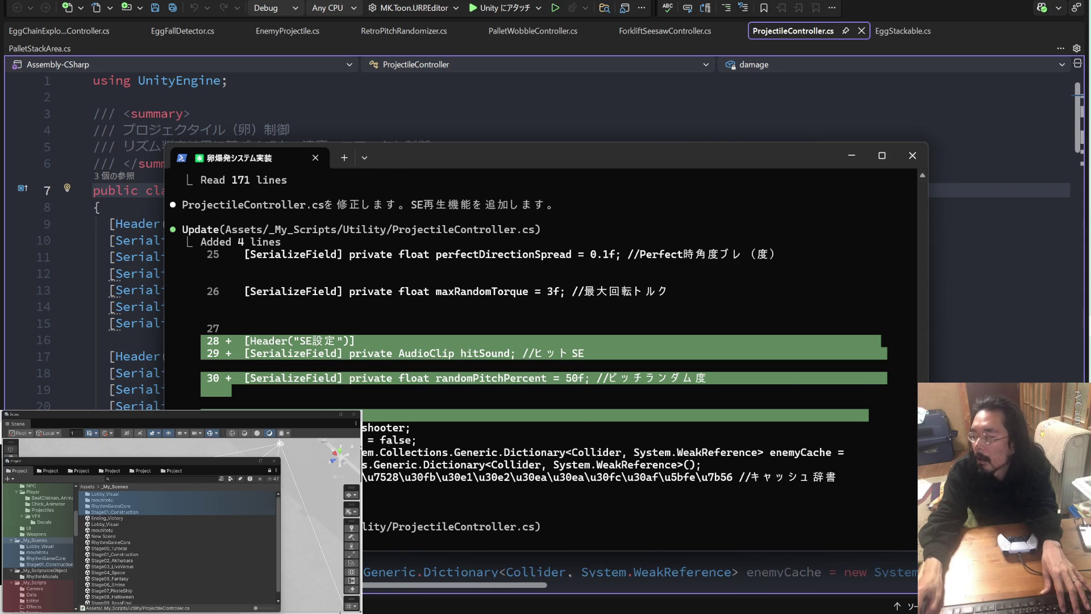
- Paste the SE header and sound fields below the projectileRb line
{"action": "key", "text": "alt+Tab"}
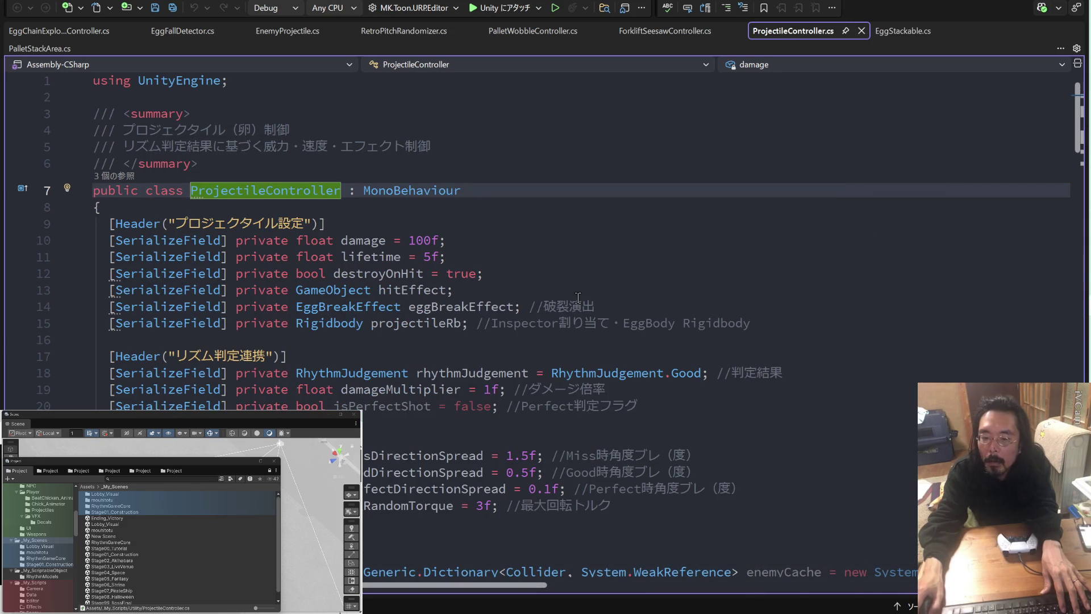
{"action": "scroll", "coordinate": [578, 297], "scroll_direction": "down", "scroll_amount": 6}
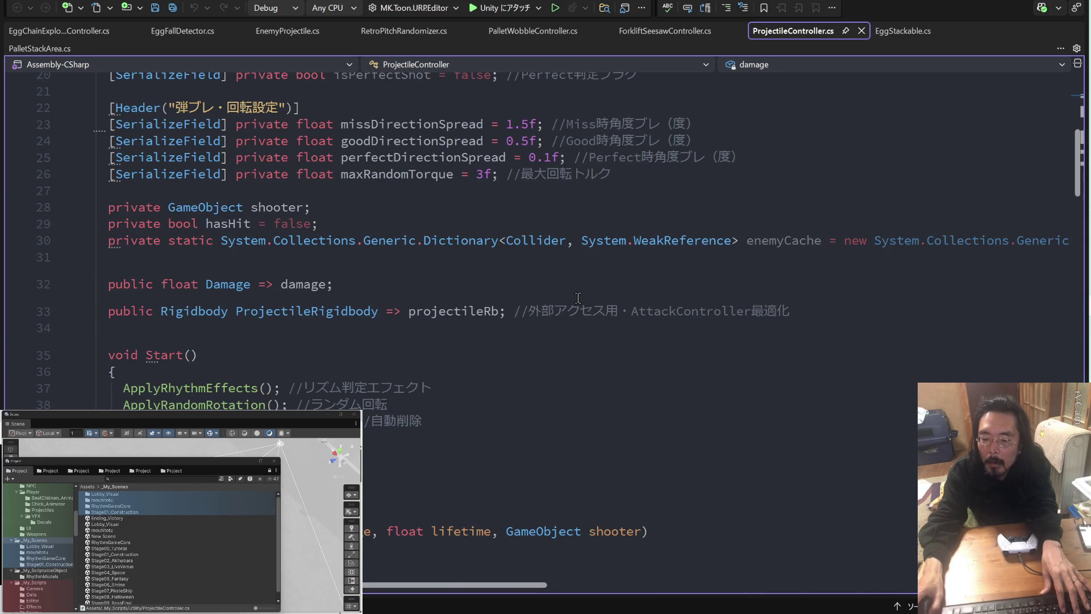
{"action": "scroll", "coordinate": [578, 298], "scroll_direction": "up", "scroll_amount": 5}
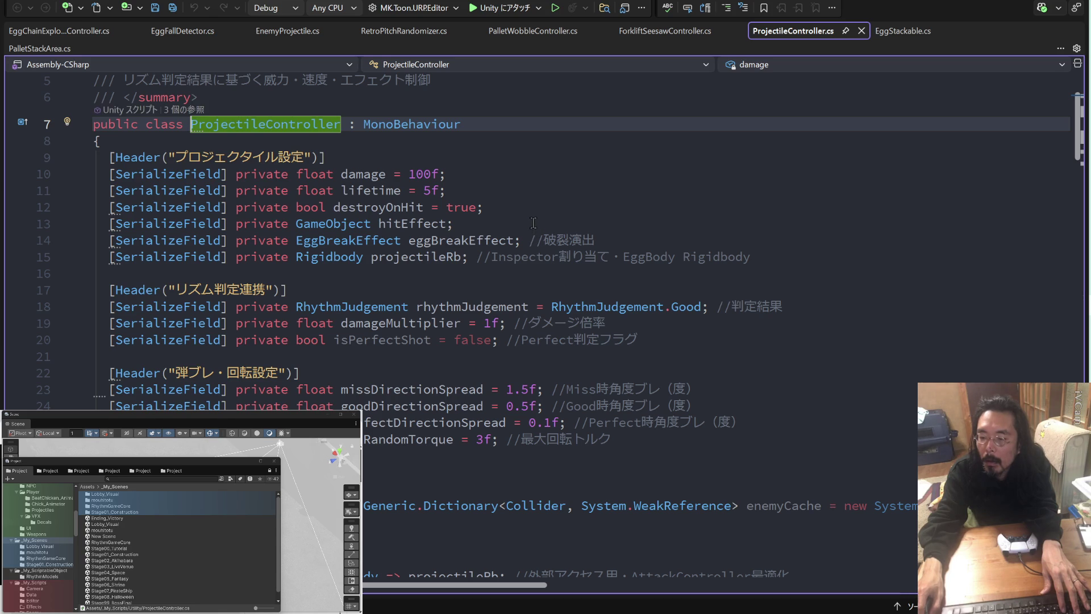
{"action": "left_click", "coordinate": [777, 258]}
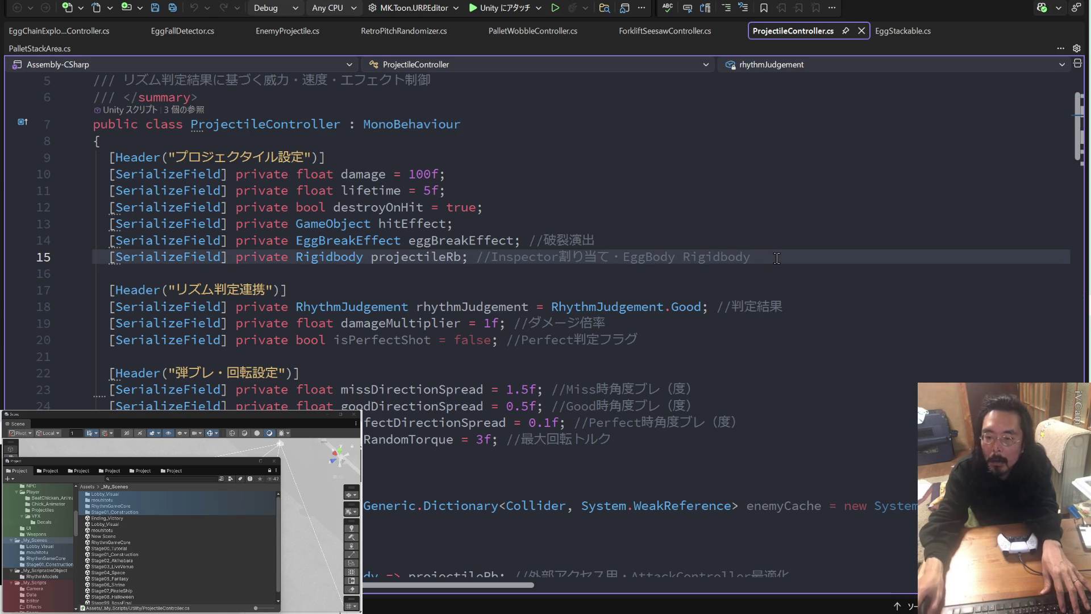
{"action": "key", "text": "Return"}
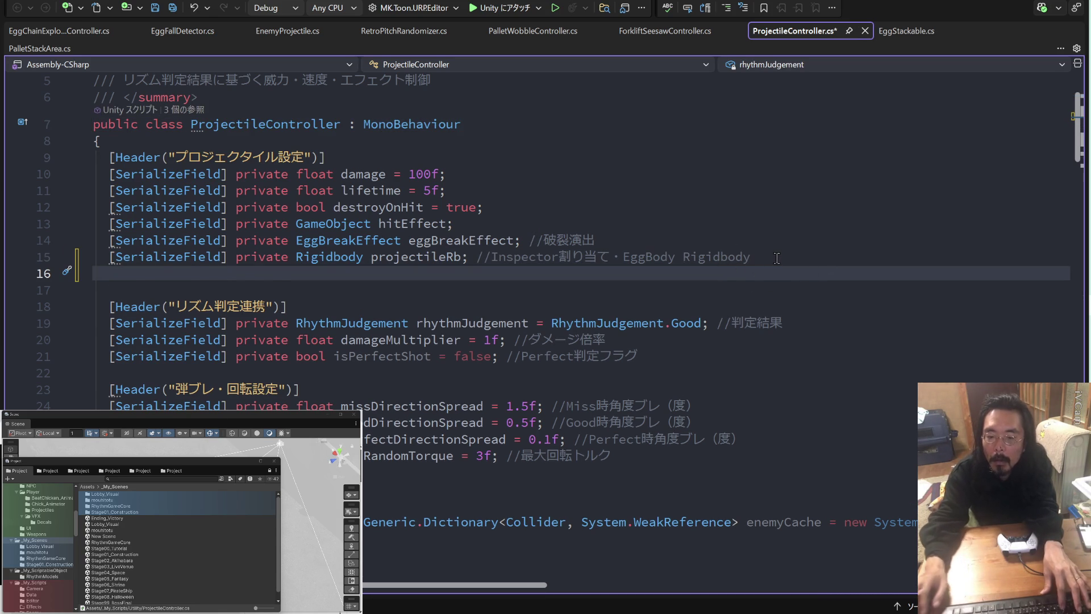
{"action": "key", "text": "ctrl+v"}
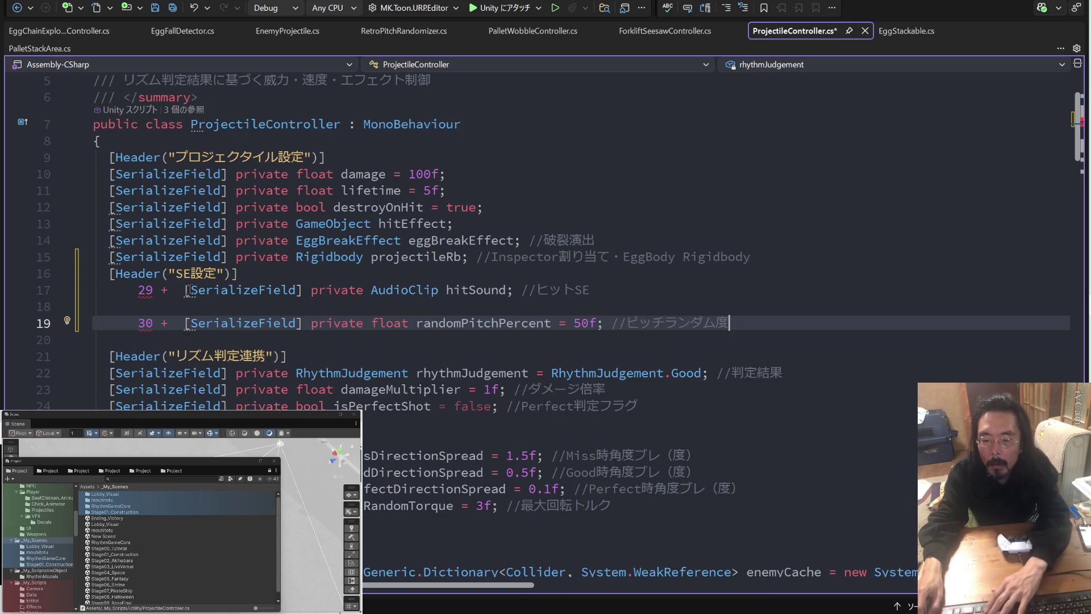
- Strip the '29 +' and '30 +' diff prefixes and fix blank lines around the SE設定 header
{"action": "left_click", "coordinate": [185, 291]}
{"action": "key", "text": "shift+Home"}
{"action": "key", "text": "BackSpace"}
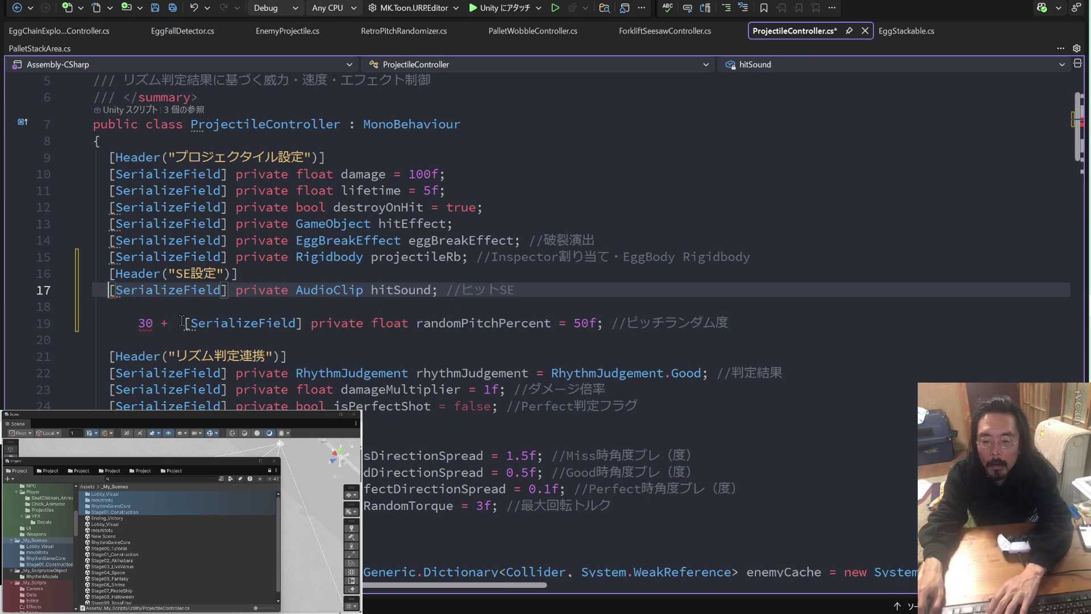
{"action": "left_click", "coordinate": [185, 324]}
{"action": "key", "text": "shift+Home"}
{"action": "key", "text": "BackSpace"}
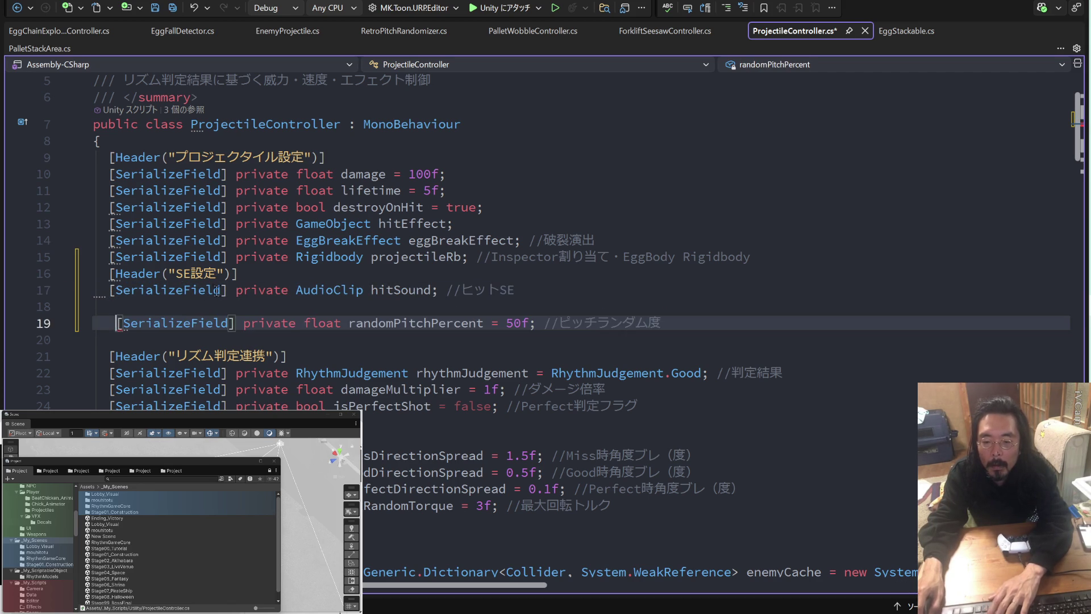
{"action": "left_click", "coordinate": [155, 300]}
{"action": "key", "text": "BackSpace"}
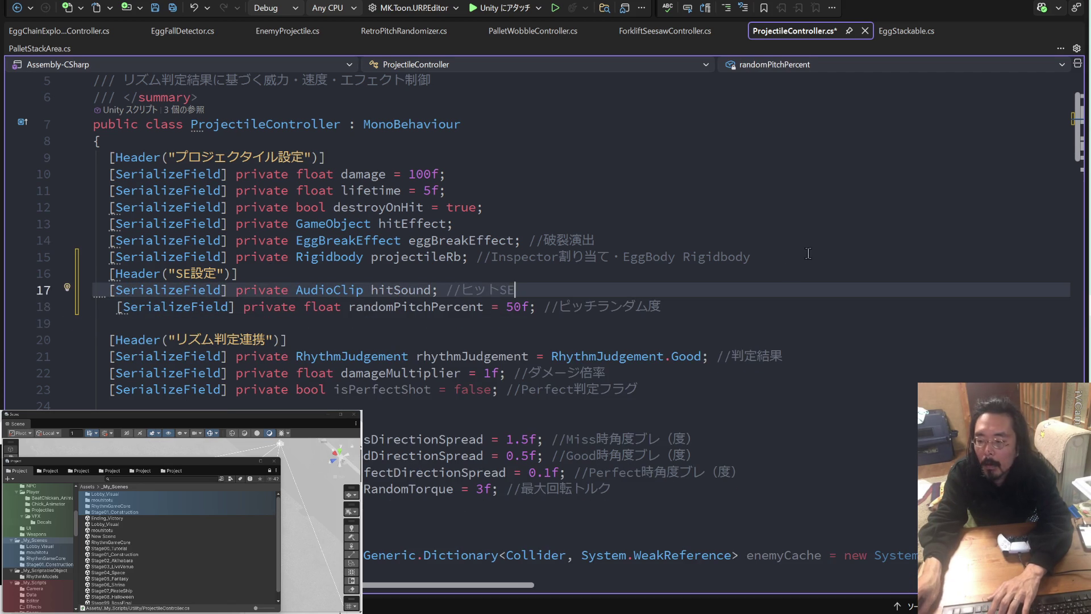
{"action": "left_click", "coordinate": [787, 259]}
{"action": "key", "text": "Return"}
{"action": "left_click", "coordinate": [167, 335]}
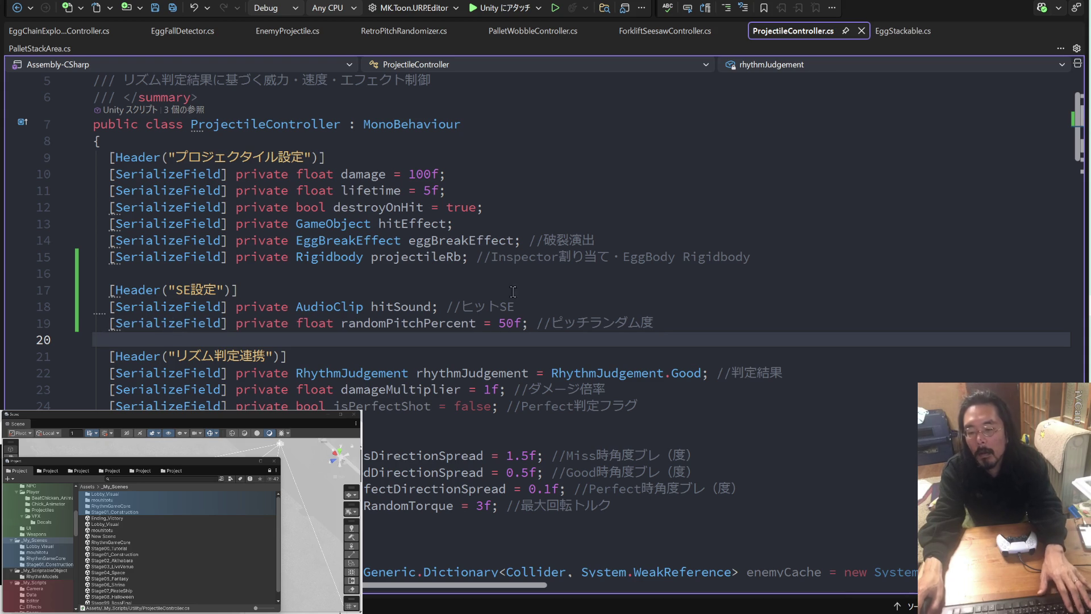
{"action": "key", "text": "alt+Tab"}
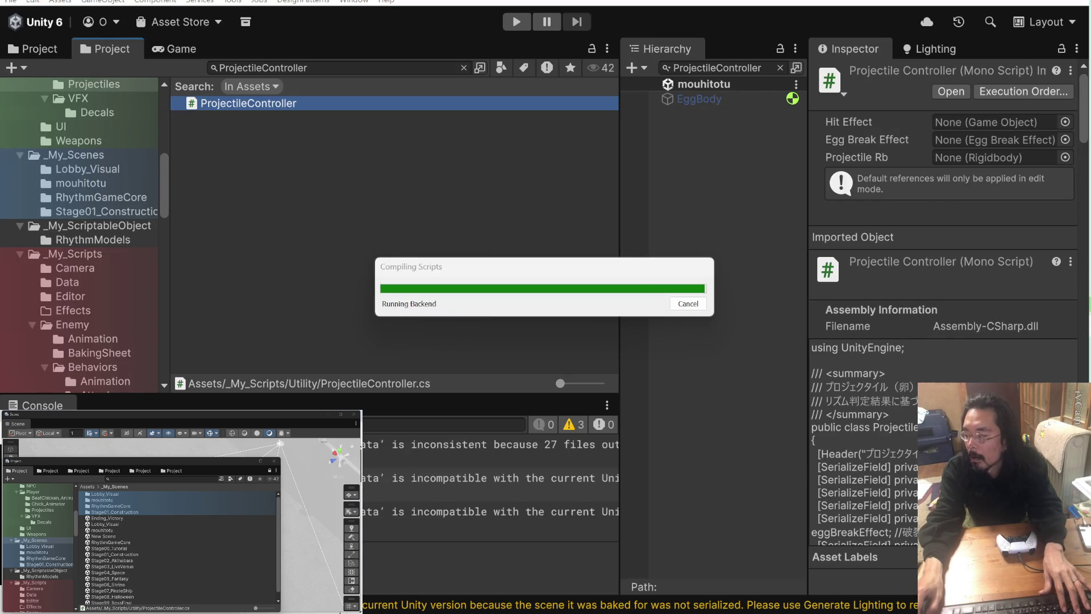
- Copy the hit-sound playback block, diff lines 126–130, from Claude's terminal
{"action": "key", "text": "alt+Tab"}
{"action": "scroll", "coordinate": [617, 347], "scroll_direction": "down", "scroll_amount": 7}
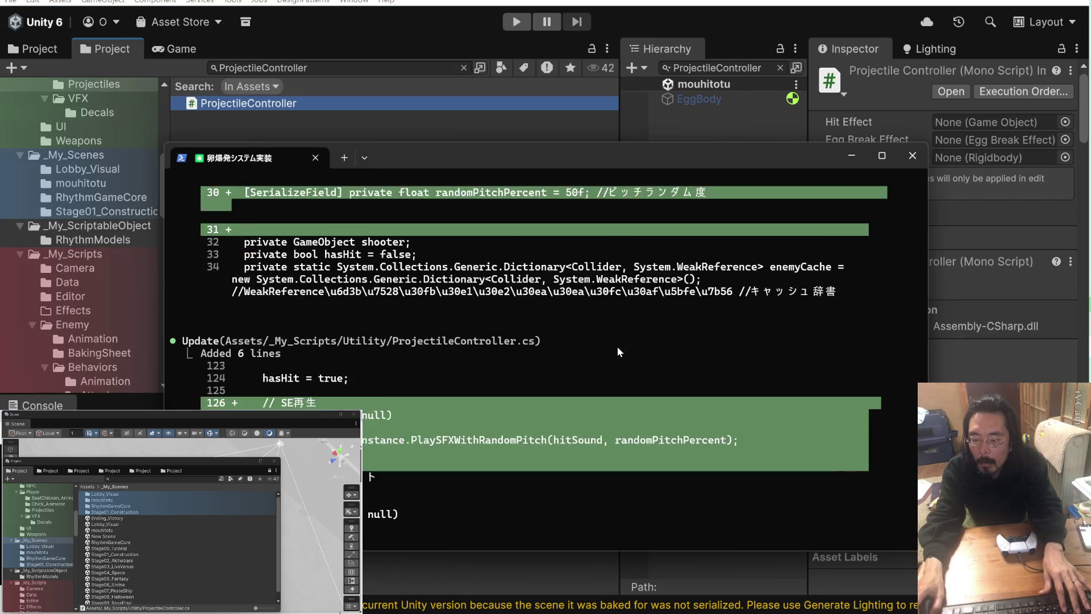
{"action": "left_click_drag", "start_coordinate": [271, 393], "coordinate": [365, 353]}
{"action": "key", "text": "ctrl+c"}
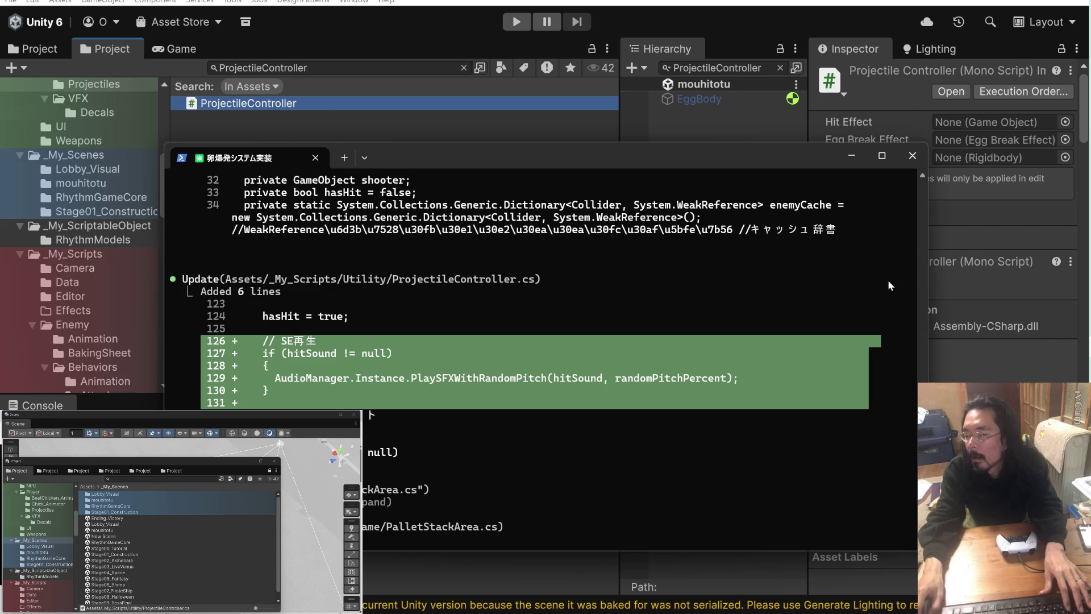
{"action": "left_click_drag", "start_coordinate": [271, 389], "coordinate": [267, 342]}
{"action": "key", "text": "ctrl+c"}
{"action": "scroll", "coordinate": [300, 377], "scroll_direction": "up", "scroll_amount": 8}
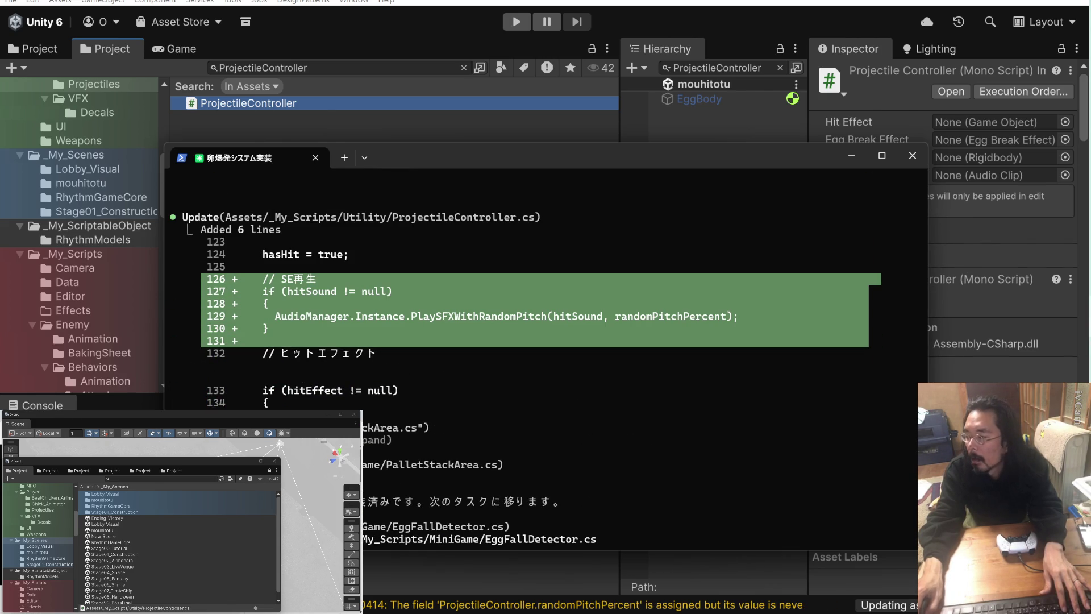
{"action": "left_click", "coordinate": [939, 244]}
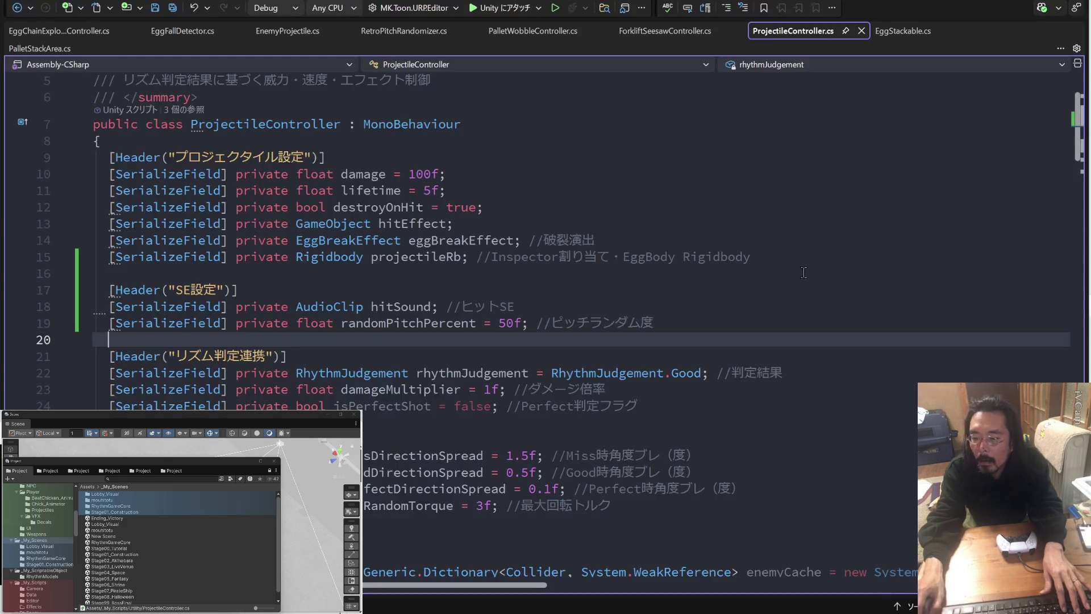
- Paste the hit-sound playback block on a new line after hasHit = true in OnHit
{"action": "scroll", "coordinate": [703, 302], "scroll_direction": "down", "scroll_amount": 20}
{"action": "scroll", "coordinate": [704, 303], "scroll_direction": "down", "scroll_amount": 20}
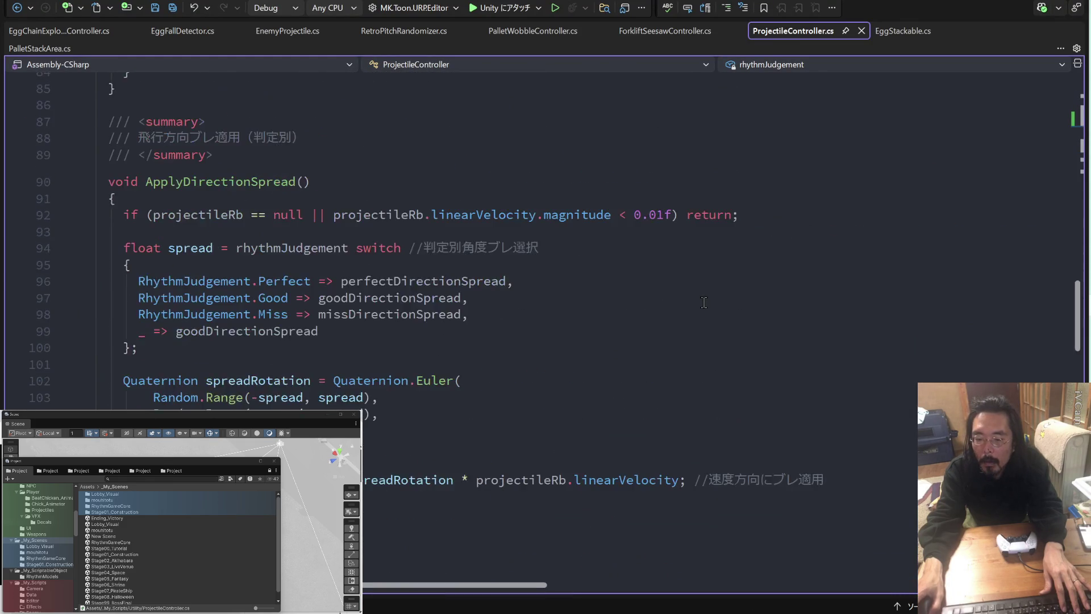
{"action": "scroll", "coordinate": [698, 299], "scroll_direction": "up", "scroll_amount": 6}
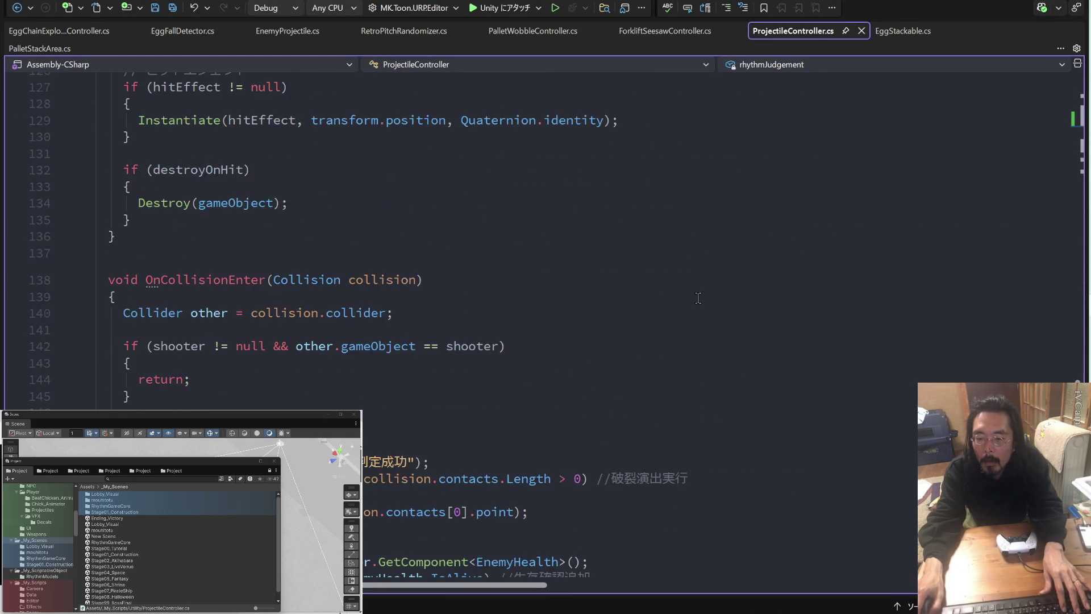
{"action": "scroll", "coordinate": [489, 253], "scroll_direction": "up", "scroll_amount": 3}
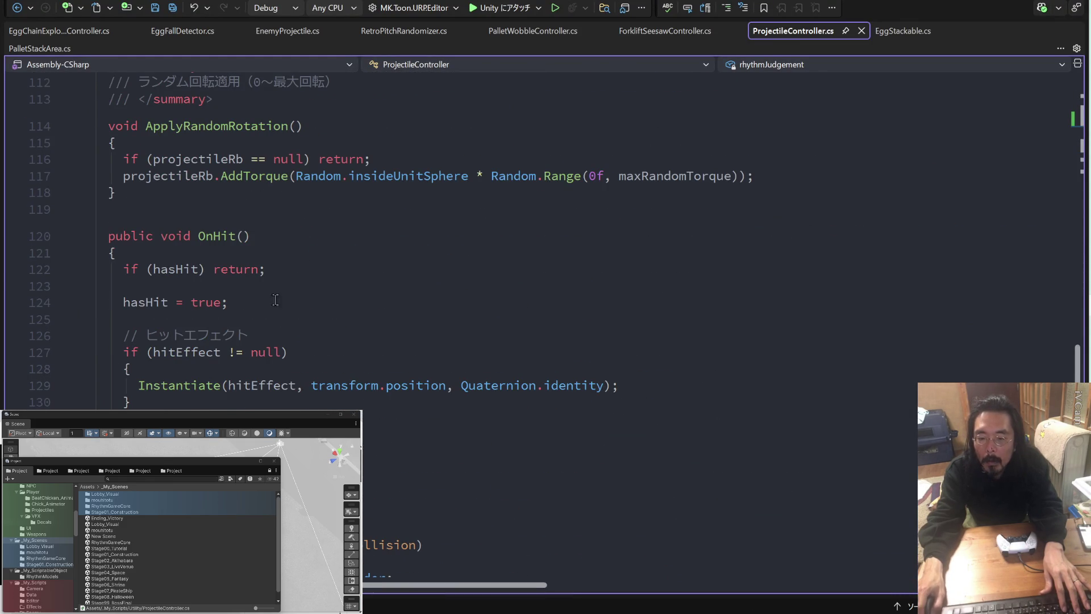
{"action": "left_click", "coordinate": [242, 316]}
{"action": "key", "text": "Return"}
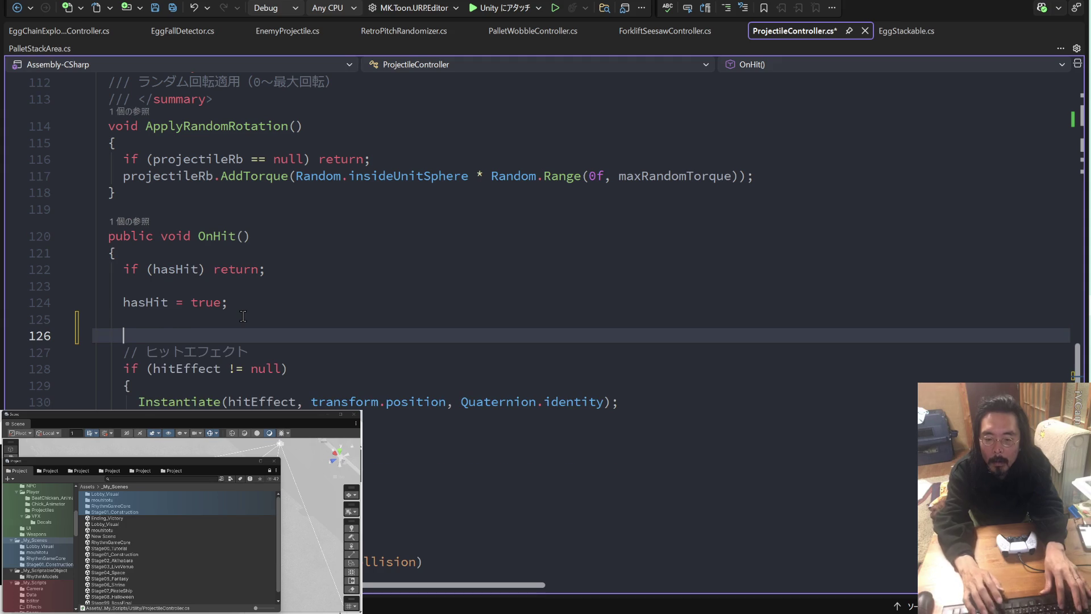
{"action": "key", "text": "Tab"}
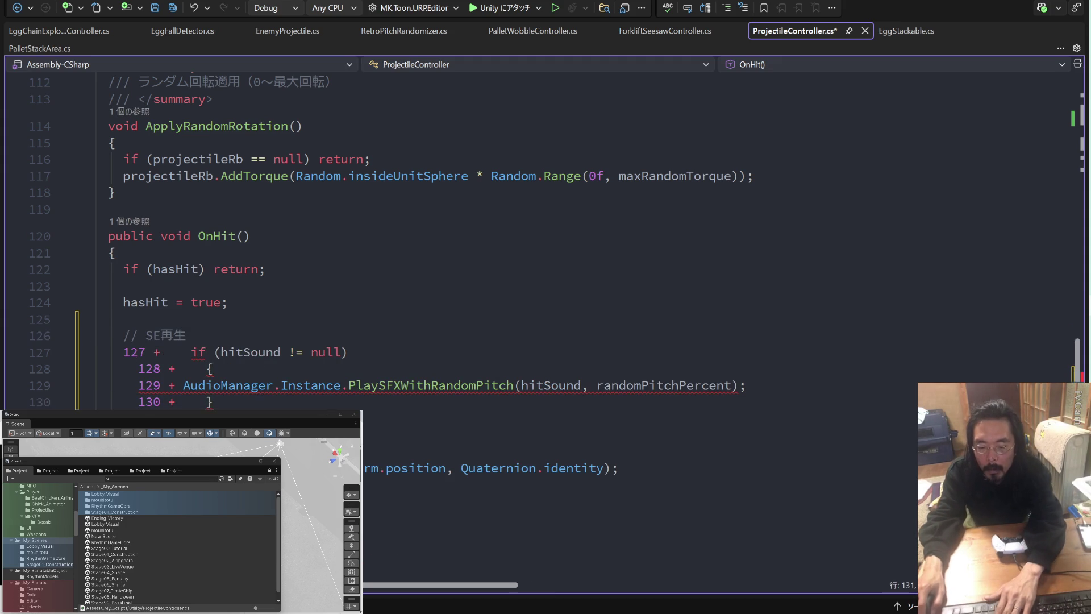
- Strip the 127–130 + diff prefixes and comment, then save ProjectileController.cs for Unity to recompile
{"action": "key", "text": "BackSpace"}
{"action": "left_click_drag", "start_coordinate": [162, 401], "coordinate": [94, 402]}
{"action": "key", "text": "Delete"}
{"action": "left_click_drag", "start_coordinate": [183, 385], "coordinate": [101, 387]}
{"action": "key", "text": "Delete"}
{"action": "left_click_drag", "start_coordinate": [207, 368], "coordinate": [101, 369]}
{"action": "key", "text": "Delete"}
{"action": "left_click_drag", "start_coordinate": [189, 352], "coordinate": [93, 335]}
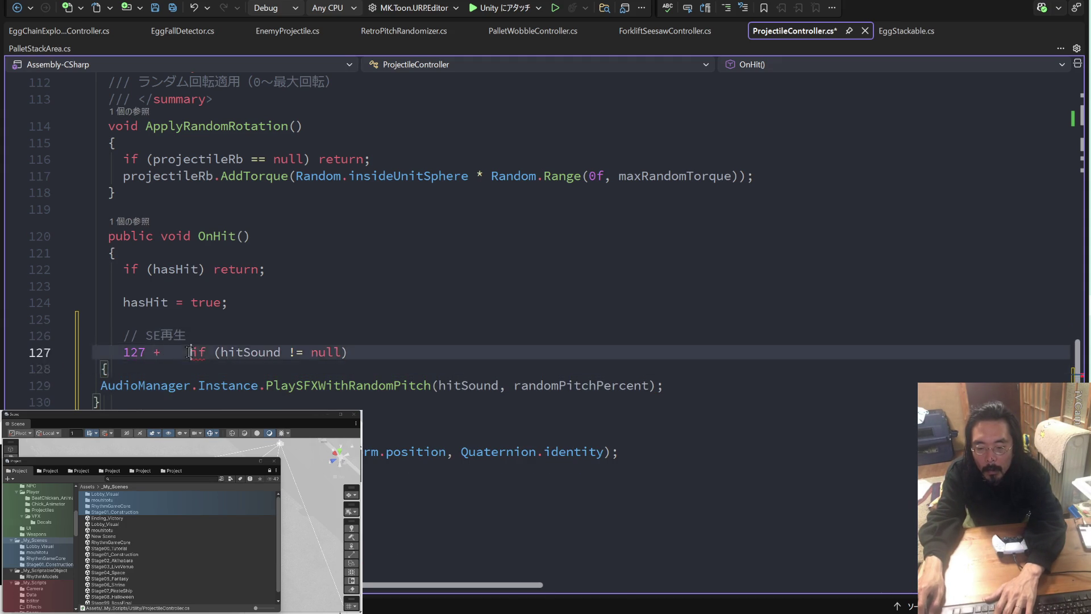
{"action": "key", "text": "Delete"}
{"action": "key", "text": "ctrl+s"}
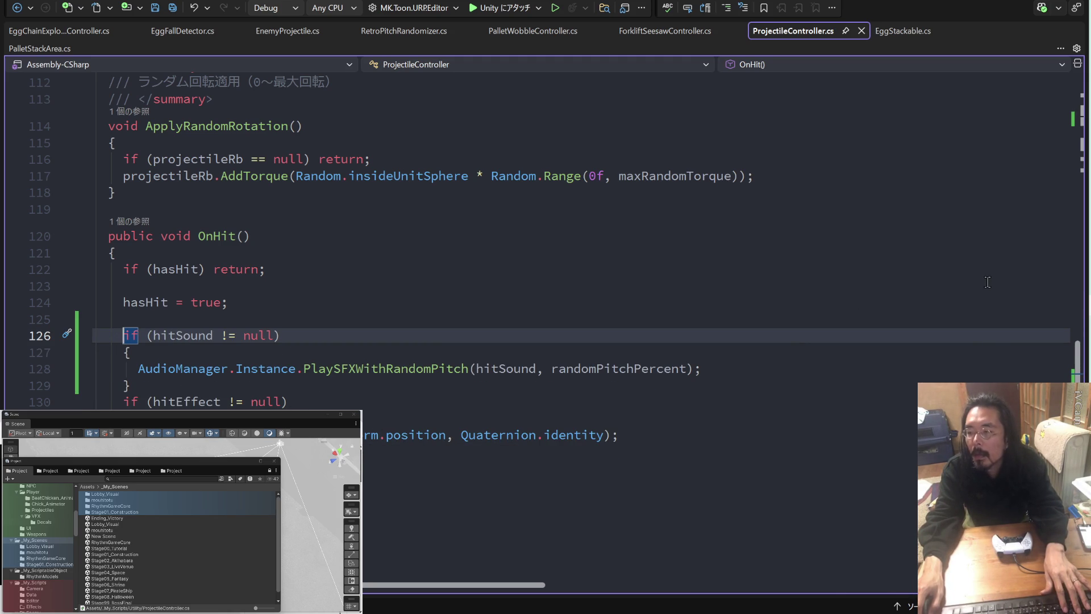
{"action": "key", "text": "alt+Tab"}
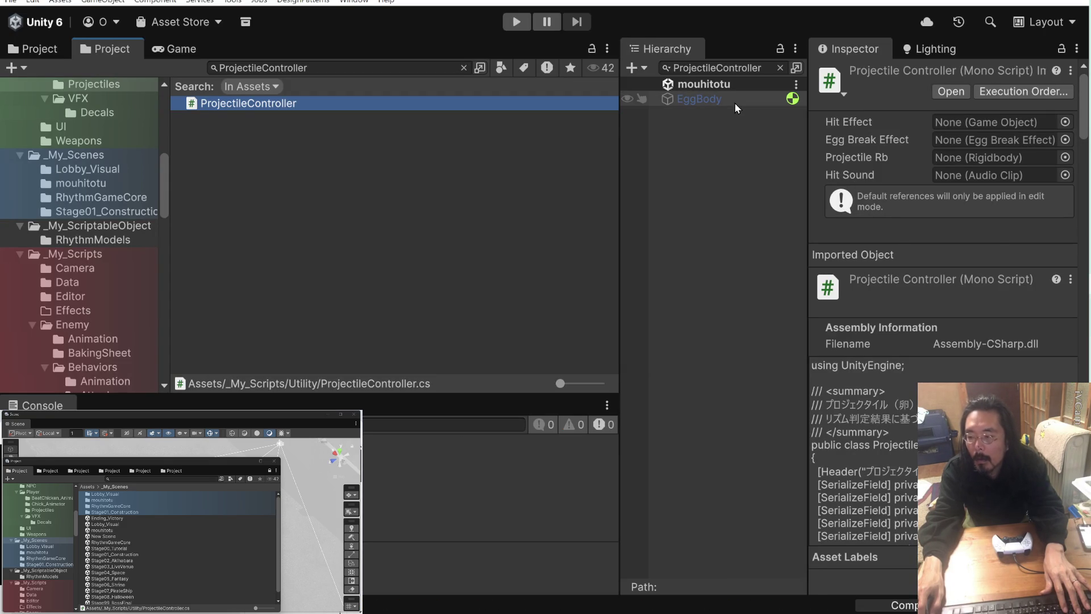
- Set EggBody's Hit Sound to Destructible_Boxes_03 from _My_Audio/SFX, then enter Play mode
{"action": "left_click", "coordinate": [734, 104]}
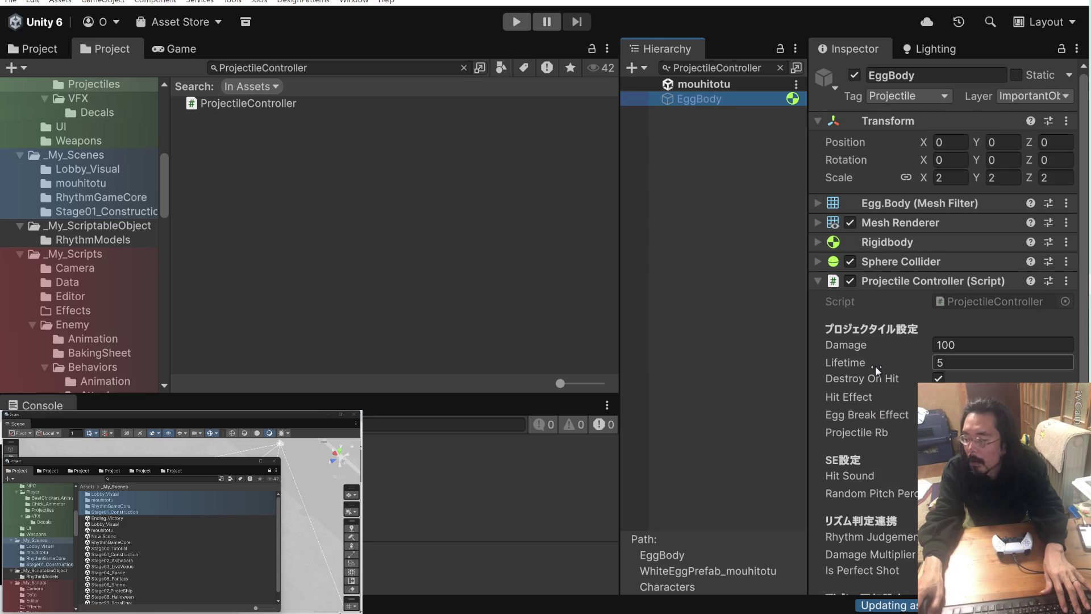
{"action": "scroll", "coordinate": [105, 151], "scroll_direction": "up", "scroll_amount": 10}
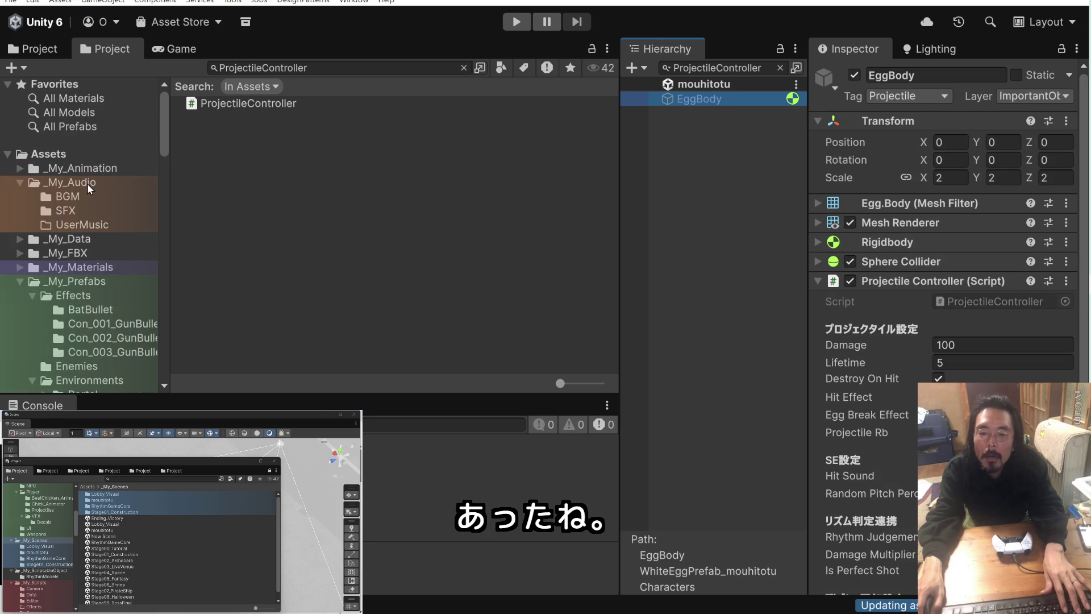
{"action": "left_click", "coordinate": [1061, 48]}
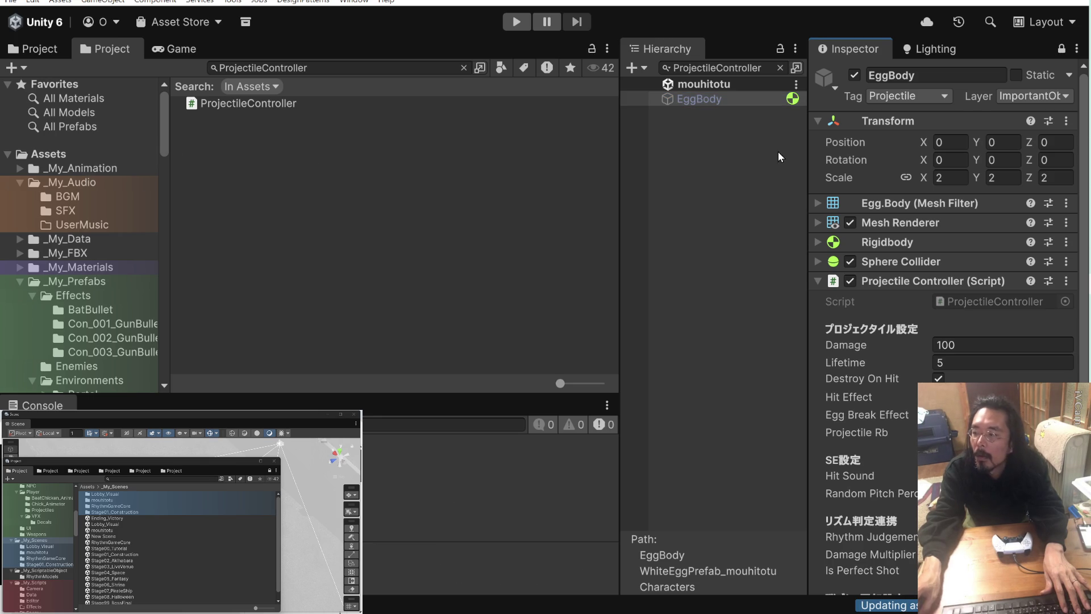
{"action": "left_click", "coordinate": [70, 209]}
{"action": "mouse_move", "coordinate": [282, 104]}
{"action": "left_mouse_down"}
{"action": "mouse_move", "coordinate": [568, 285]}
{"action": "mouse_move", "coordinate": [966, 475]}
{"action": "left_mouse_up"}
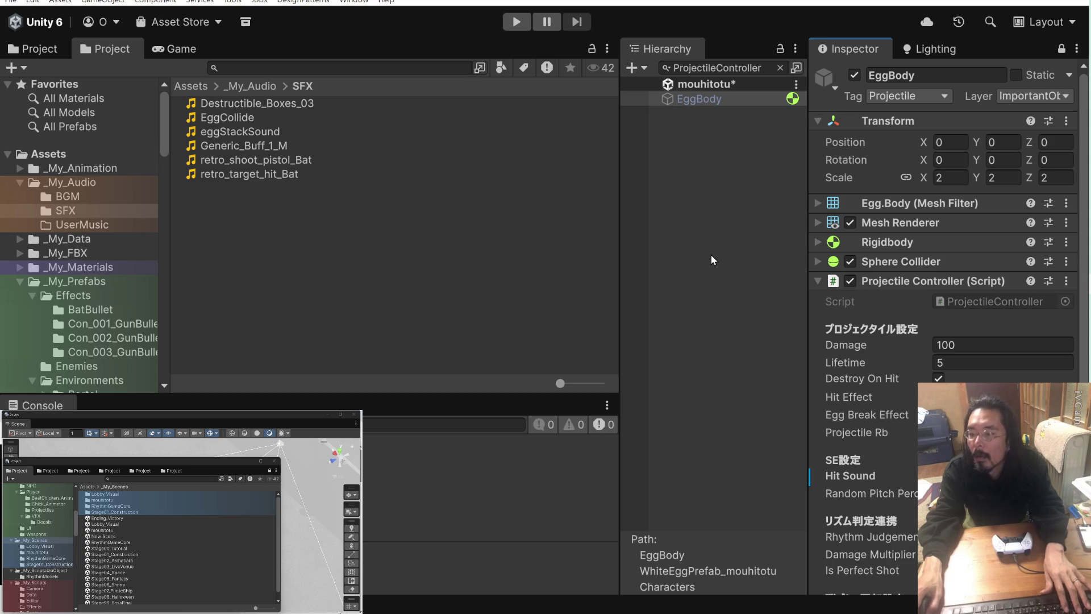
{"action": "left_click", "coordinate": [519, 28]}
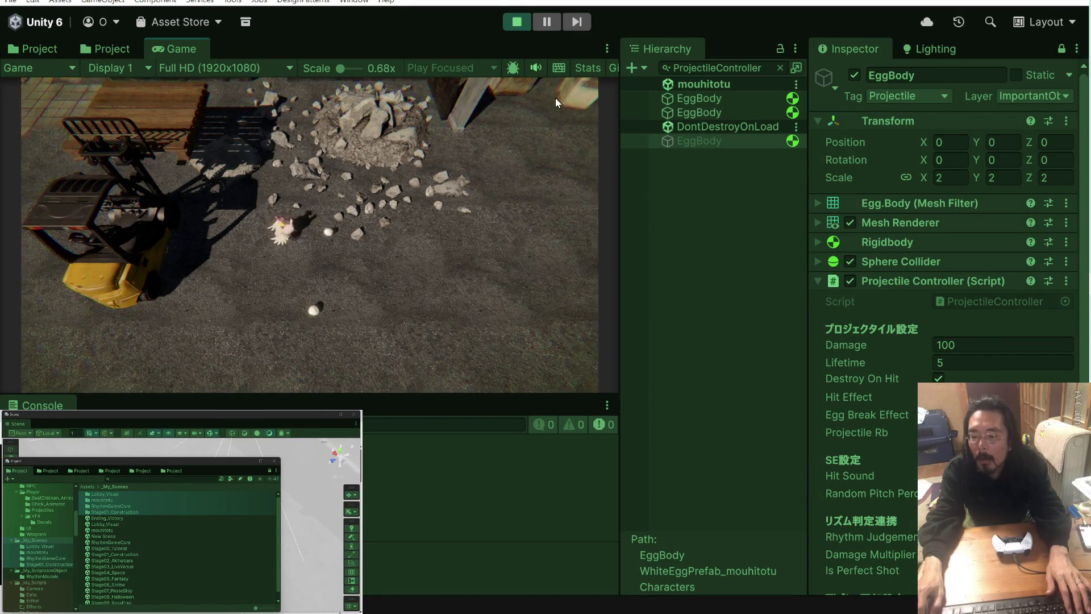
- Stop Play mode, clear the Hierarchy search, and return to Claude's terminal
{"action": "key", "text": "ctrl+p"}
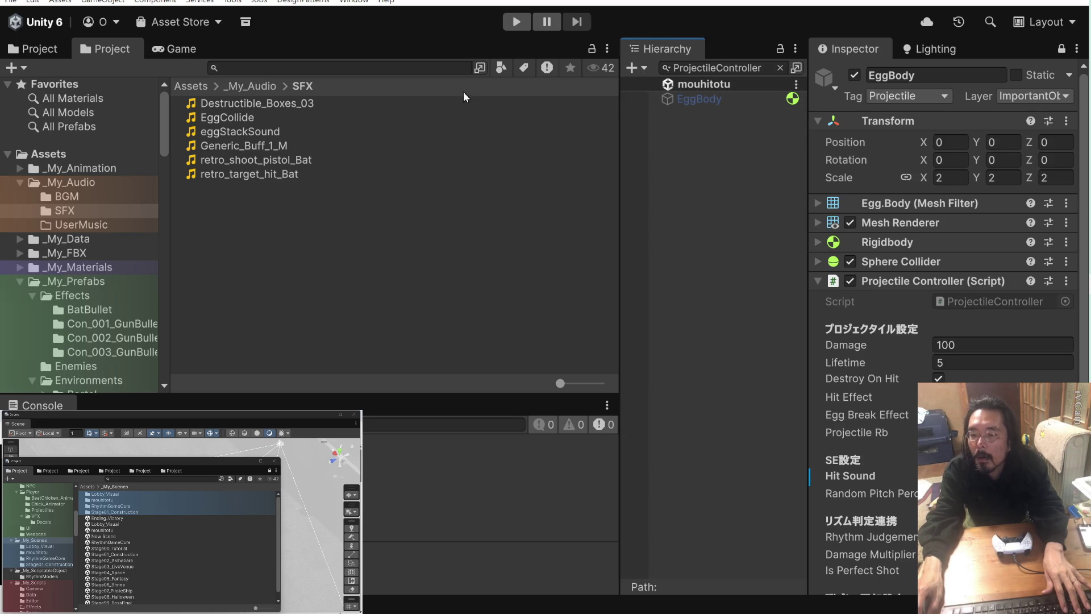
{"action": "left_click", "coordinate": [780, 67]}
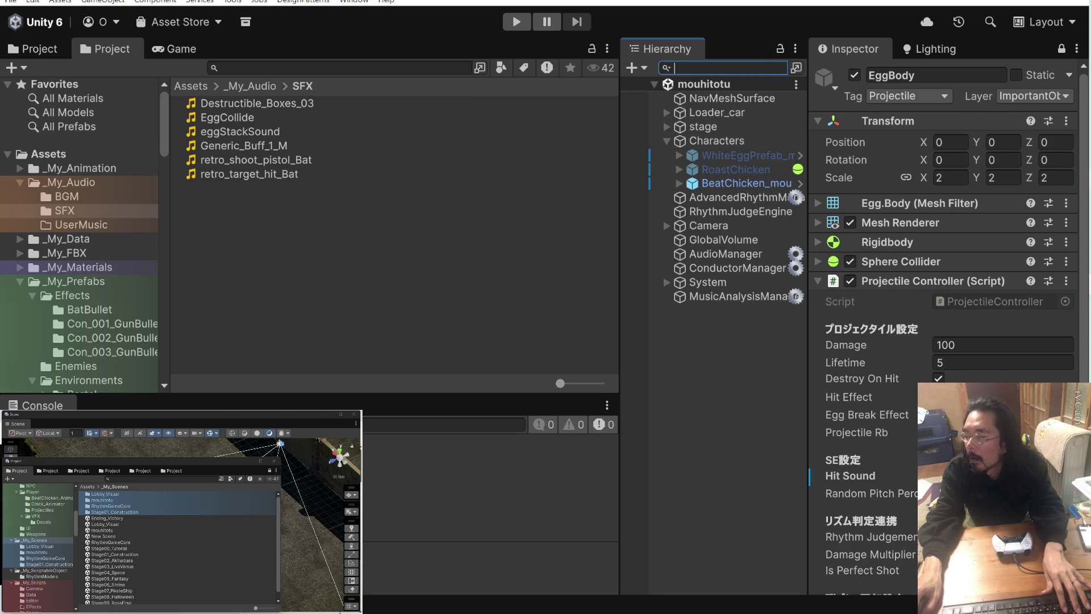
{"action": "key", "text": "alt+Tab"}
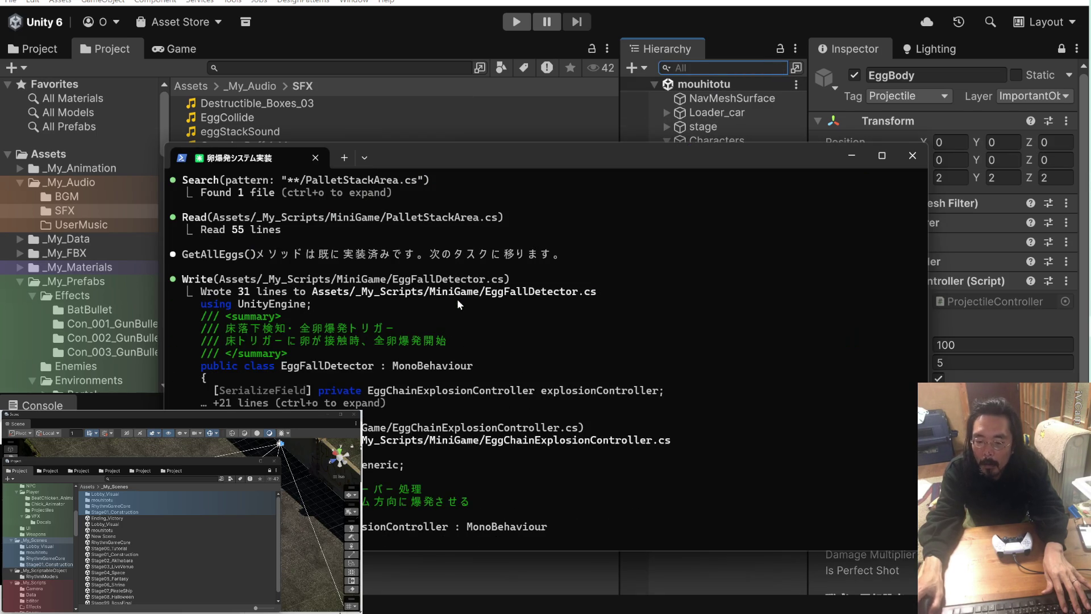
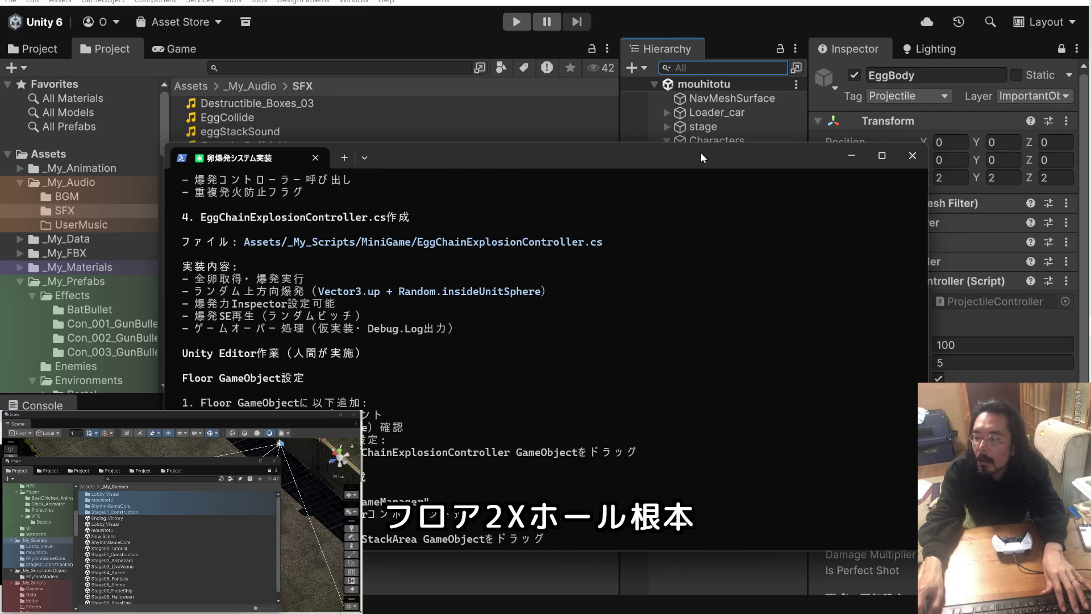
- Add the EggFallDetector script component to Floor under stage > Level in the Hierarchy
{"action": "left_click_drag", "start_coordinate": [701, 152], "coordinate": [405, 136]}
{"action": "left_click", "coordinate": [667, 126]}
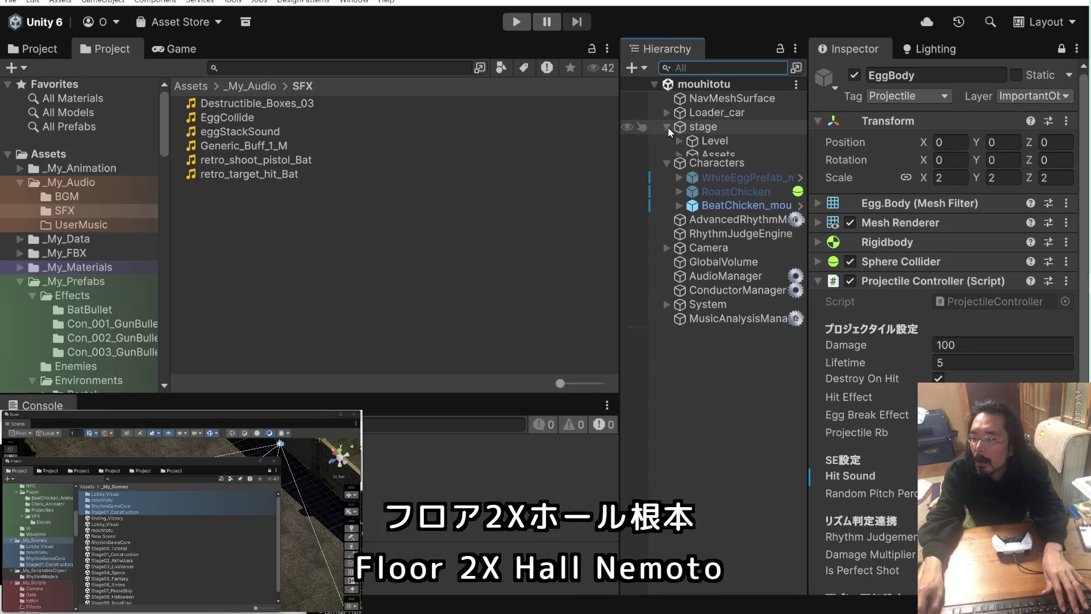
{"action": "left_click", "coordinate": [679, 141]}
{"action": "left_click", "coordinate": [710, 184]}
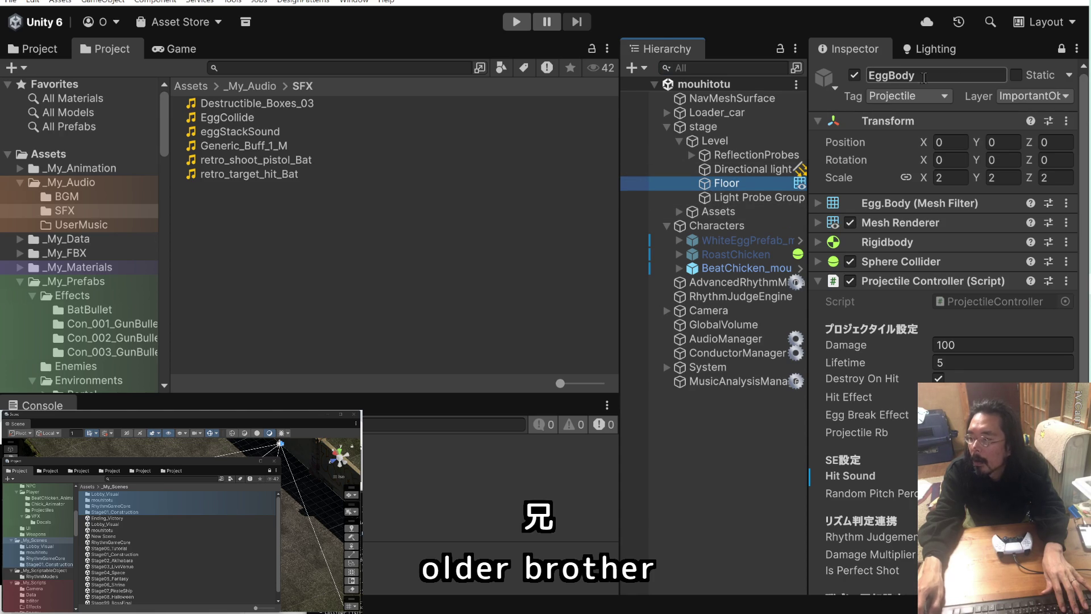
{"action": "left_click", "coordinate": [1061, 49]}
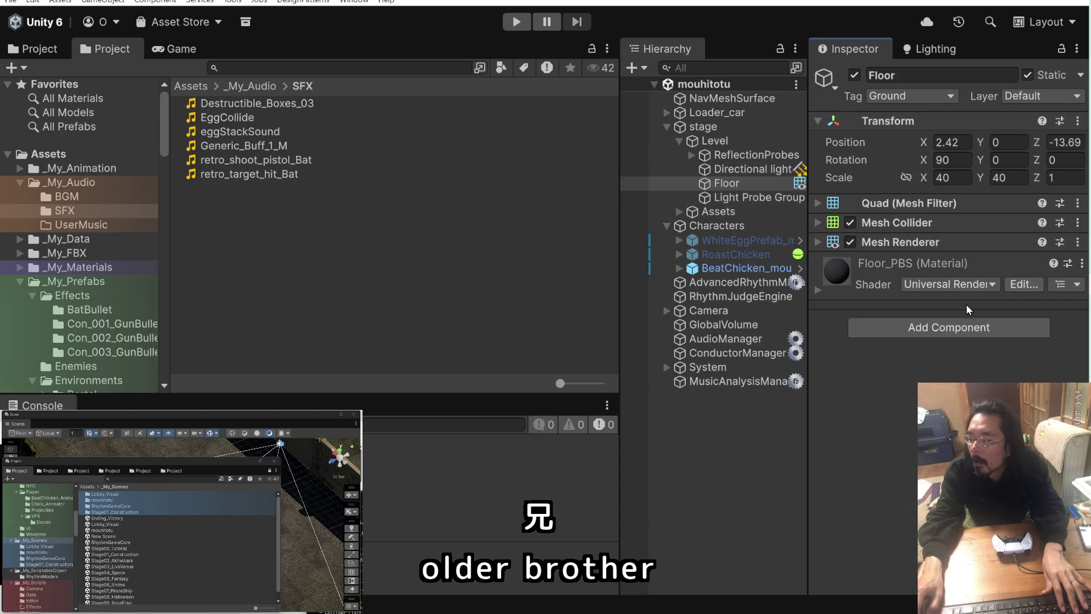
{"action": "left_click", "coordinate": [948, 327]}
{"action": "type", "text": "EggFallDetector"}
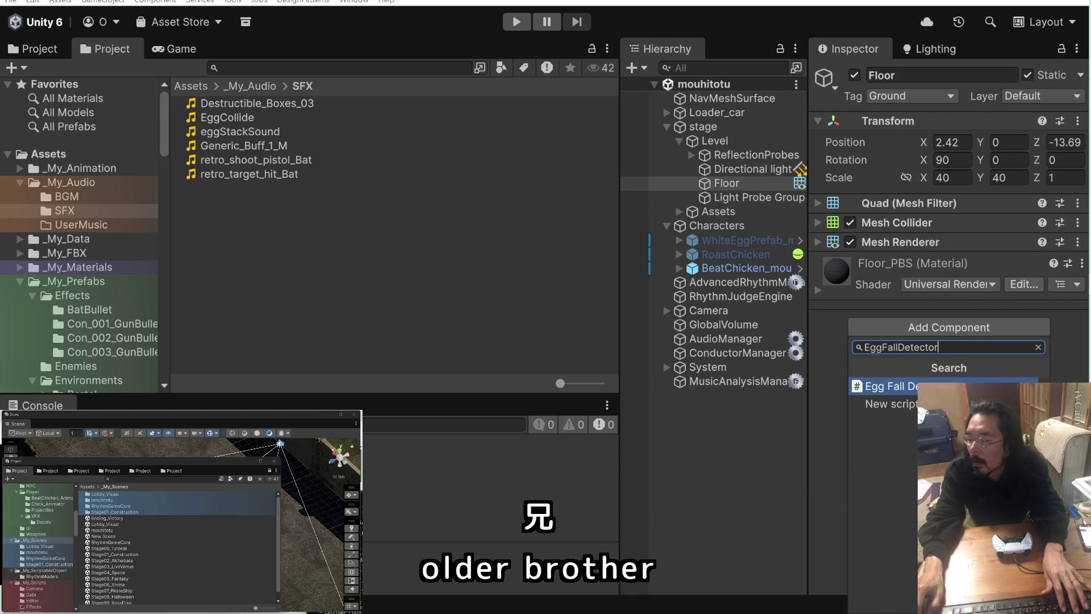
{"action": "key", "text": "Return"}
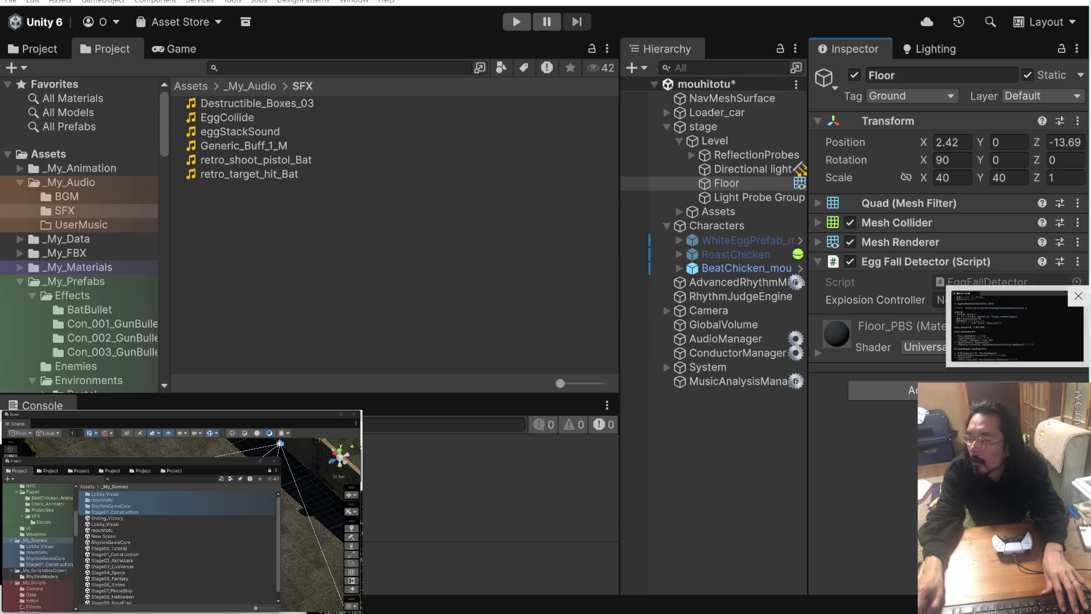
{"action": "key", "text": "alt+Tab"}
{"action": "left_click_drag", "start_coordinate": [137, 140], "coordinate": [343, 3]}
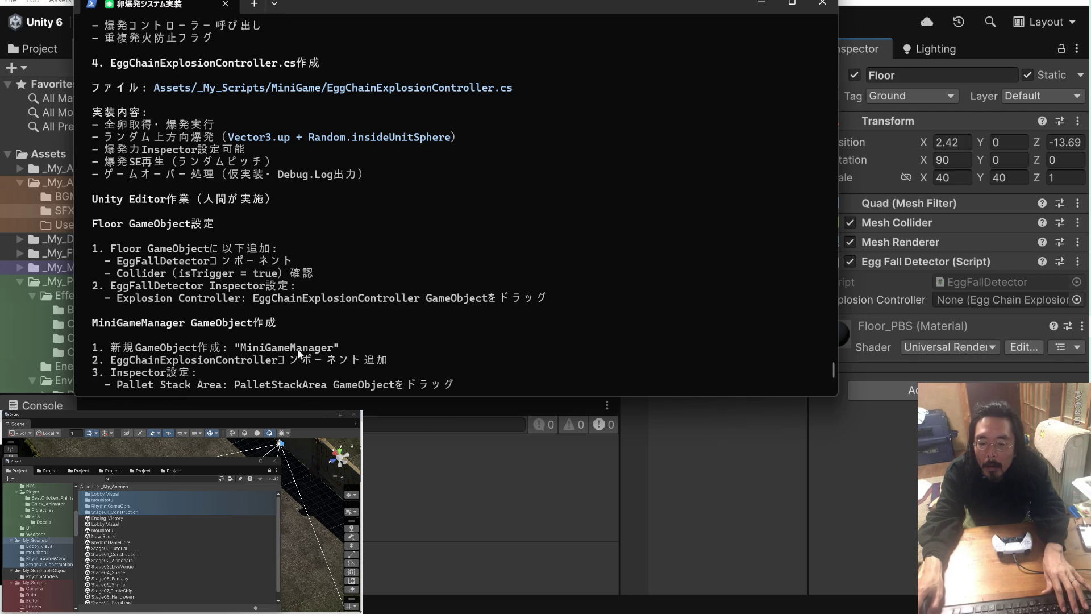
- Create an empty GameObject and name it MiniGameManager, pasting the name from the notes
{"action": "left_click_drag", "start_coordinate": [334, 347], "coordinate": [243, 353]}
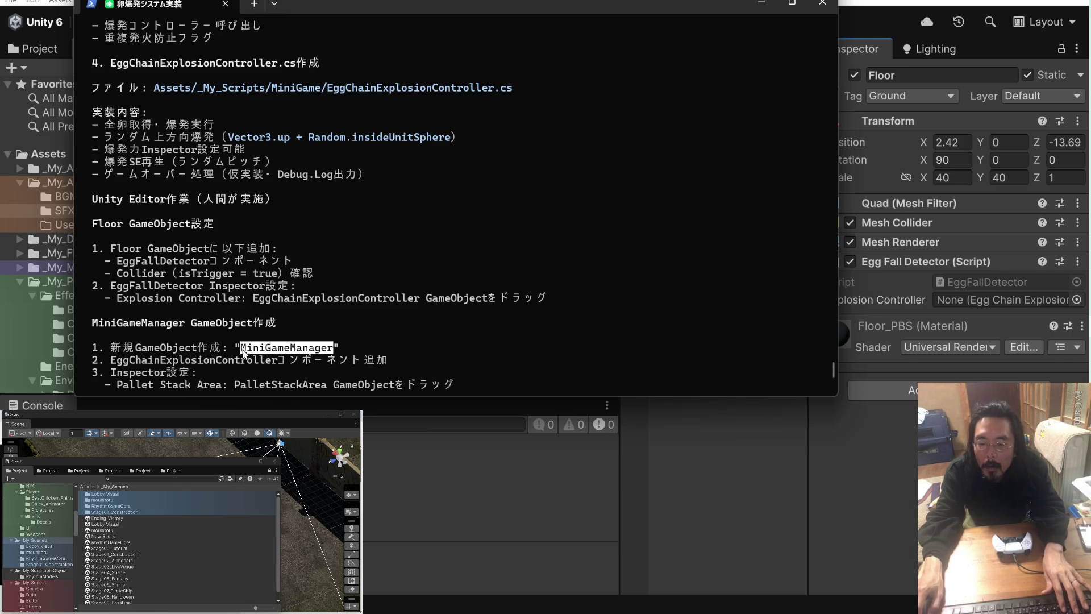
{"action": "key", "text": "ctrl+c"}
{"action": "left_click", "coordinate": [745, 442]}
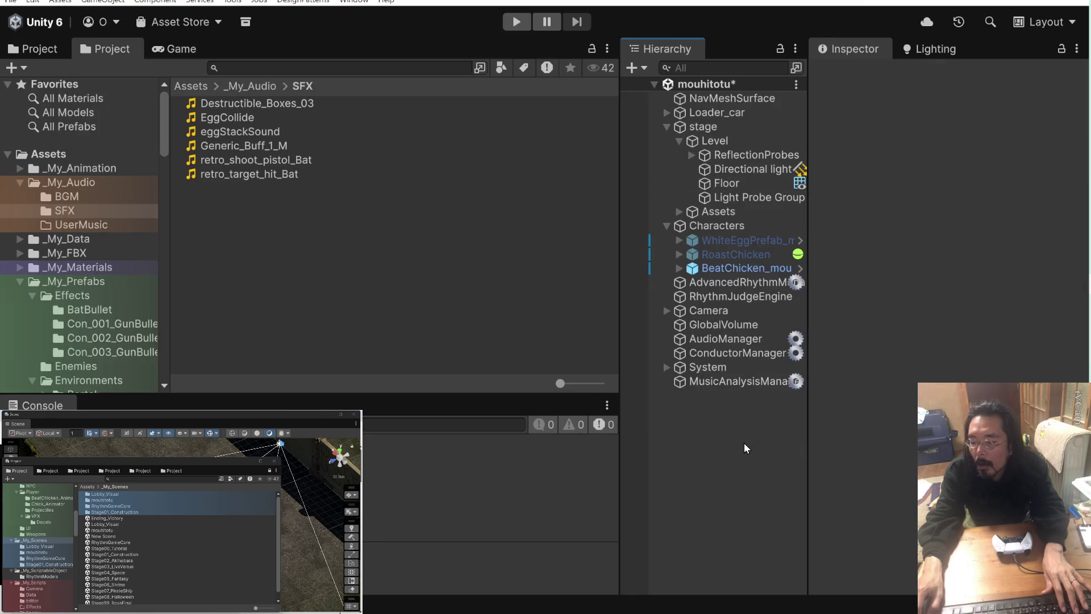
{"action": "right_click", "coordinate": [725, 422]}
{"action": "left_click", "coordinate": [707, 414]}
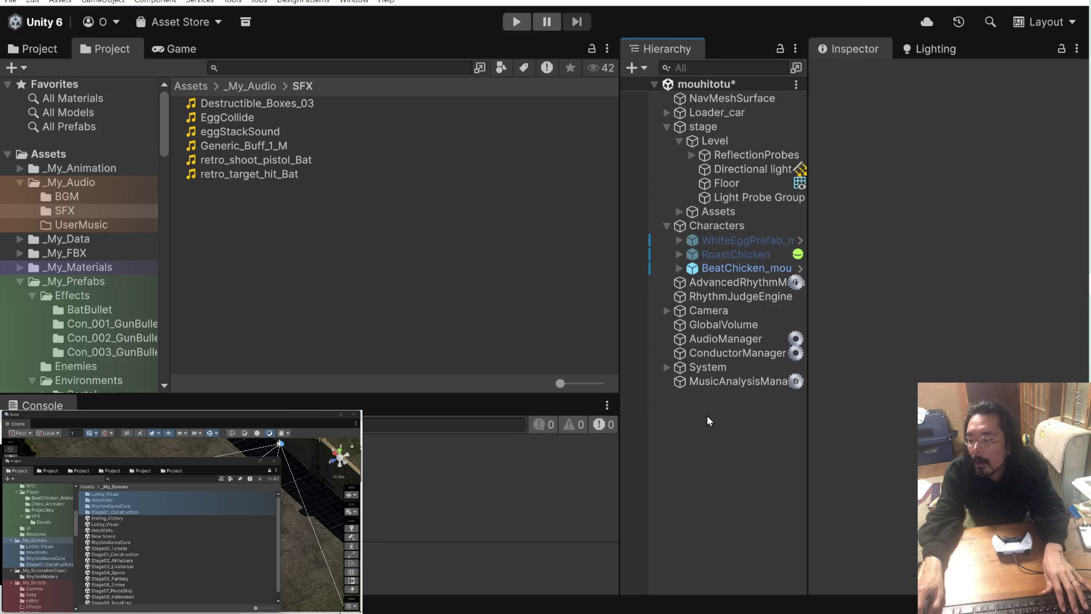
{"action": "right_click", "coordinate": [707, 415]}
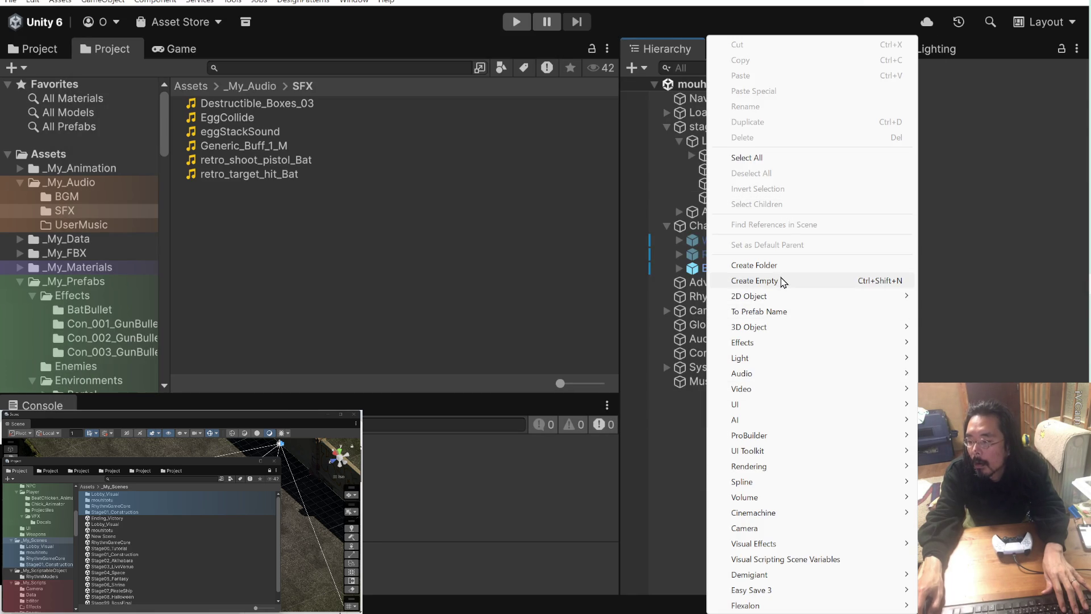
{"action": "left_click", "coordinate": [782, 282]}
{"action": "key", "text": "ctrl+v"}
{"action": "key", "text": "Return"}
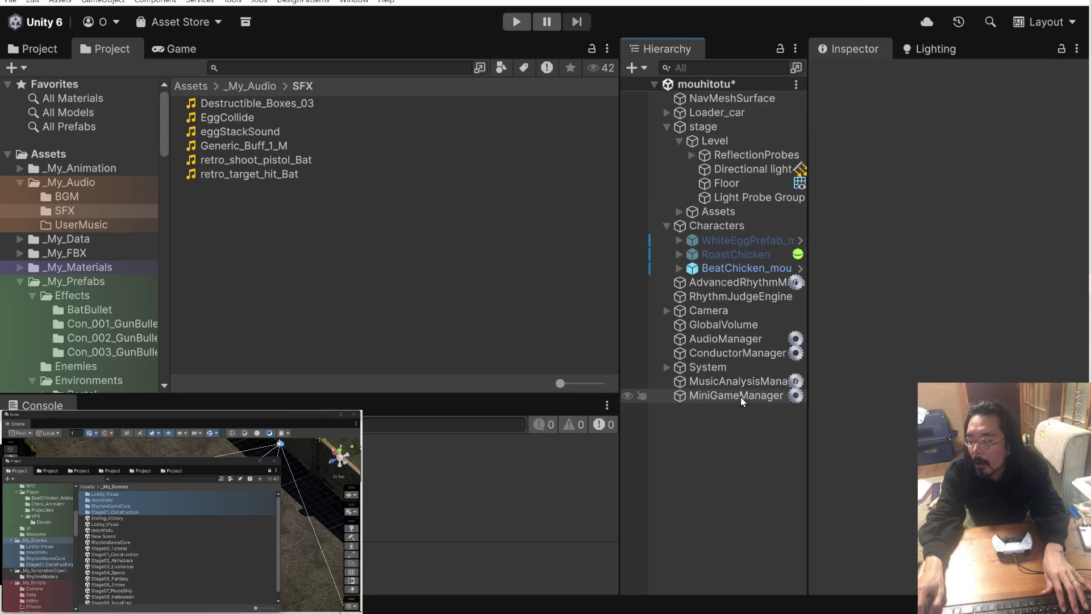
{"action": "left_click", "coordinate": [741, 396]}
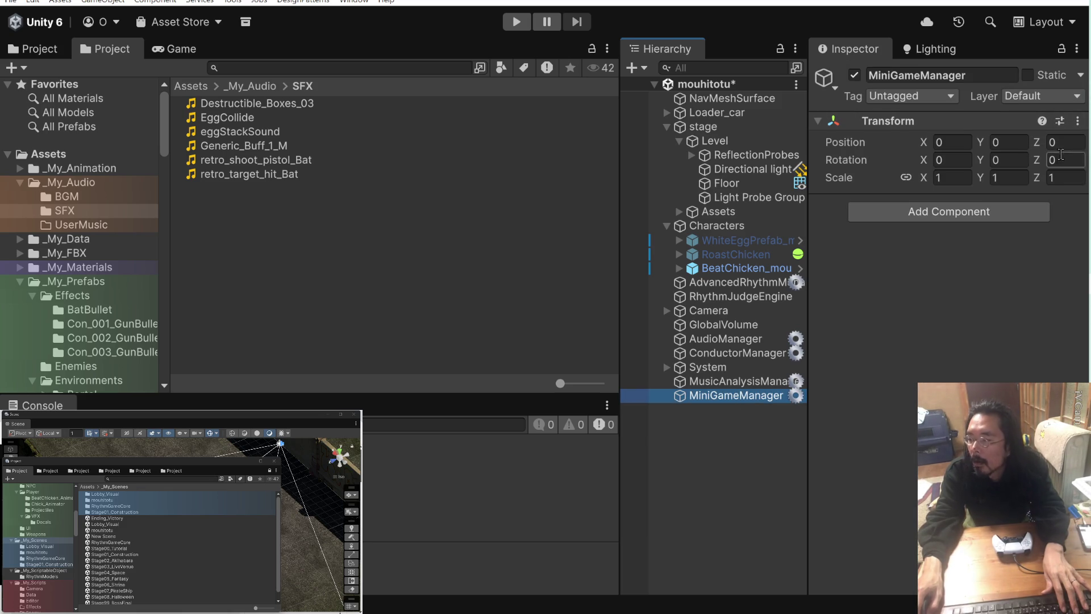
- Copy the EggChainExplosionController name from the notes and reselect MiniGameManager
{"action": "key", "text": "alt+Tab"}
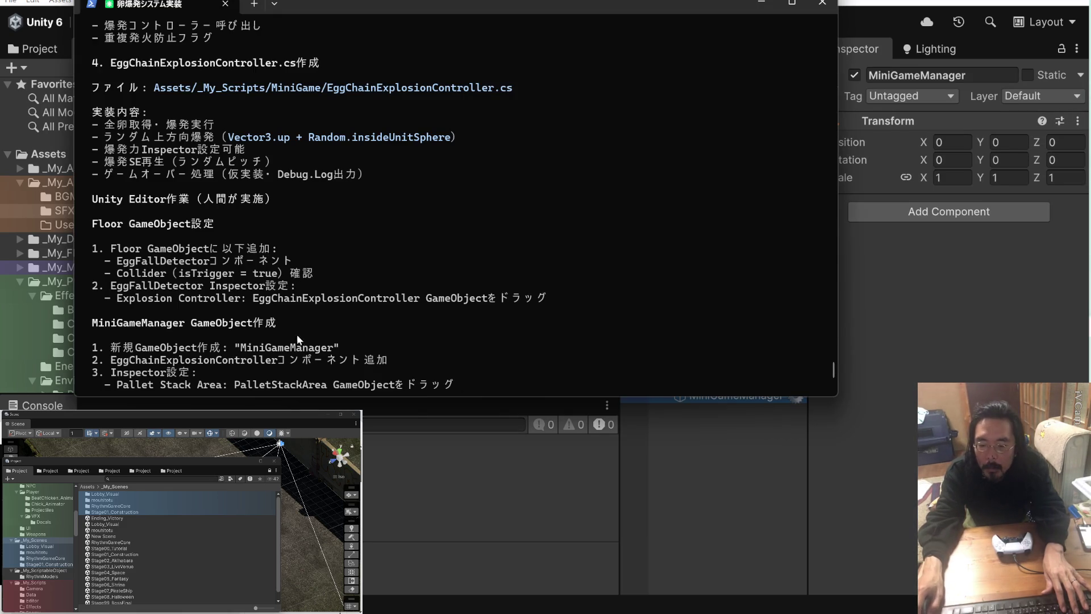
{"action": "left_click_drag", "start_coordinate": [276, 361], "coordinate": [113, 362]}
{"action": "key", "text": "ctrl+c"}
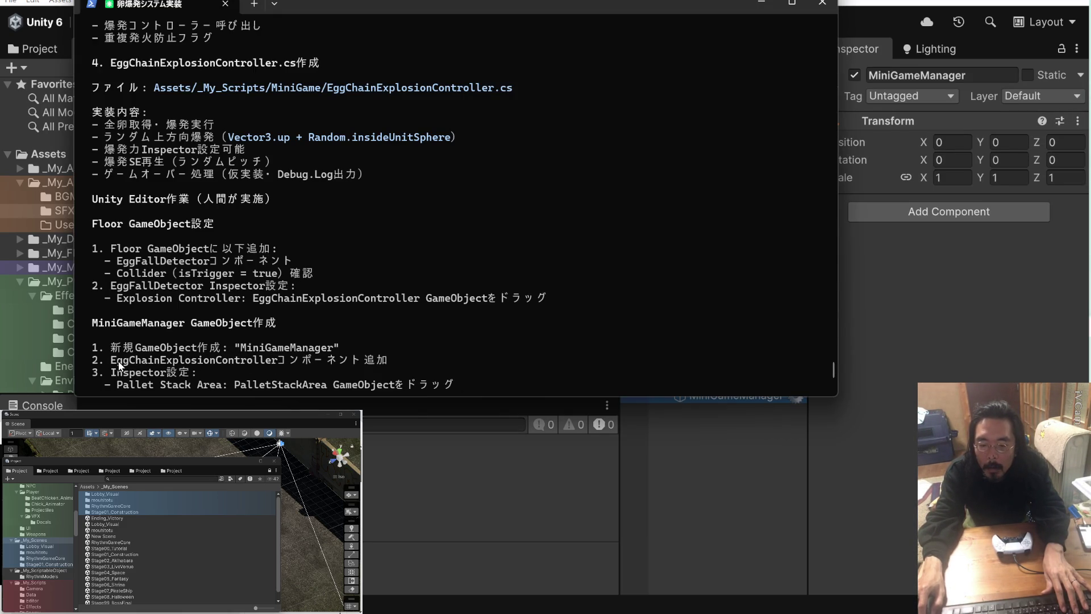
{"action": "key", "text": "alt+Tab"}
{"action": "left_click", "coordinate": [714, 394]}
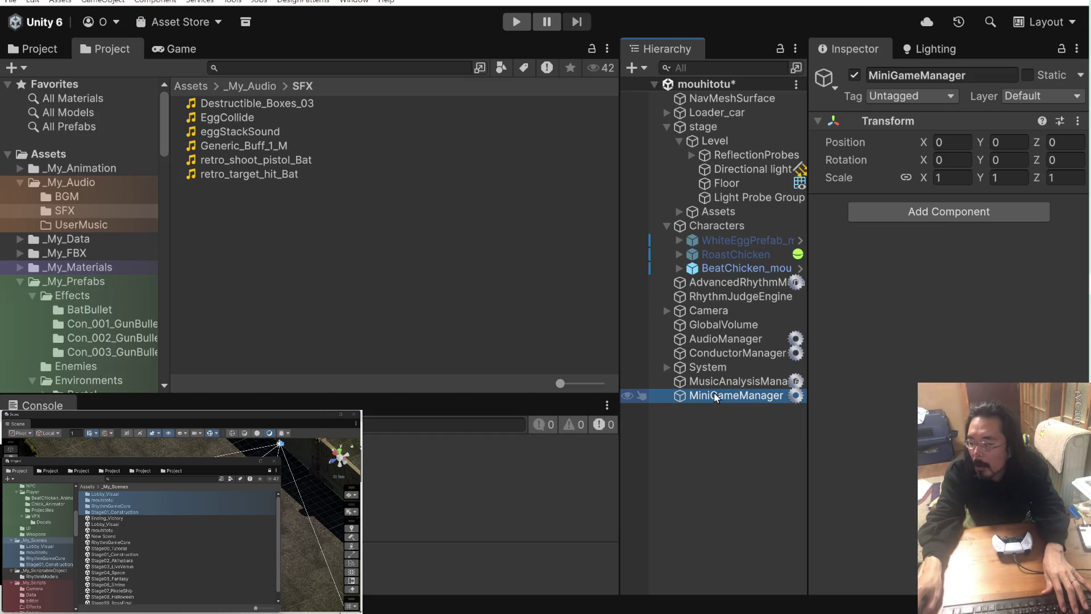
- Add the Egg Chain Explosion Controller component to MiniGameManager
{"action": "left_click", "coordinate": [948, 211]}
{"action": "key", "text": "ctrl+v"}
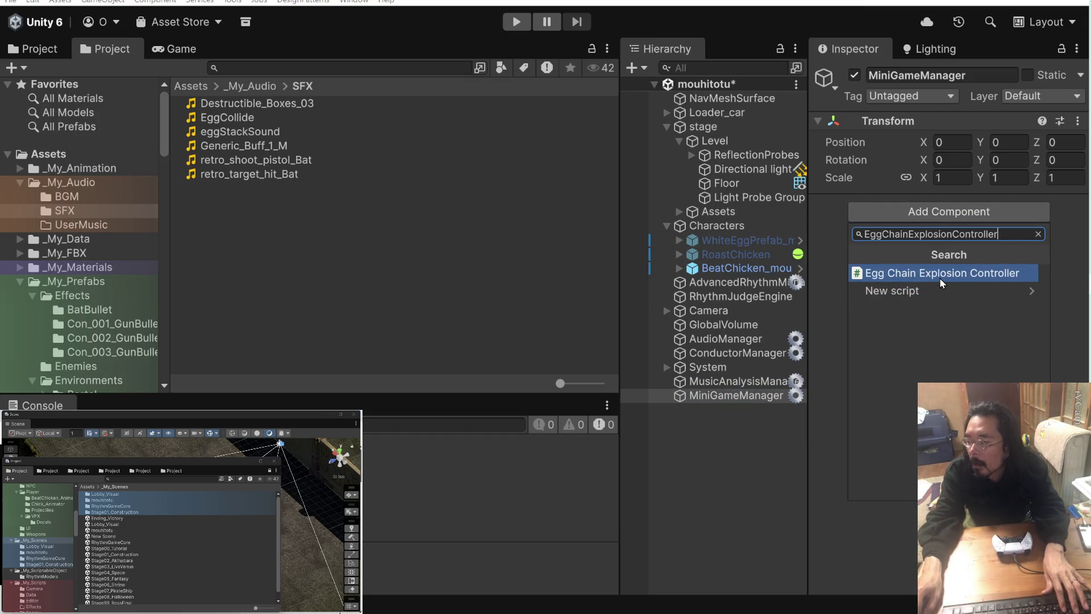
{"action": "left_click", "coordinate": [940, 278]}
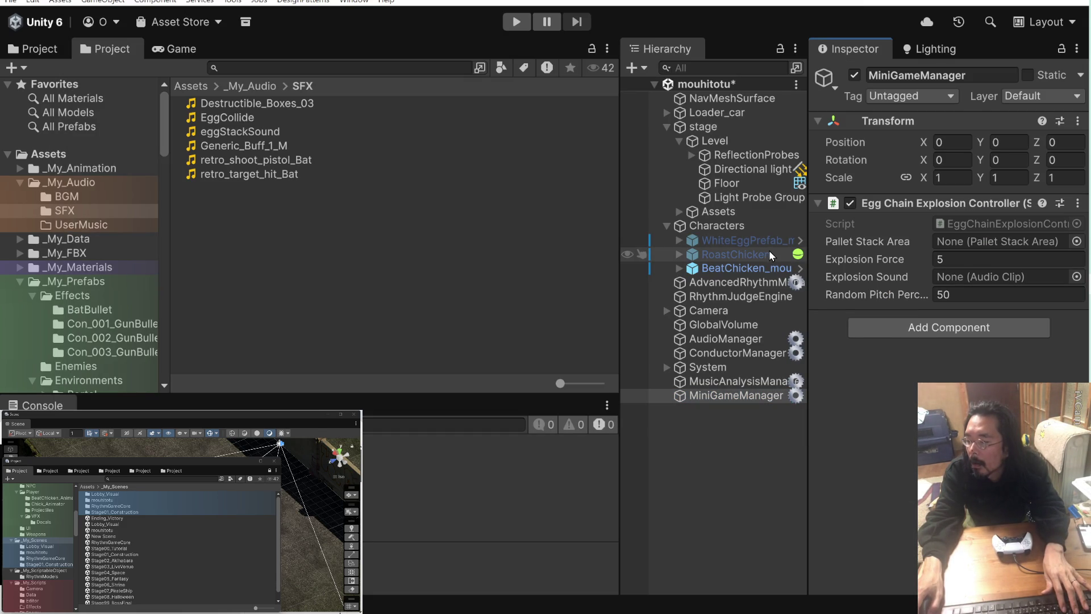
- Assign MiniGameManager to Floor's Explosion Controller field, then review the notes for next steps
{"action": "left_click", "coordinate": [736, 183]}
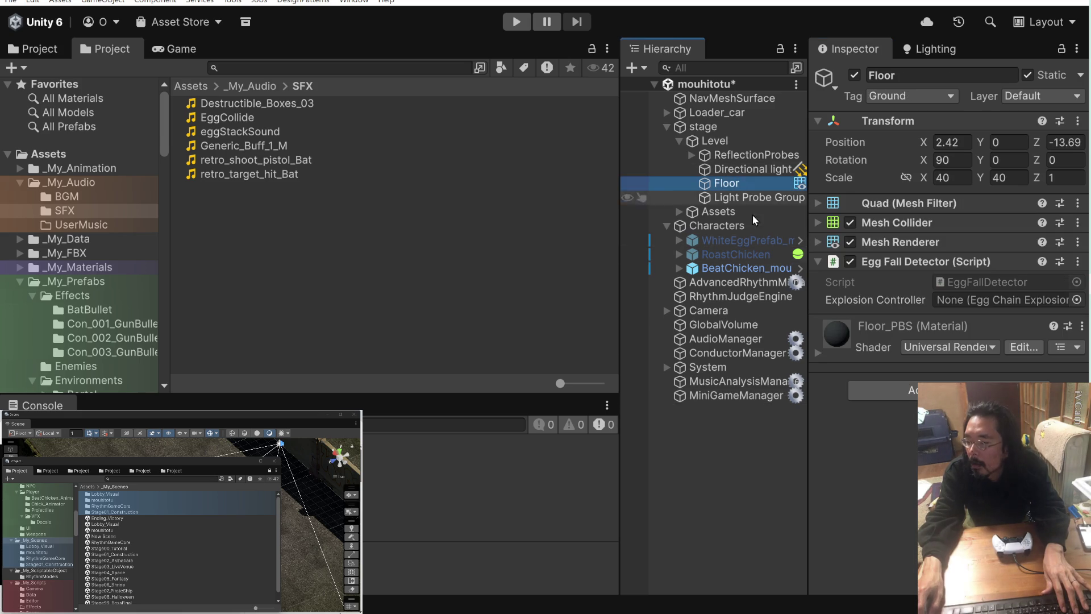
{"action": "left_click_drag", "start_coordinate": [742, 394], "coordinate": [932, 301]}
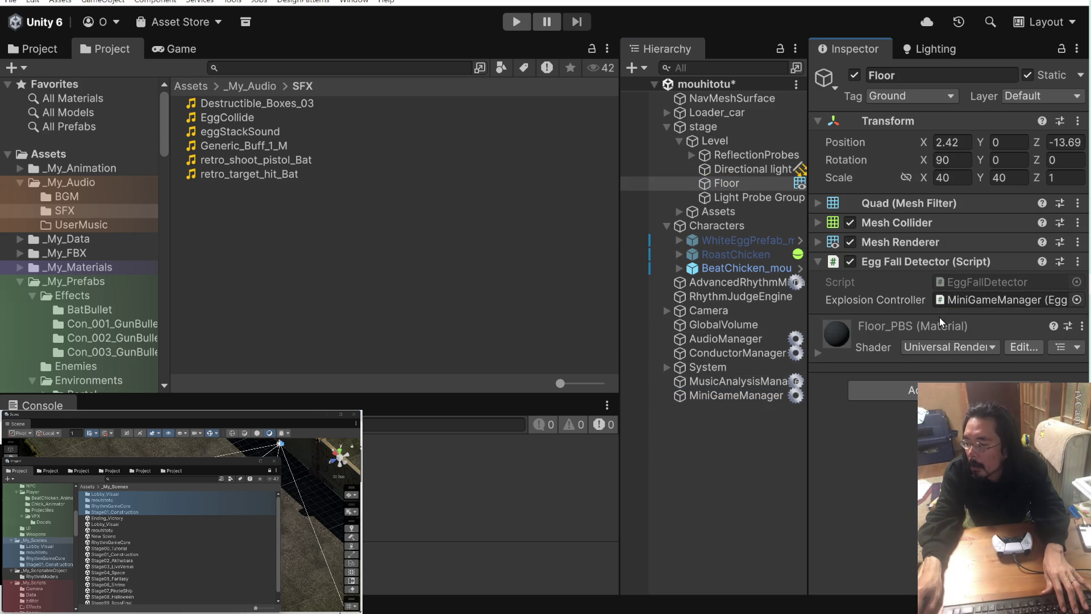
{"action": "left_click", "coordinate": [756, 398]}
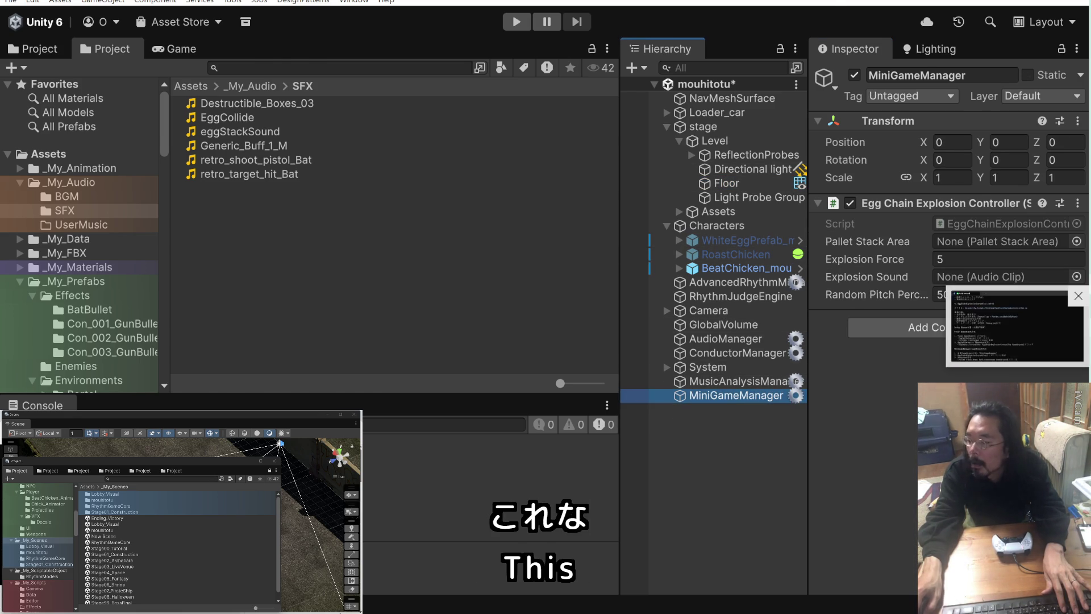
{"action": "key", "text": "alt+Tab"}
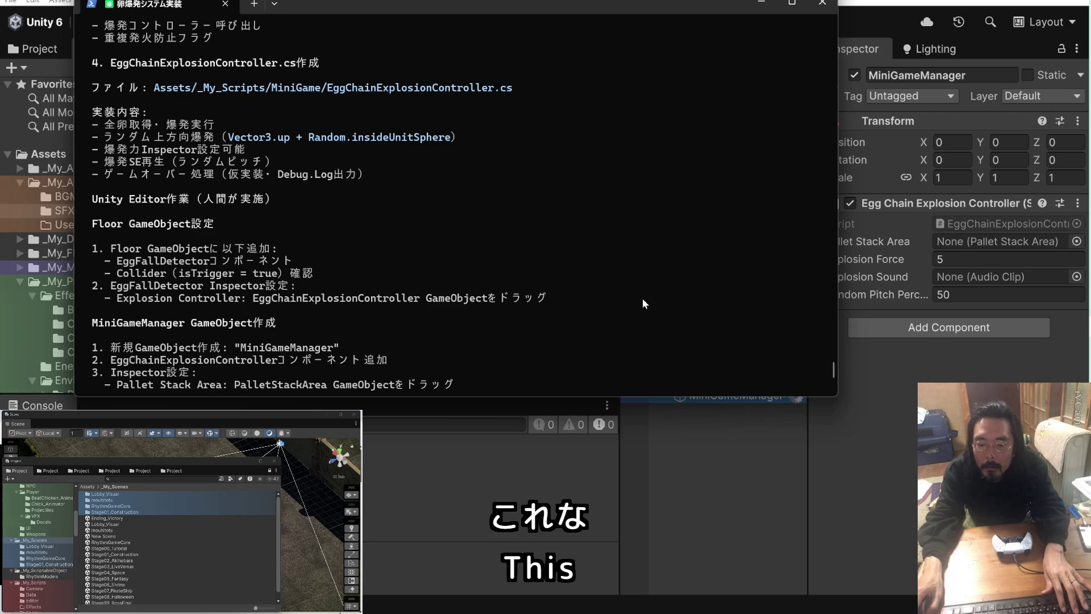
{"action": "scroll", "coordinate": [643, 299], "scroll_direction": "down", "scroll_amount": 2}
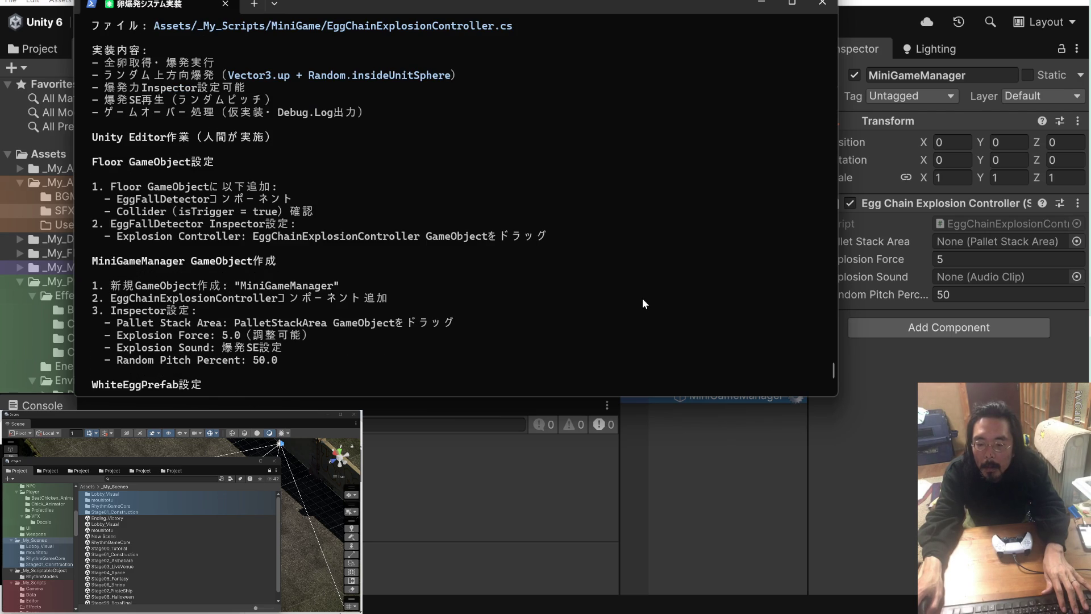
{"action": "left_click", "coordinate": [763, 427]}
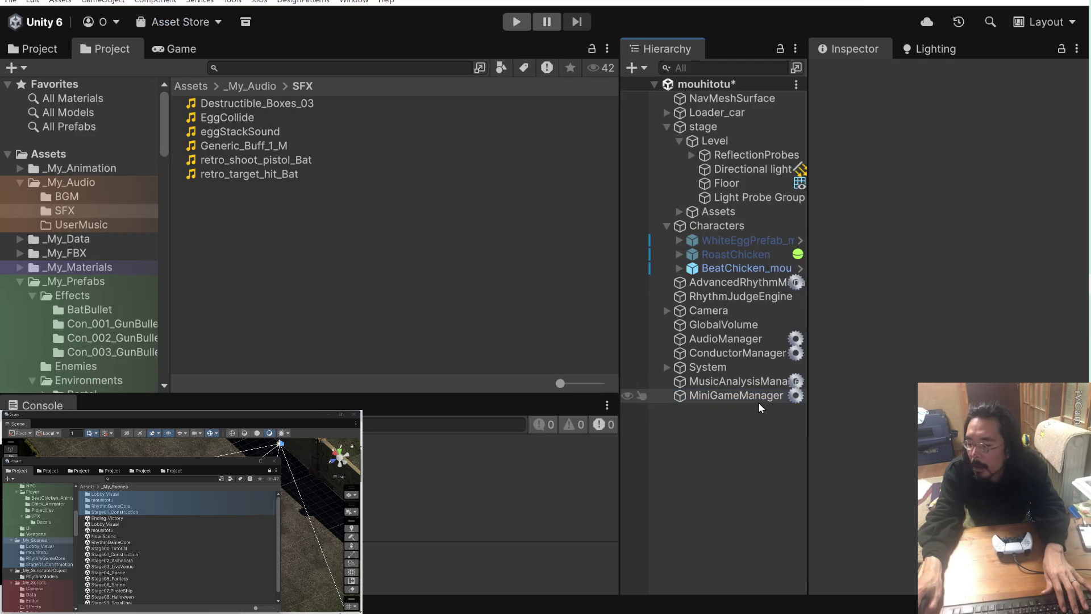
- Set MiniGameManager's Pallet Stack Area to PalletStackArea from Loader_car > ForkliftPivot > Pallet
{"action": "left_click", "coordinate": [760, 398]}
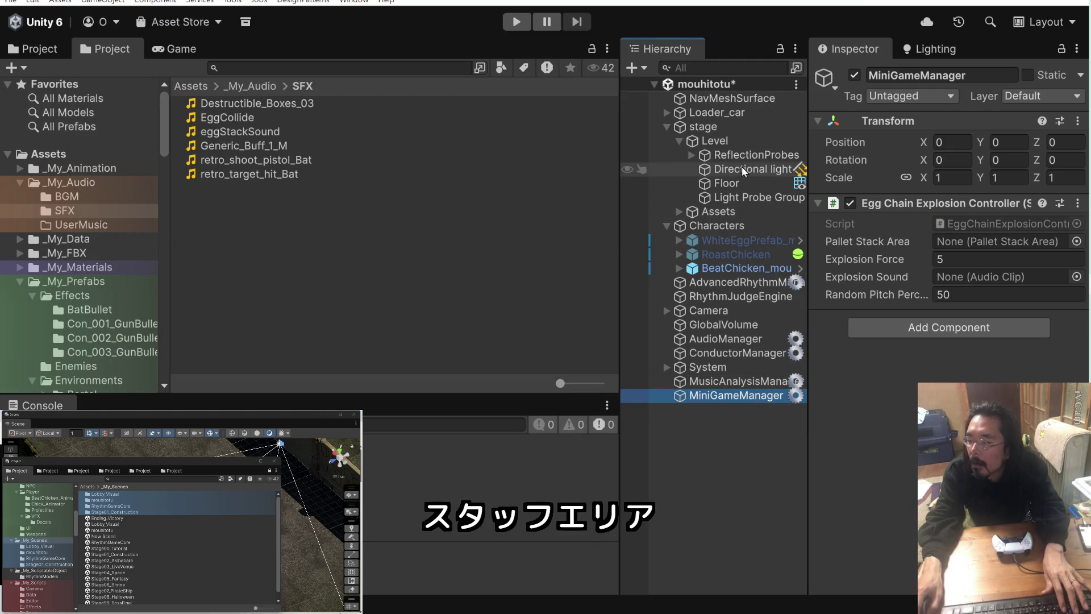
{"action": "left_click", "coordinate": [667, 113]}
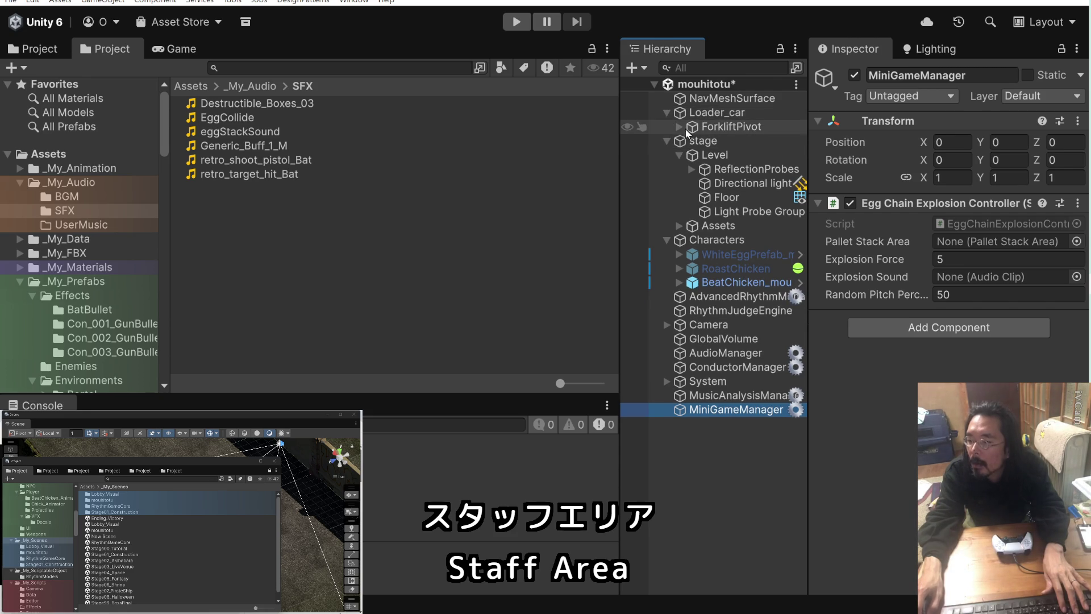
{"action": "left_click", "coordinate": [680, 127]}
{"action": "left_click", "coordinate": [691, 155]}
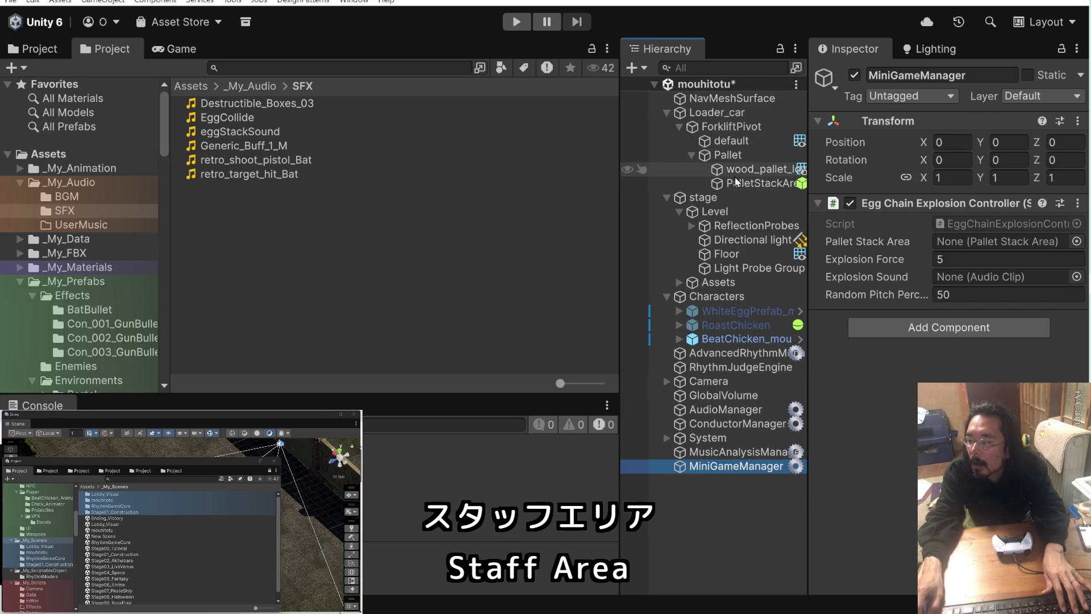
{"action": "mouse_move", "coordinate": [740, 183]}
{"action": "left_mouse_down"}
{"action": "mouse_move", "coordinate": [886, 256]}
{"action": "mouse_move", "coordinate": [943, 261]}
{"action": "mouse_move", "coordinate": [954, 250]}
{"action": "left_mouse_up"}
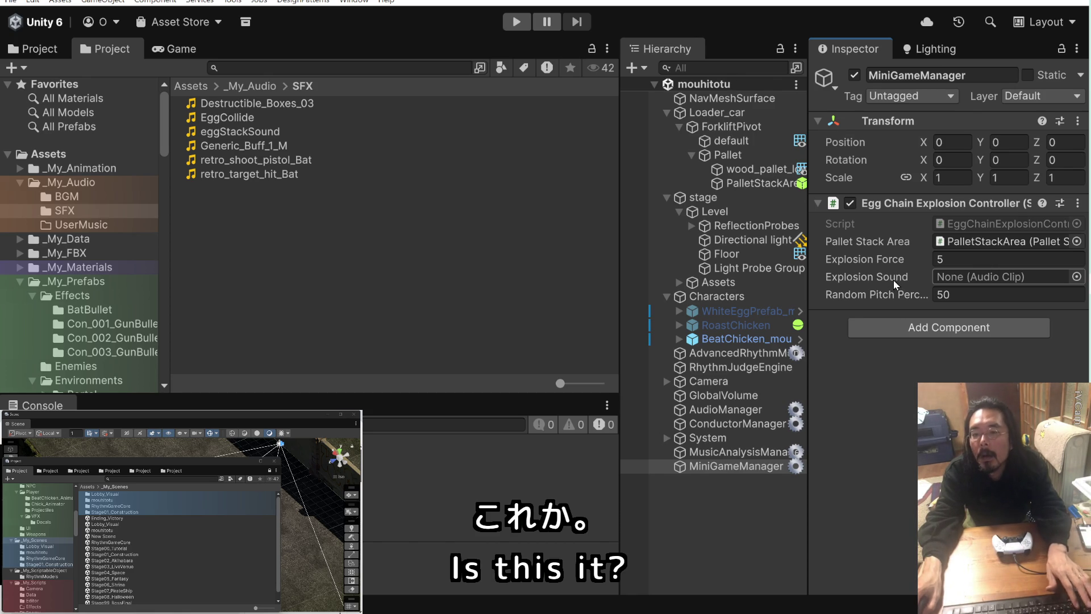
- Save the scene with Ctrl+S and switch to the File Explorer windows
{"action": "key", "text": "ctrl+s"}
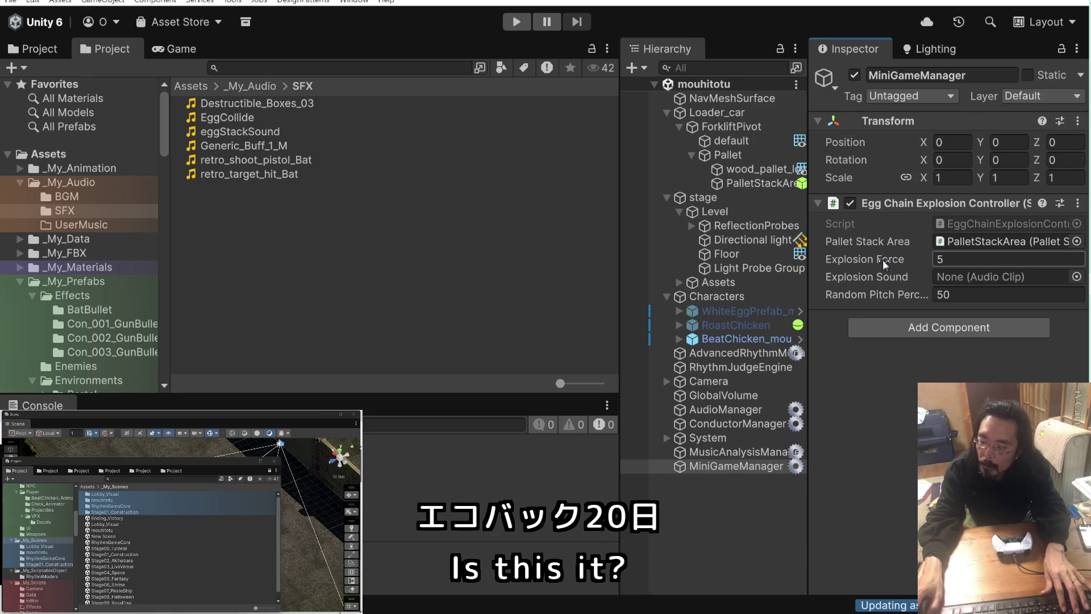
{"action": "left_click", "coordinate": [1000, 164]}
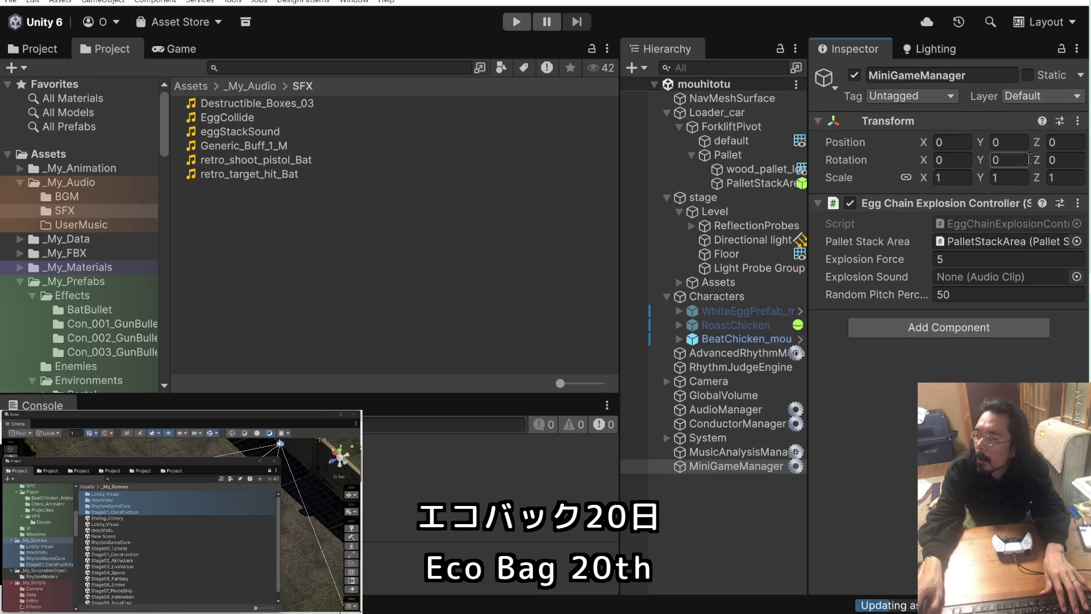
{"action": "key", "text": "alt+Tab"}
{"action": "key", "text": "alt+Tab"}
{"action": "key", "text": "Tab"}
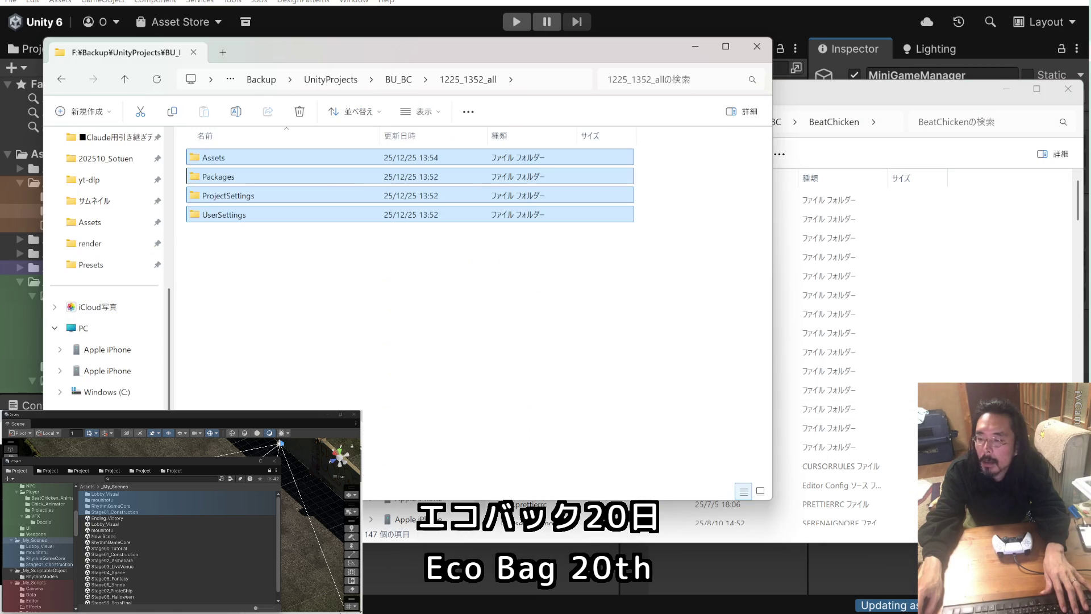
- Close the 1225_1352_all backup window and open D:\Music\FREE_sozai in a new Explorer window
{"action": "left_click", "coordinate": [757, 46]}
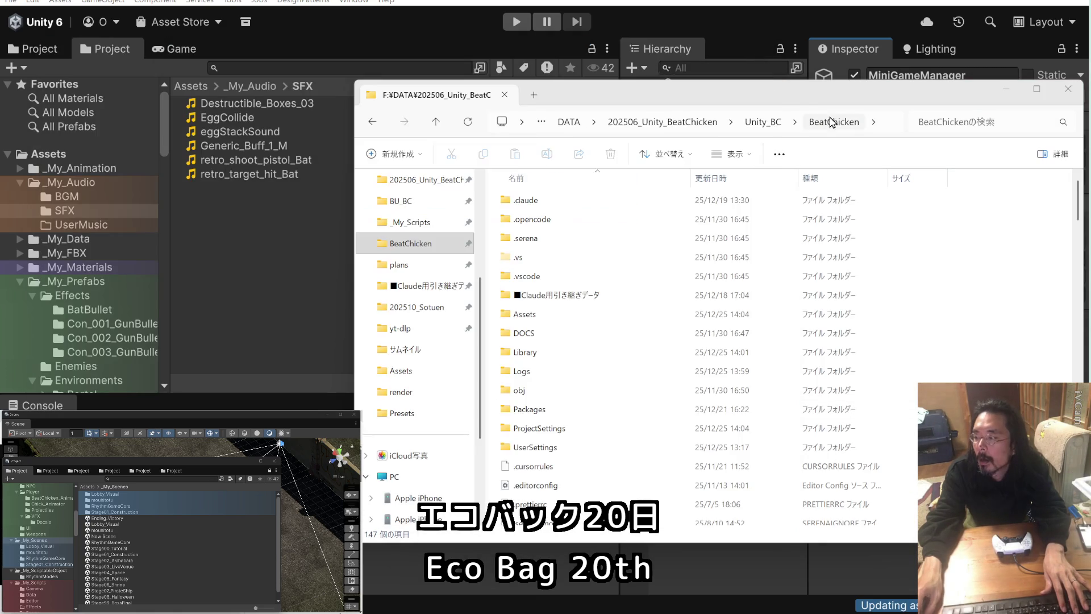
{"action": "left_click_drag", "start_coordinate": [698, 74], "coordinate": [719, 27]}
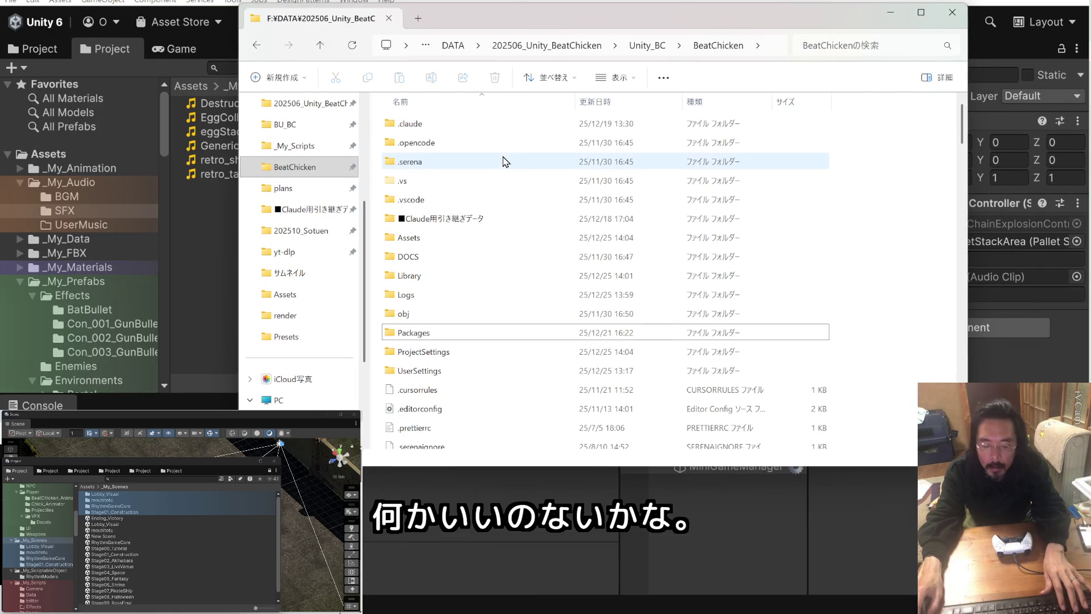
{"action": "scroll", "coordinate": [302, 357], "scroll_direction": "down", "scroll_amount": 3}
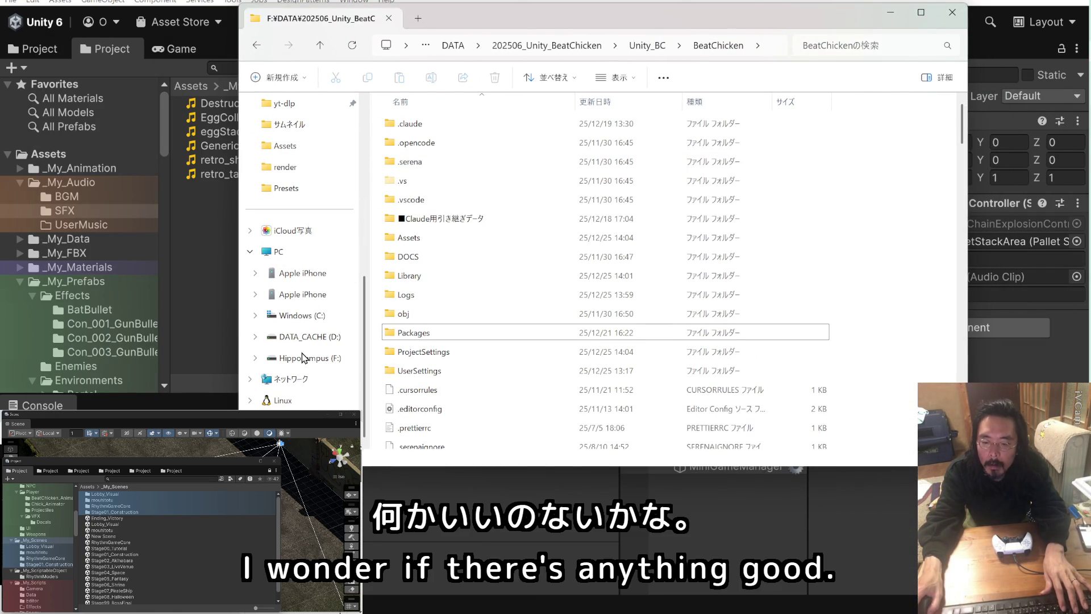
{"action": "key", "text": "ctrl+n"}
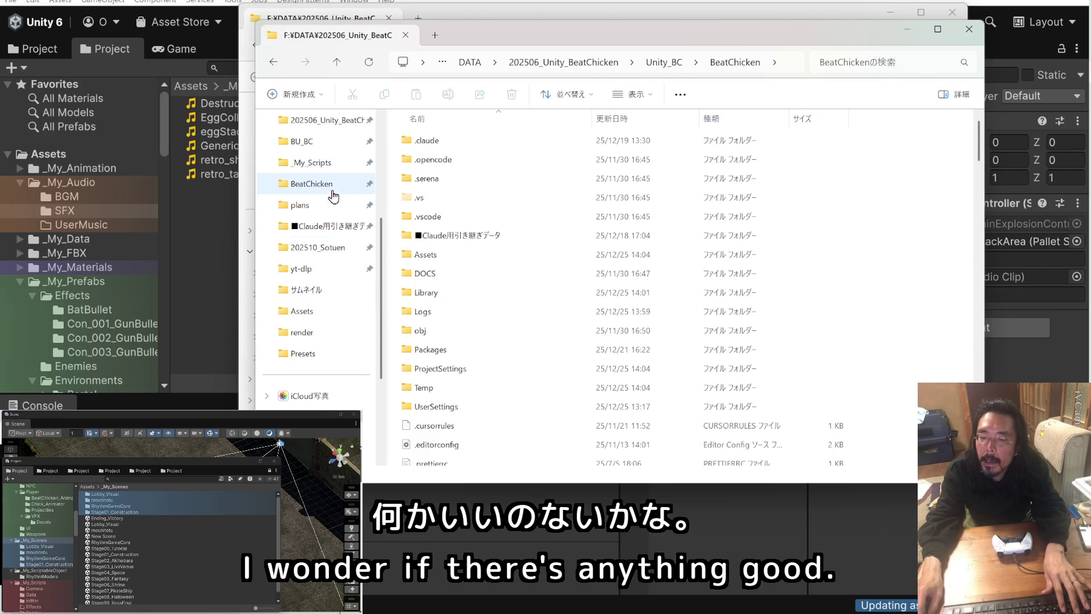
{"action": "scroll", "coordinate": [329, 275], "scroll_direction": "up", "scroll_amount": 3}
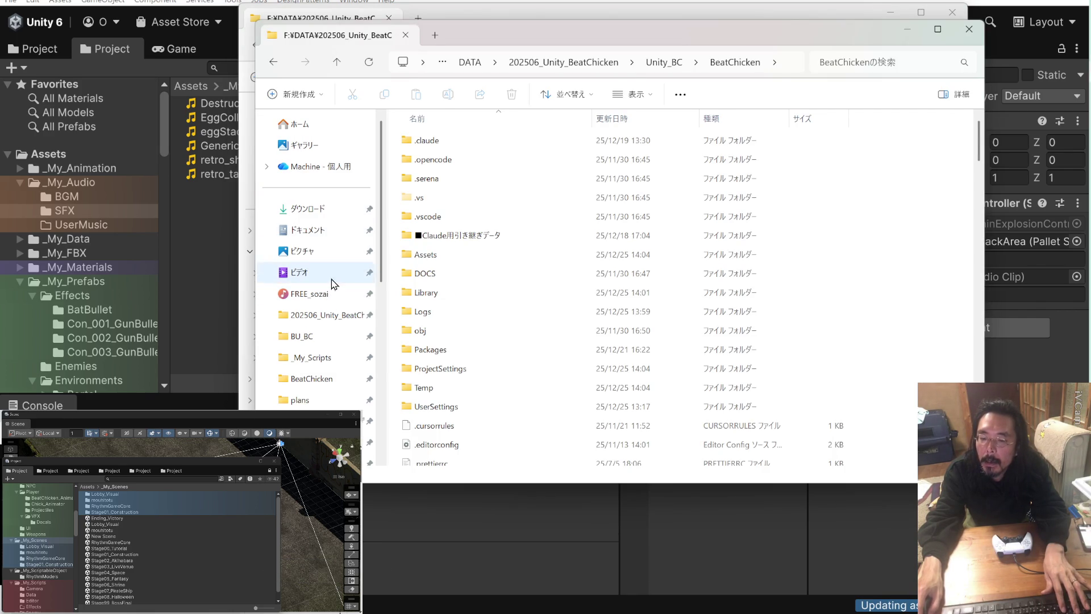
{"action": "left_click", "coordinate": [331, 294]}
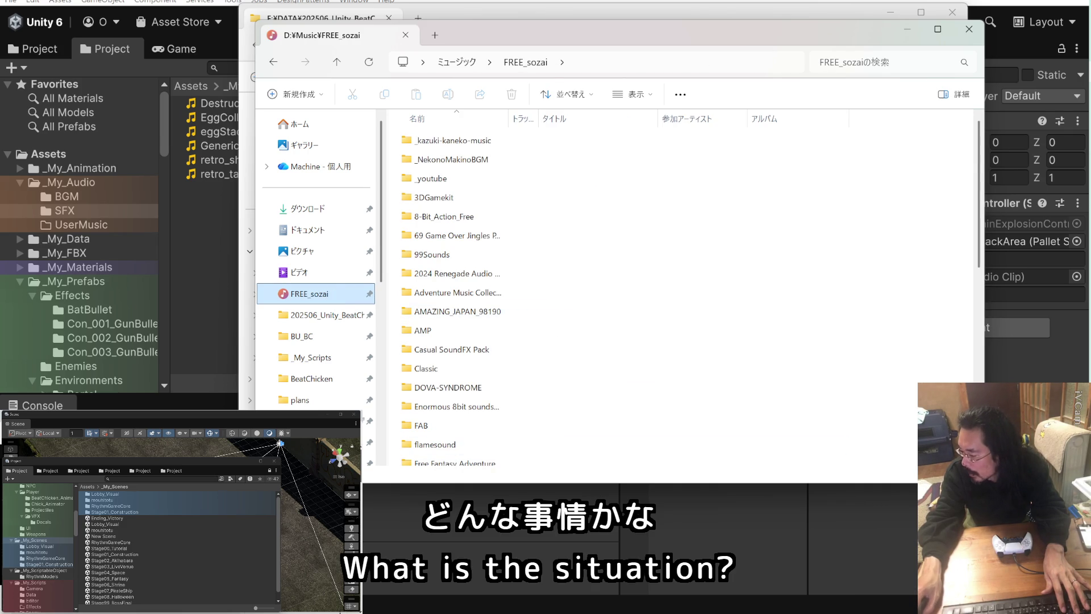
{"action": "key", "text": "alt+Tab"}
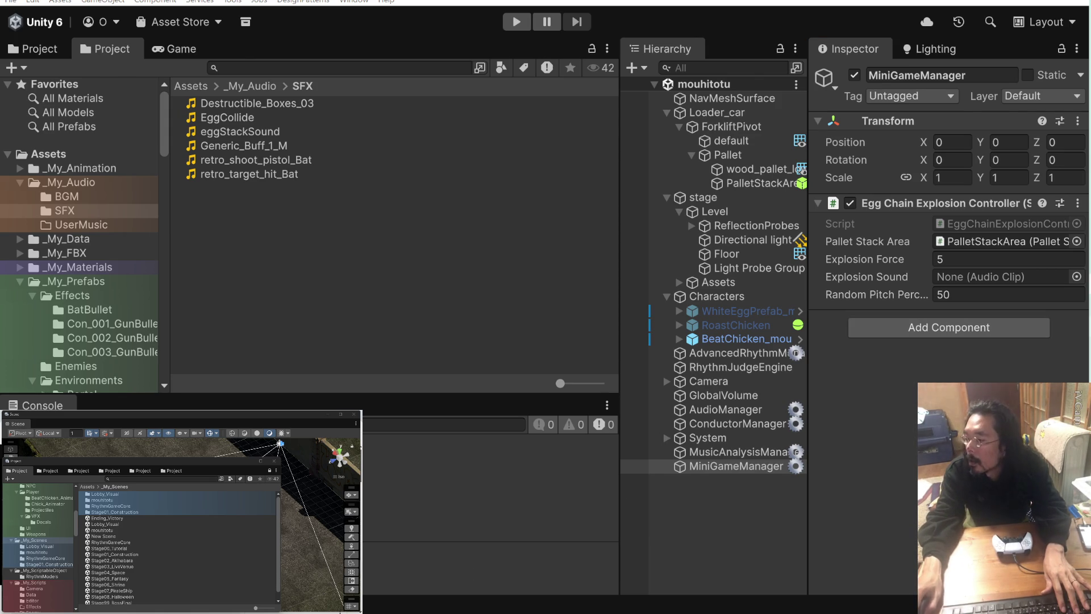
{"action": "key", "text": "alt+Tab"}
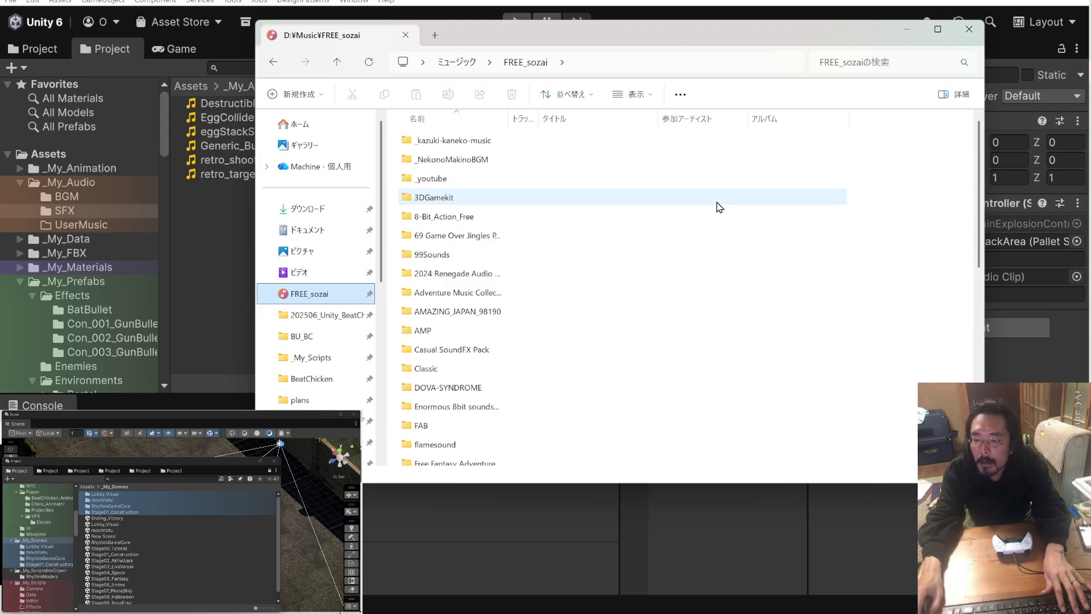
- Open the AMP folder and audition its sounds, including Fire_Cast_04, Earth_Cast_02 and Ice_Impact_01
{"action": "double_click", "coordinate": [496, 337]}
{"action": "left_click", "coordinate": [469, 142]}
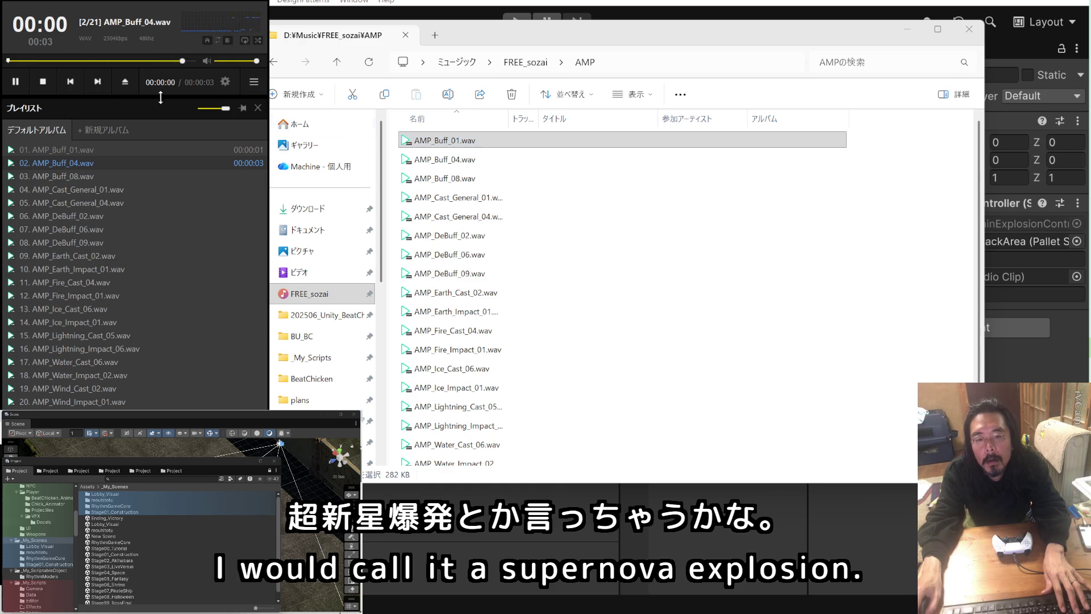
{"action": "left_click", "coordinate": [98, 83]}
{"action": "left_click", "coordinate": [98, 82]}
{"action": "left_click", "coordinate": [98, 82]}
{"action": "left_click", "coordinate": [98, 83]}
{"action": "left_click", "coordinate": [98, 83]}
{"action": "left_click", "coordinate": [98, 83]}
{"action": "left_click", "coordinate": [98, 82]}
{"action": "left_click", "coordinate": [98, 82]}
{"action": "left_click", "coordinate": [98, 82]}
{"action": "left_click", "coordinate": [98, 82]}
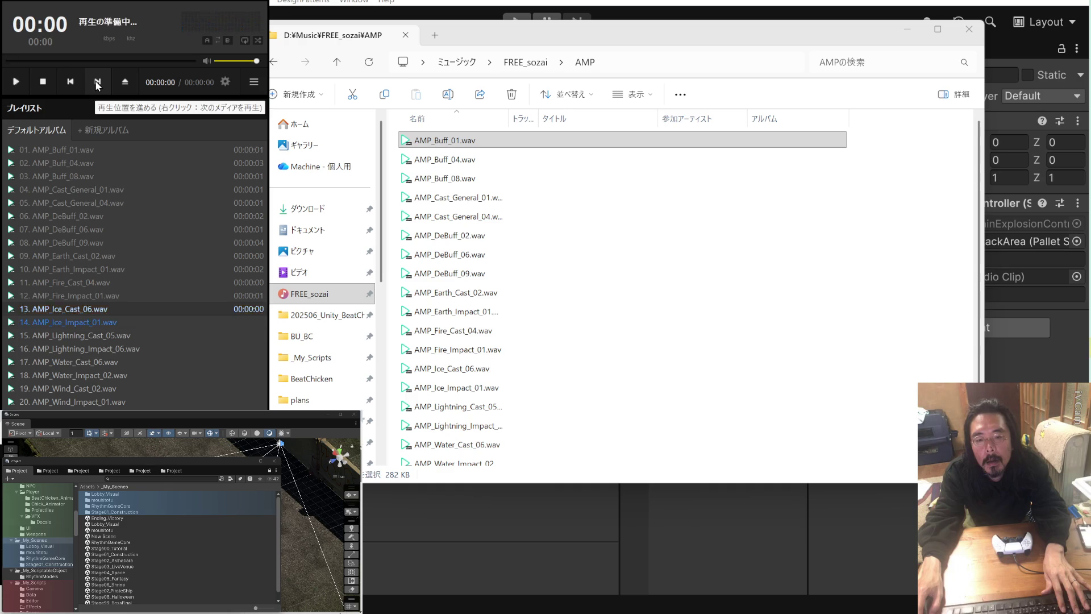
{"action": "left_click", "coordinate": [98, 83]}
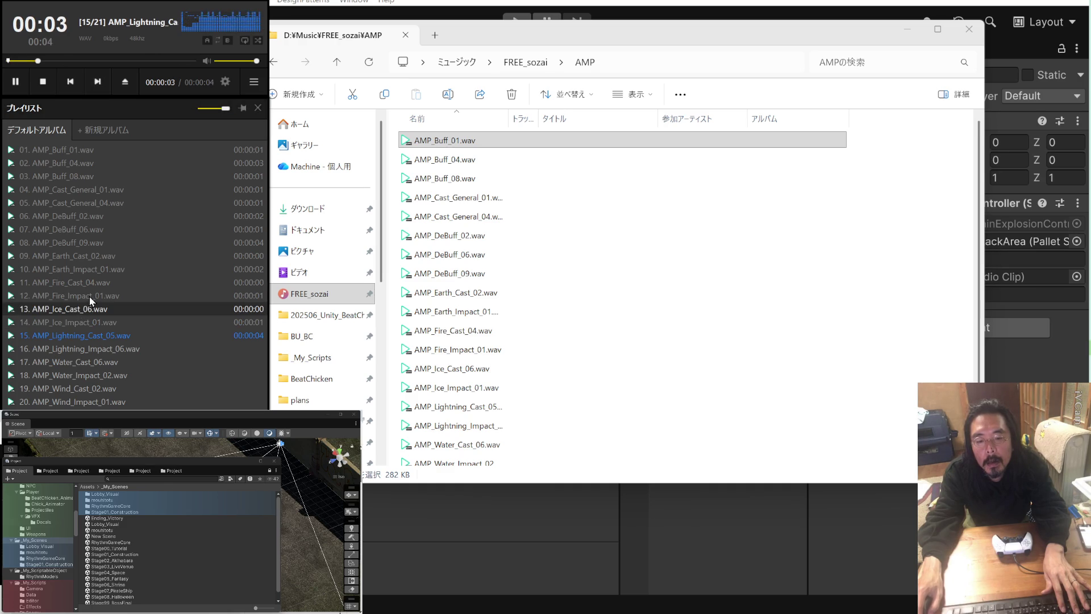
{"action": "double_click", "coordinate": [102, 284]}
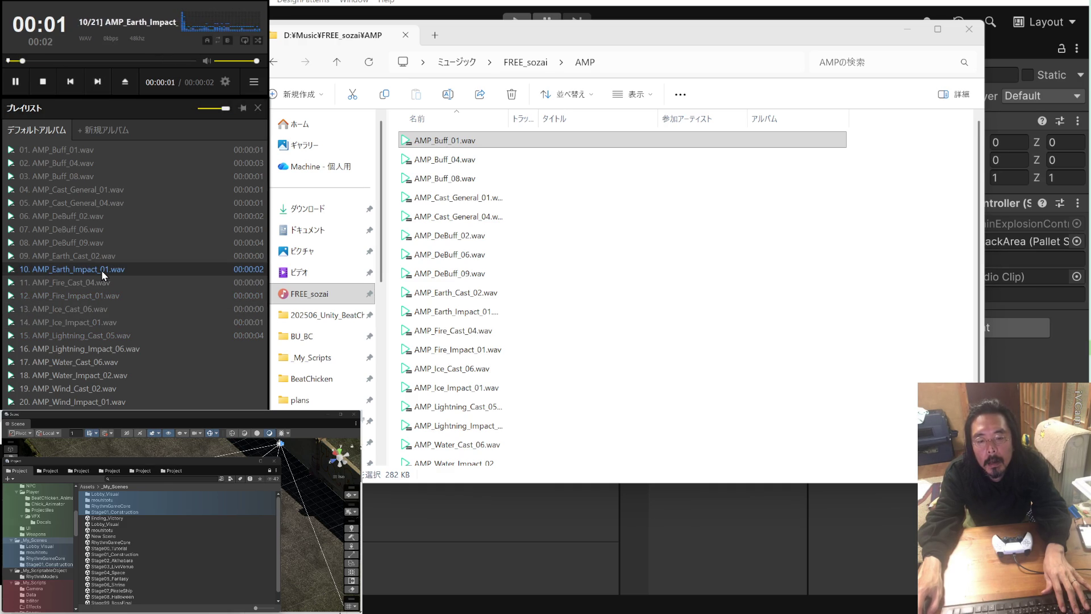
{"action": "double_click", "coordinate": [104, 257]}
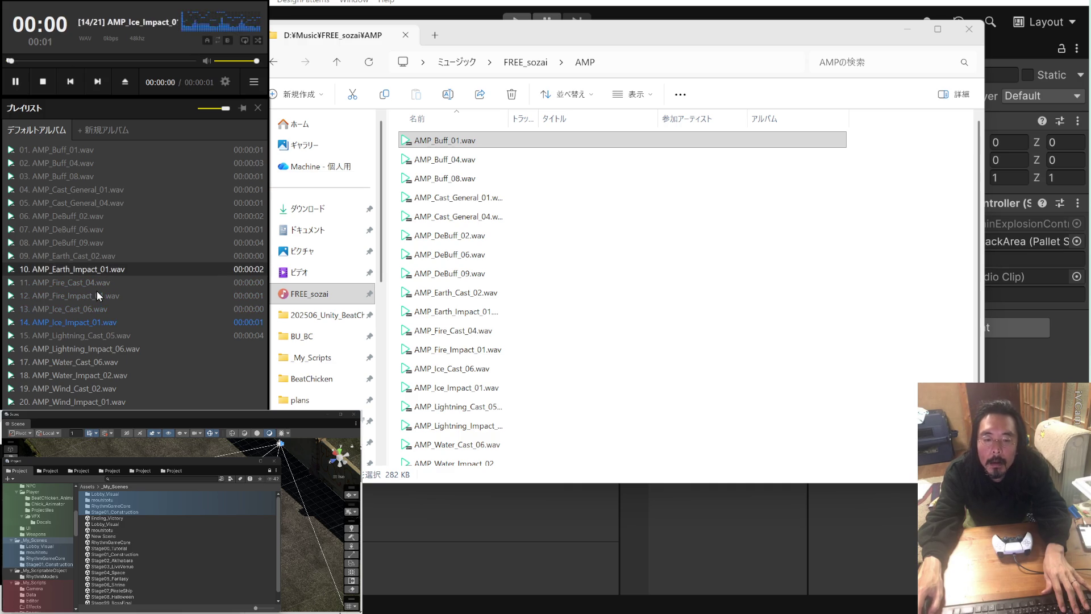
{"action": "double_click", "coordinate": [98, 322]}
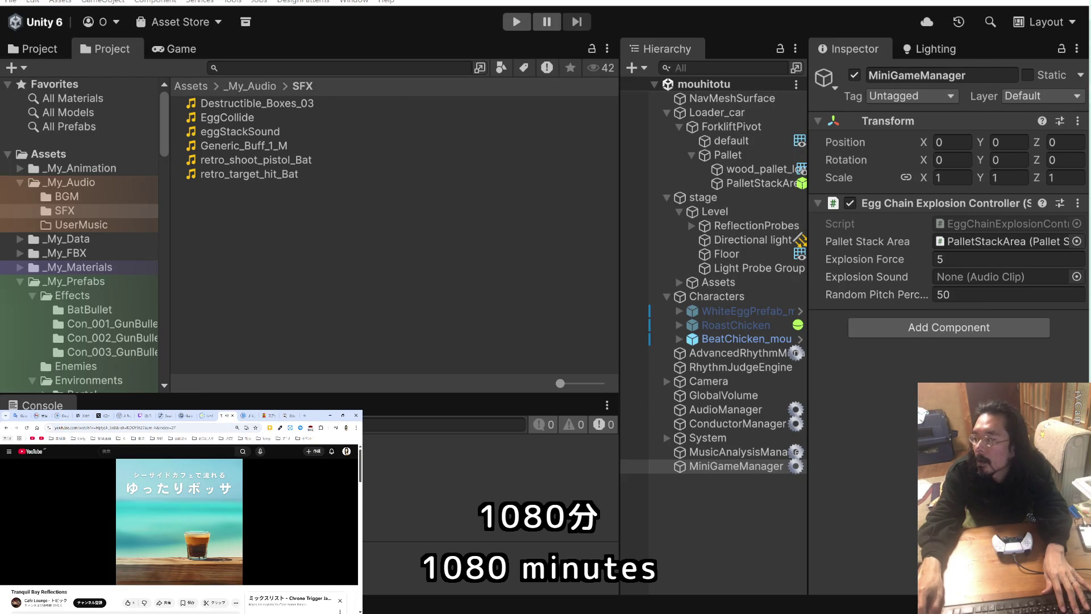
- Load all 21 AMP wavs into the player and skip through them again from AMP_Buff_01
{"action": "key", "text": "alt+Tab"}
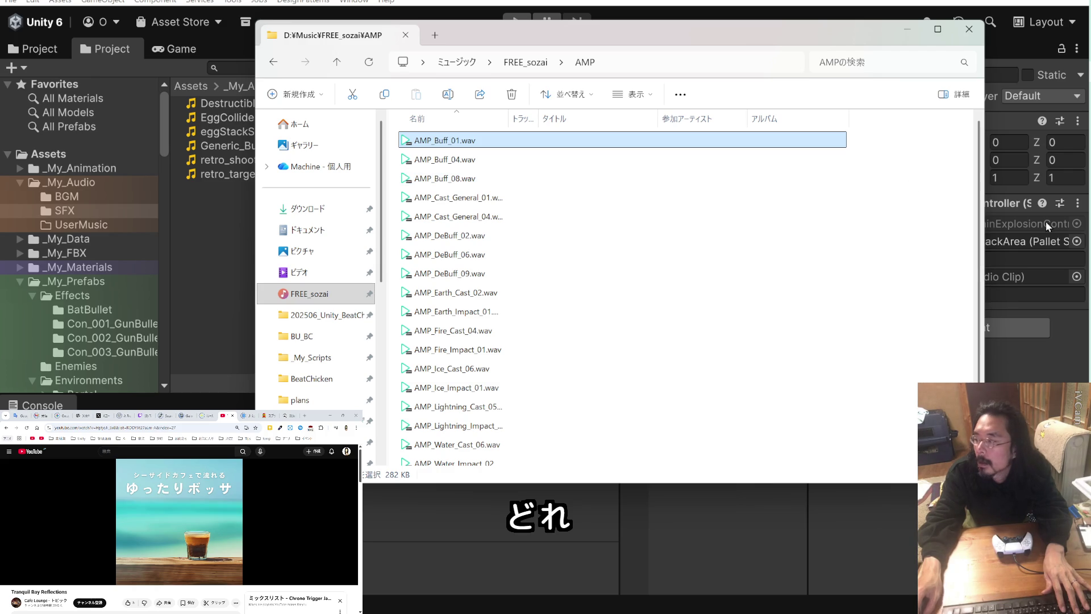
{"action": "key", "text": "Return"}
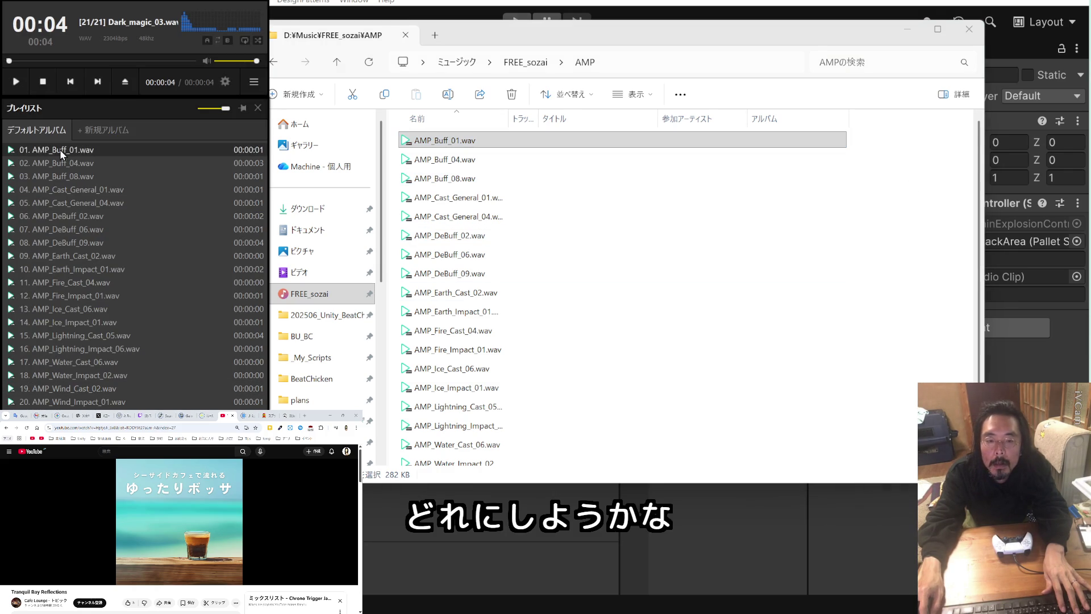
{"action": "double_click", "coordinate": [60, 149]}
{"action": "left_click", "coordinate": [91, 84]}
{"action": "left_click", "coordinate": [92, 84]}
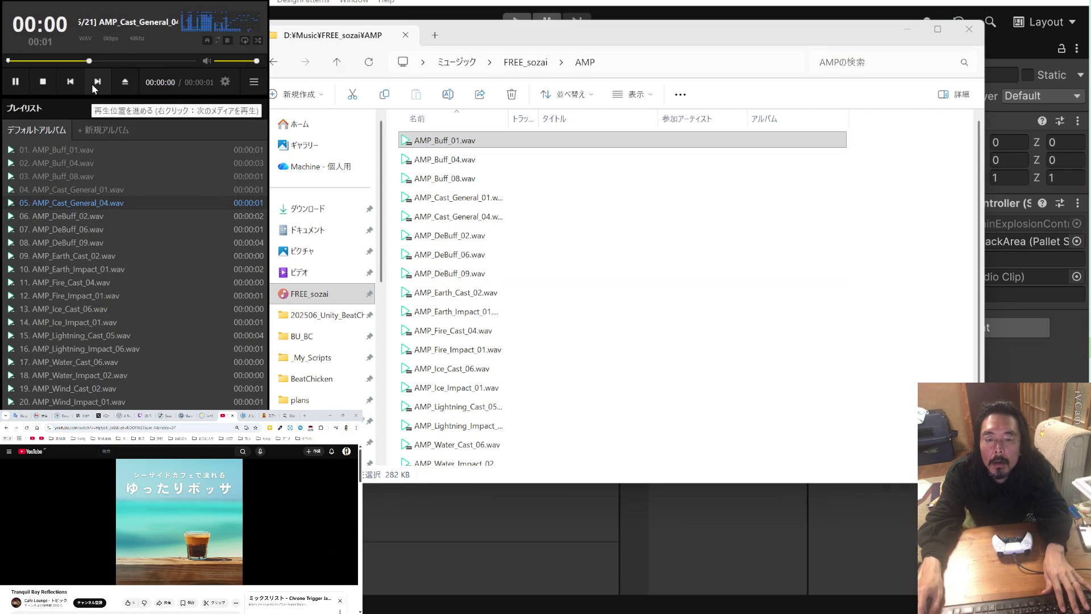
{"action": "left_click", "coordinate": [95, 85]}
{"action": "left_click", "coordinate": [95, 84]}
{"action": "left_click", "coordinate": [95, 83]}
{"action": "left_click", "coordinate": [95, 84]}
{"action": "double_click", "coordinate": [90, 257]}
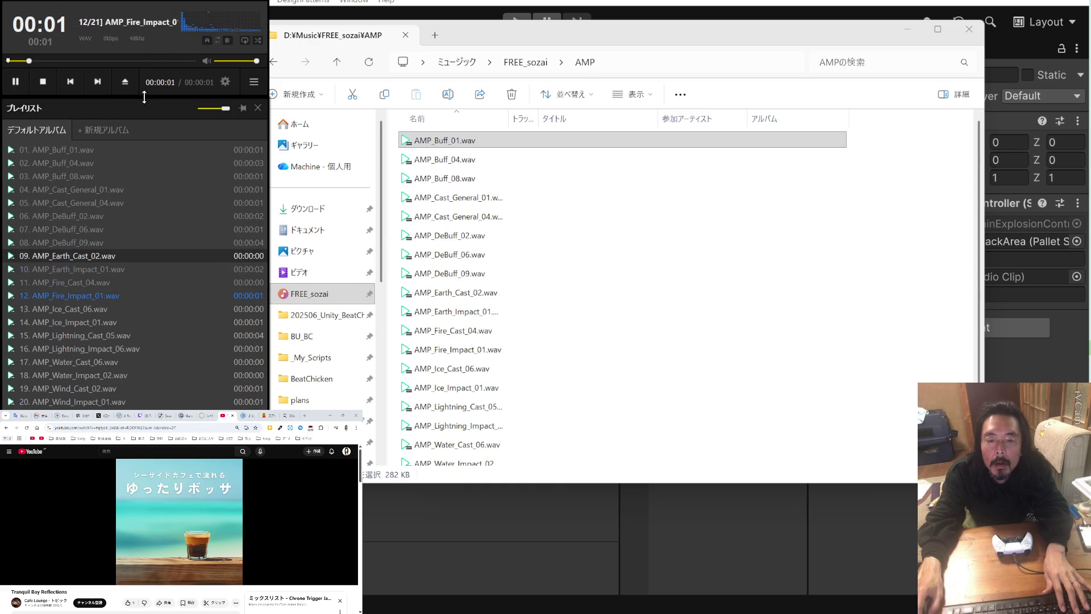
{"action": "left_click", "coordinate": [101, 81]}
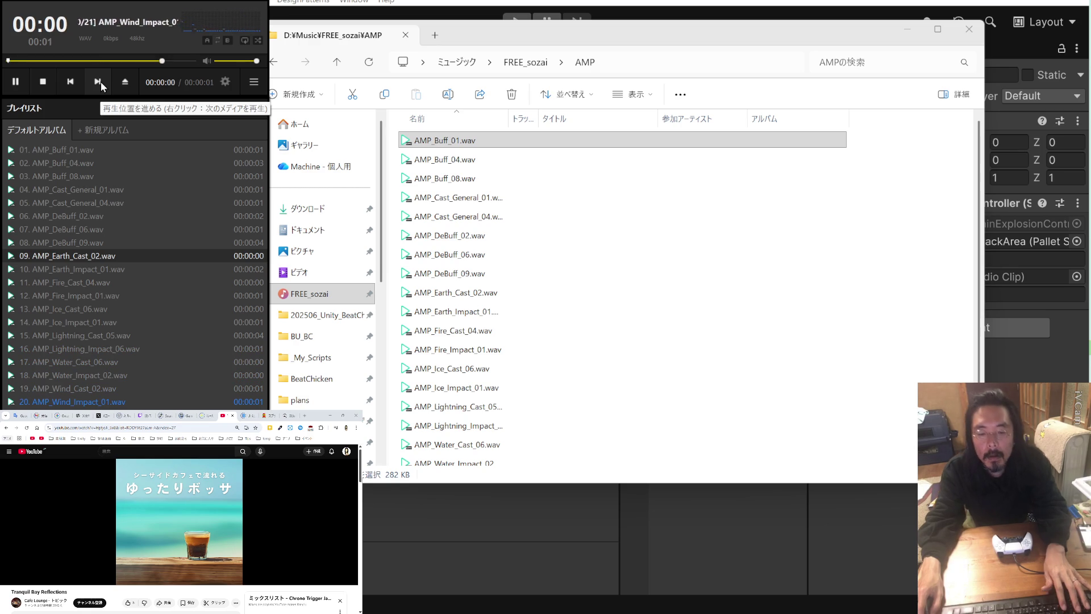
- Adjust the volume to about 63%, play AMP_Earth_Impact_01, then pause it
{"action": "left_click", "coordinate": [240, 60]}
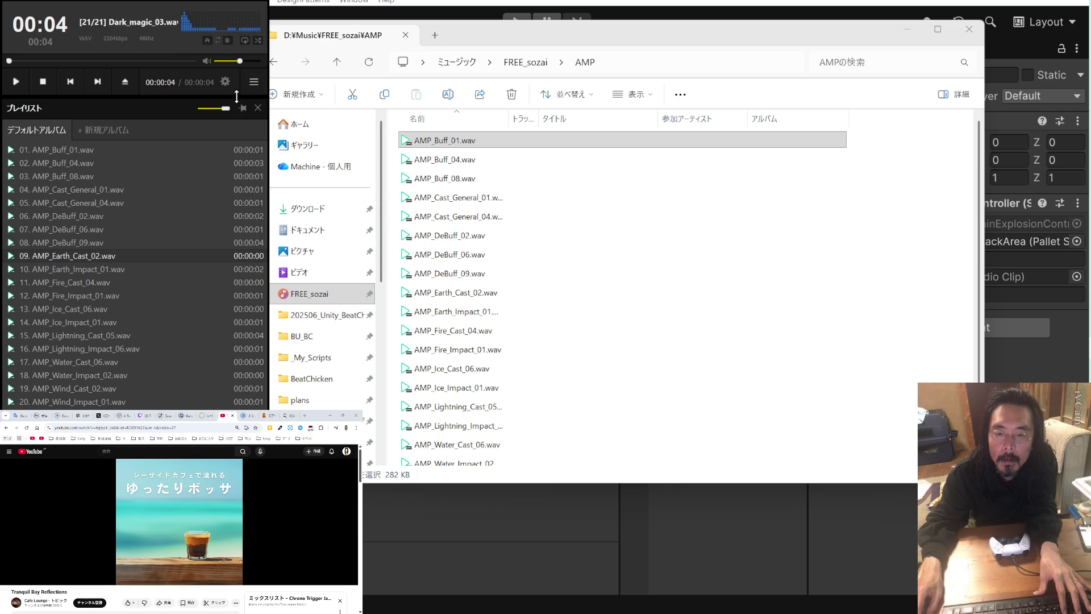
{"action": "left_click", "coordinate": [242, 61]}
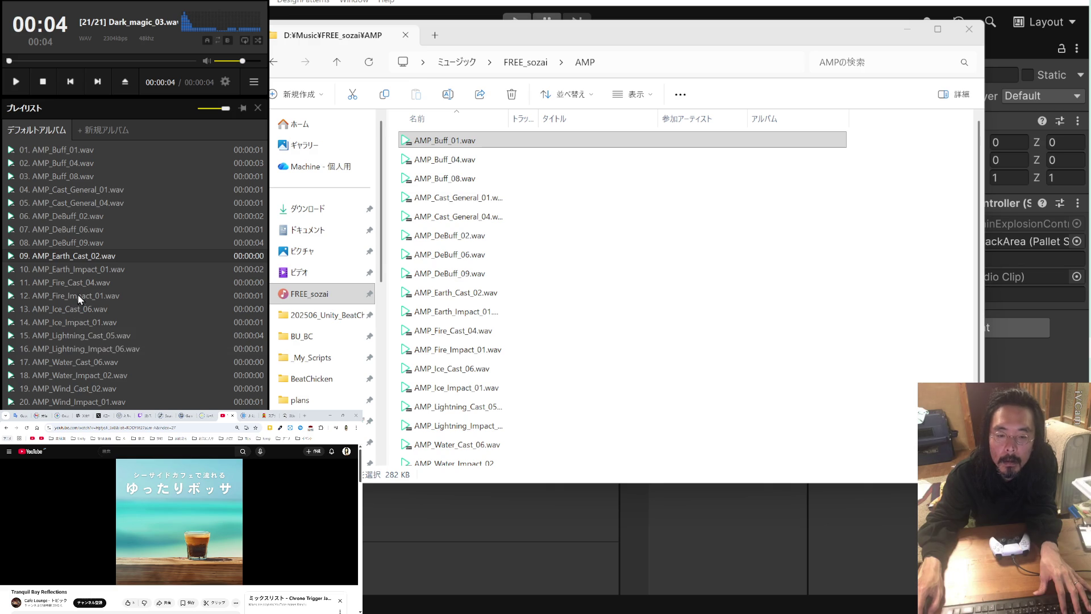
{"action": "right_click", "coordinate": [87, 270]}
{"action": "double_click", "coordinate": [82, 267]}
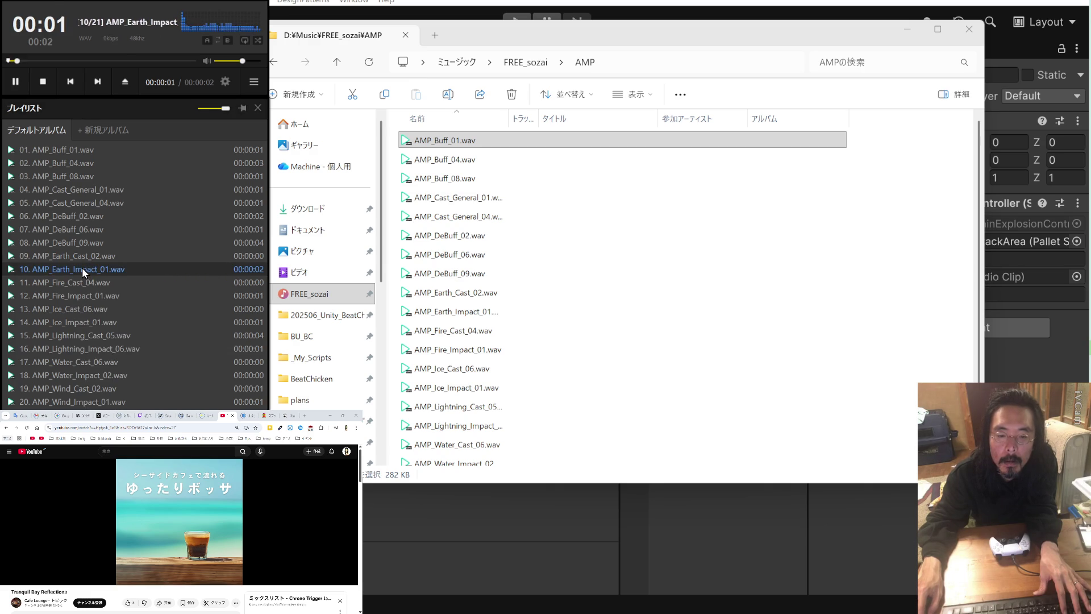
{"action": "left_click_drag", "start_coordinate": [245, 60], "coordinate": [252, 66]}
{"action": "double_click", "coordinate": [99, 269]}
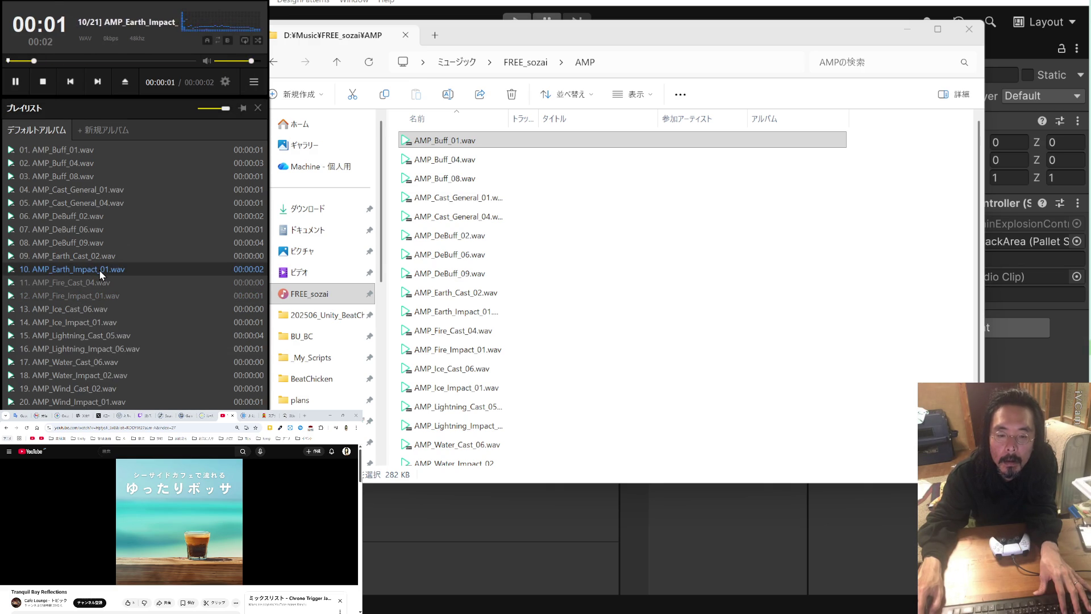
{"action": "left_click", "coordinate": [27, 83]}
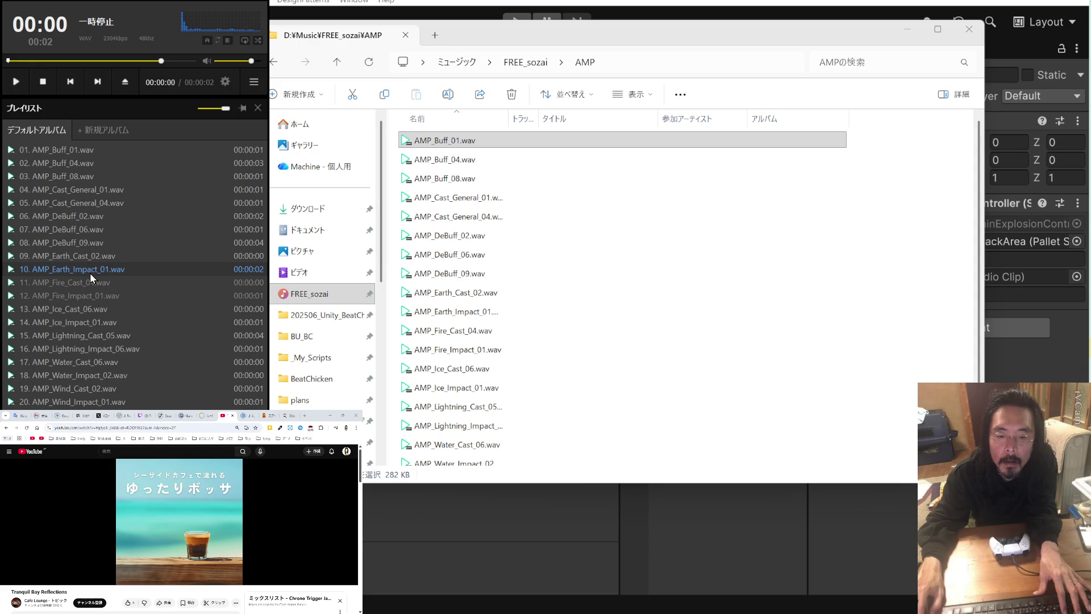
{"action": "mouse_move", "coordinate": [683, 48]}
{"action": "left_mouse_down"}
{"action": "mouse_move", "coordinate": [782, 131]}
{"action": "mouse_move", "coordinate": [773, 169]}
{"action": "left_mouse_up"}
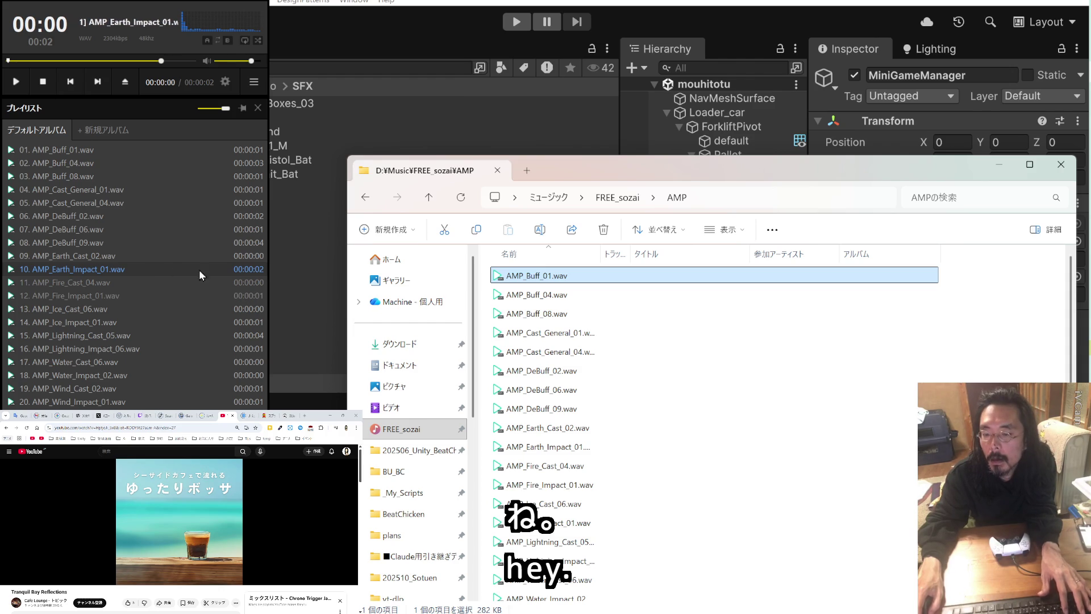
{"action": "left_click", "coordinate": [295, 264]}
- Create a folder named MiniGame inside _My_Audio/SFX and open it
{"action": "right_click", "coordinate": [263, 237]}
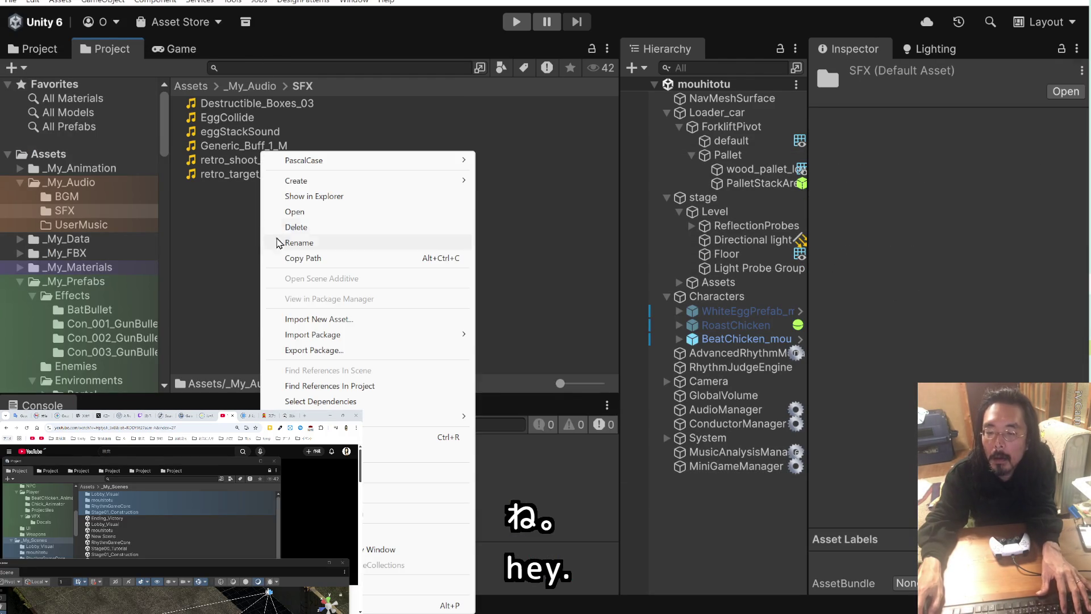
{"action": "mouse_move", "coordinate": [291, 180]}
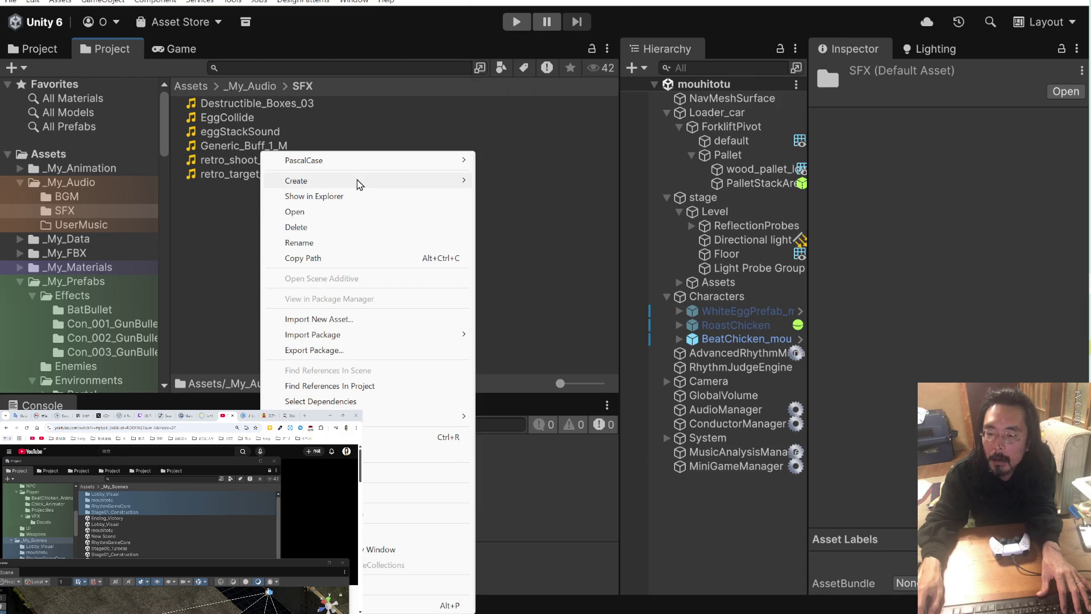
{"action": "mouse_move", "coordinate": [360, 180]}
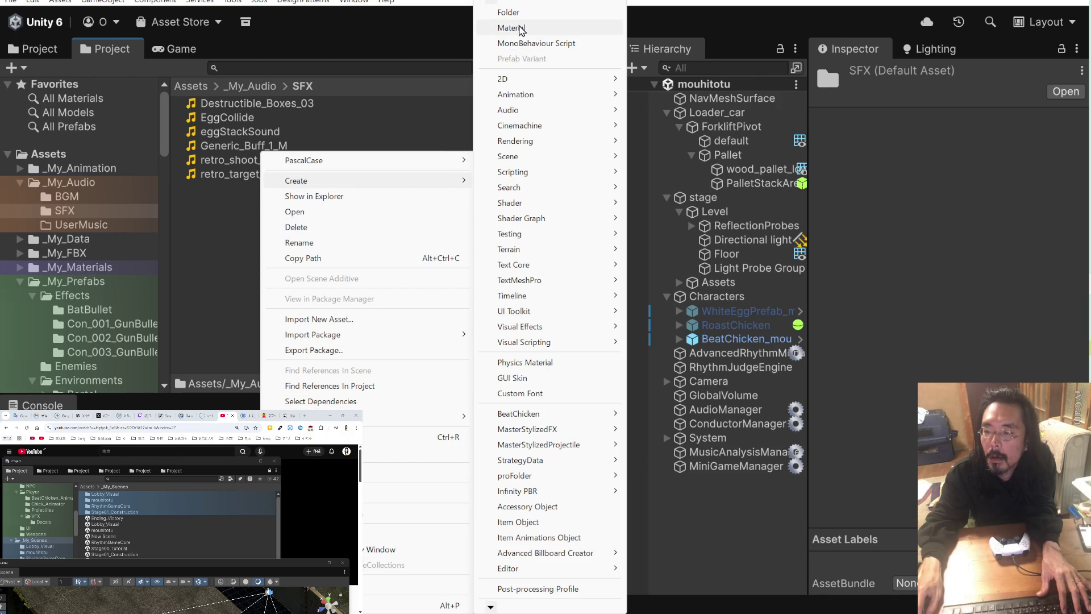
{"action": "left_click", "coordinate": [521, 16]}
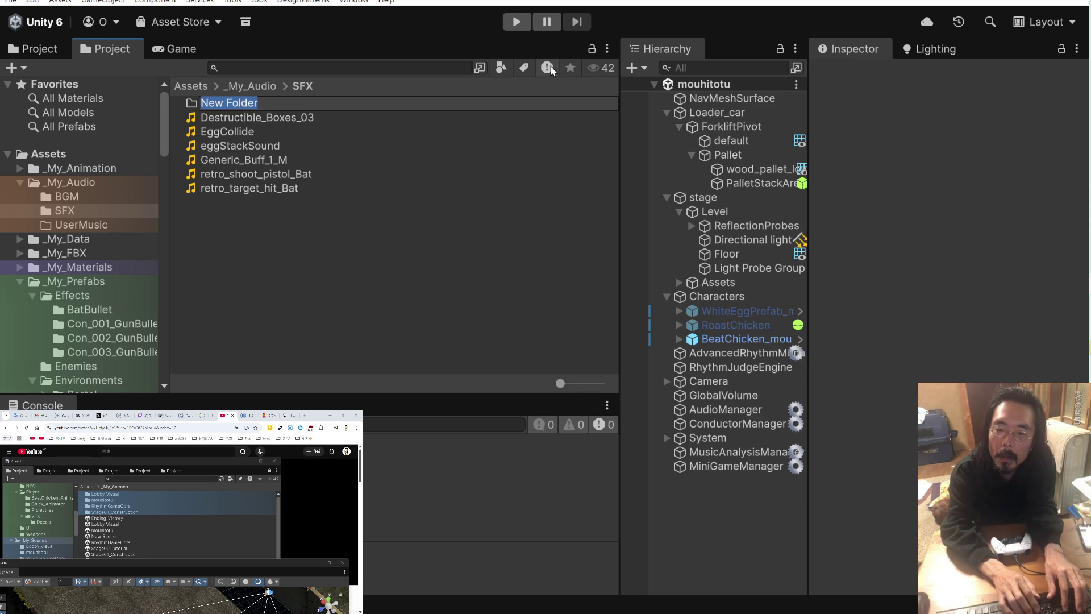
{"action": "type", "text": "MiniGame"}
{"action": "key", "text": "Return"}
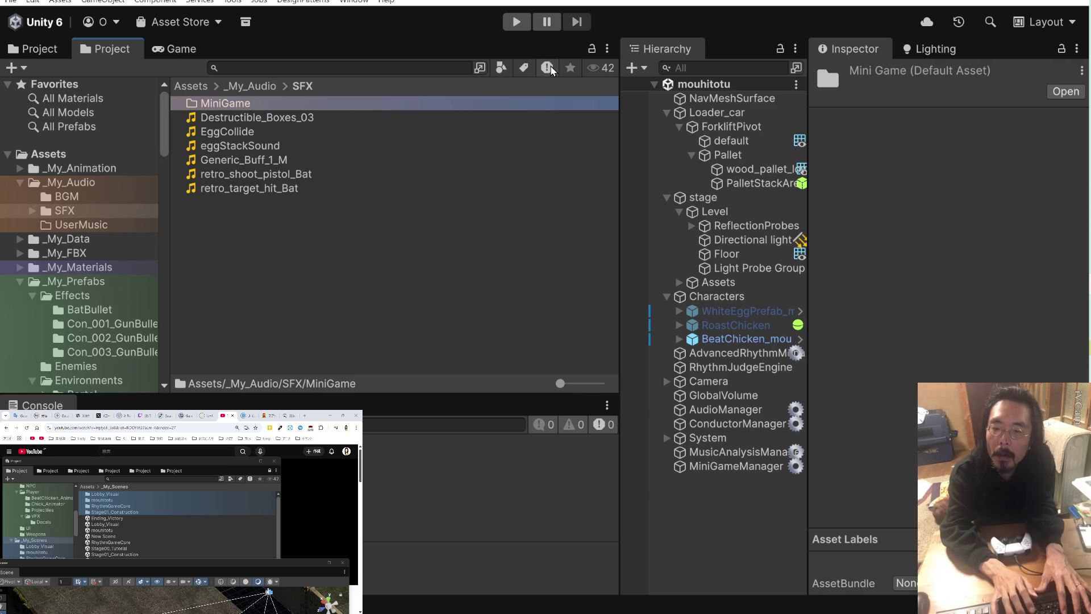
{"action": "key", "text": "Return"}
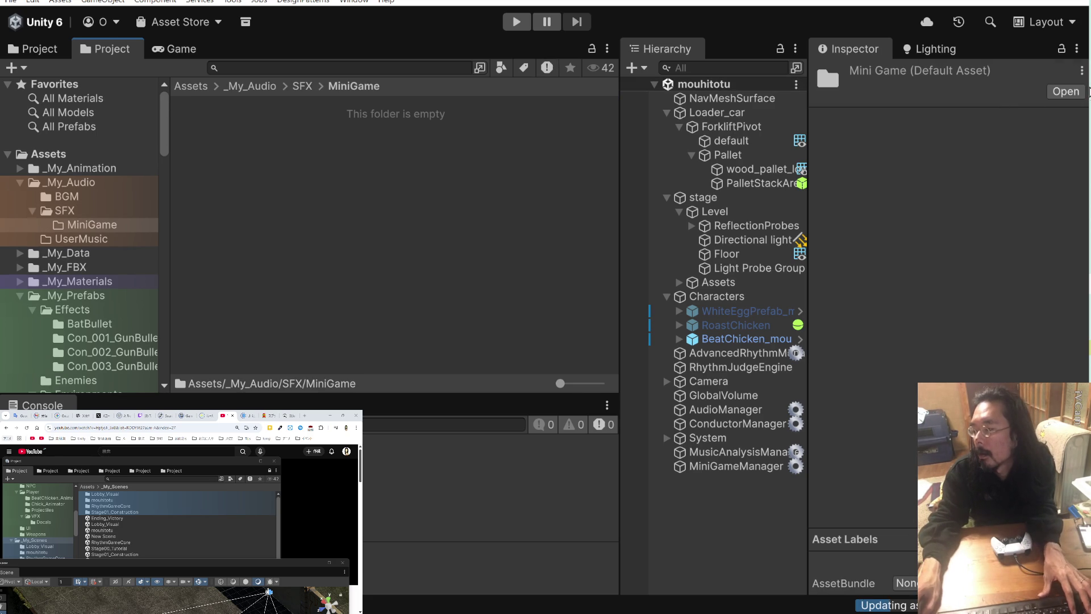
{"action": "key", "text": "alt+Tab"}
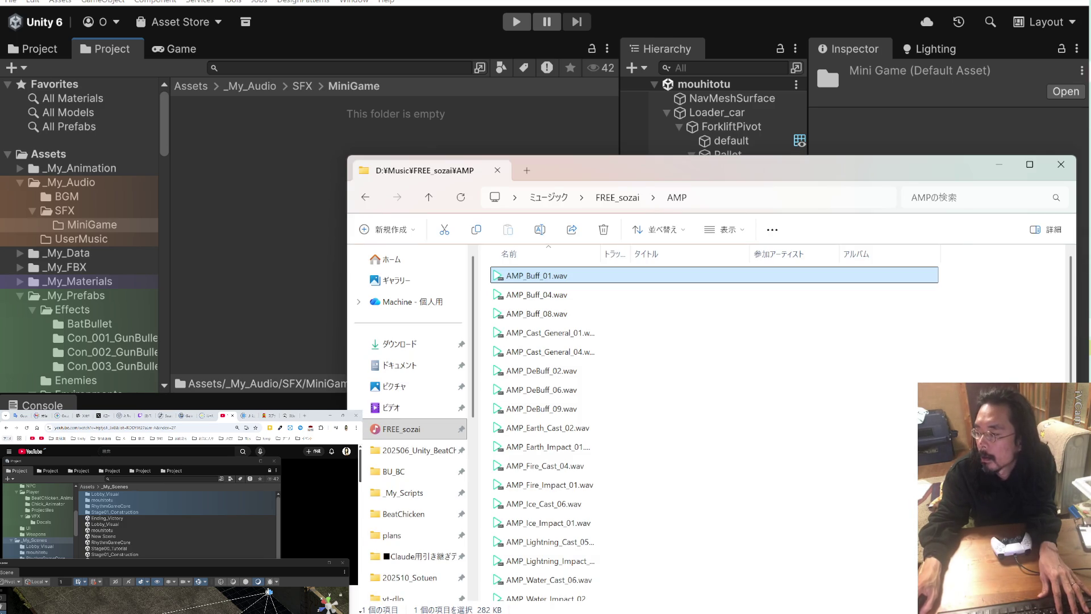
- Compare AMP_Earth_Impact_01, Earth_Cast_02, Ice_Impact_01 and Ice_Cast_06 in the player, then pause
{"action": "key", "text": "alt+Tab"}
{"action": "right_click", "coordinate": [93, 272]}
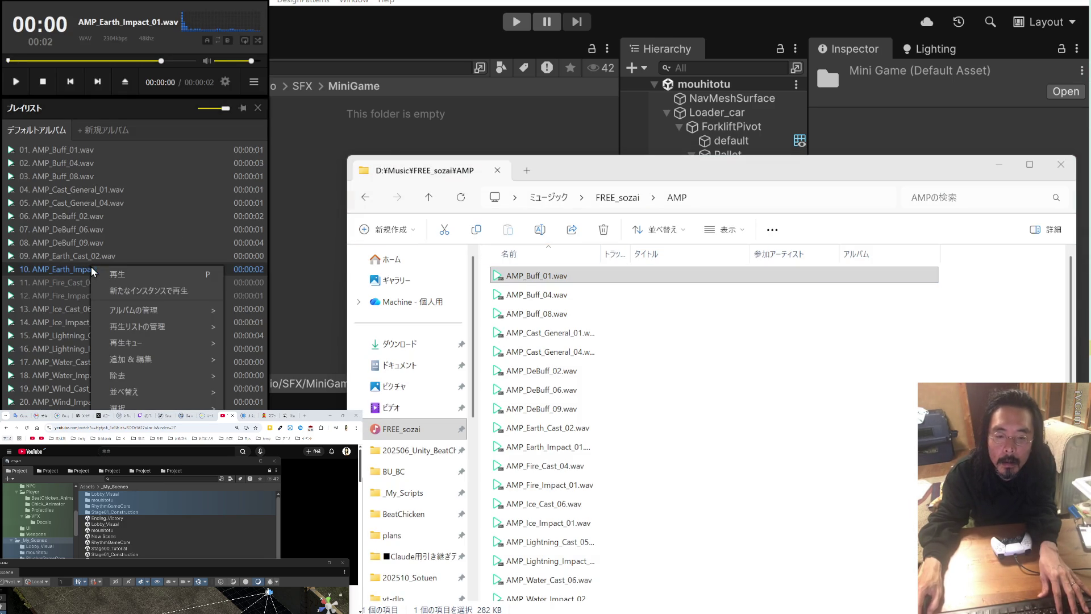
{"action": "key", "text": "p"}
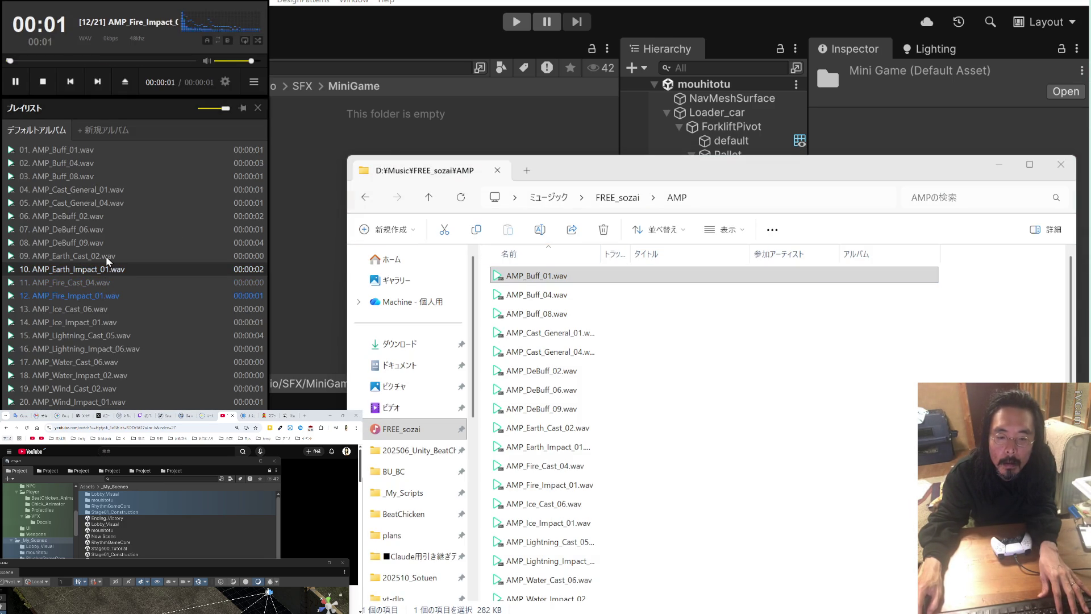
{"action": "double_click", "coordinate": [108, 257]}
{"action": "double_click", "coordinate": [109, 271]}
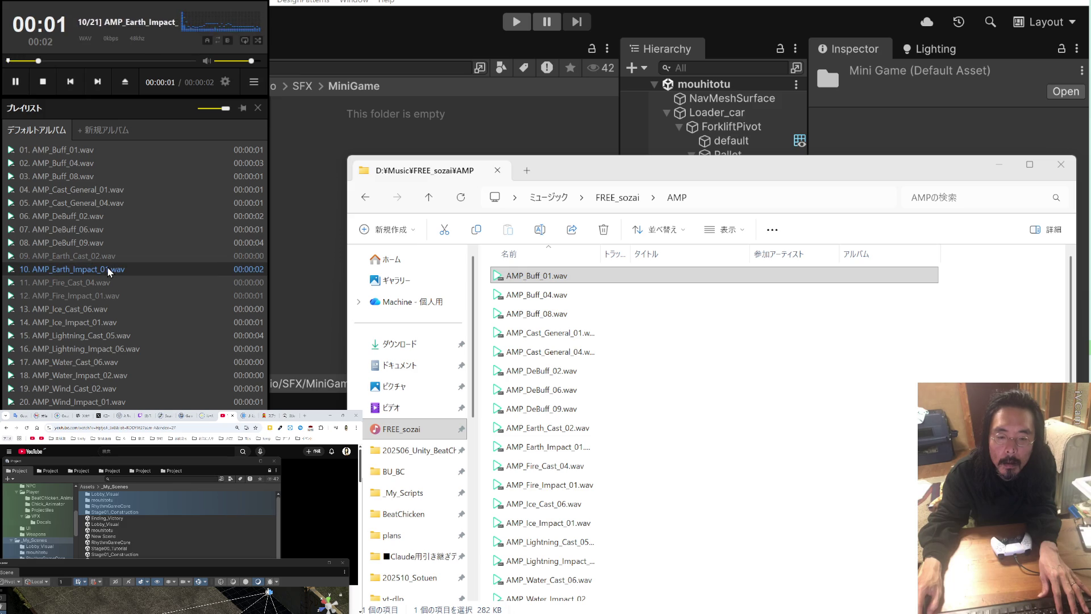
{"action": "double_click", "coordinate": [109, 261]}
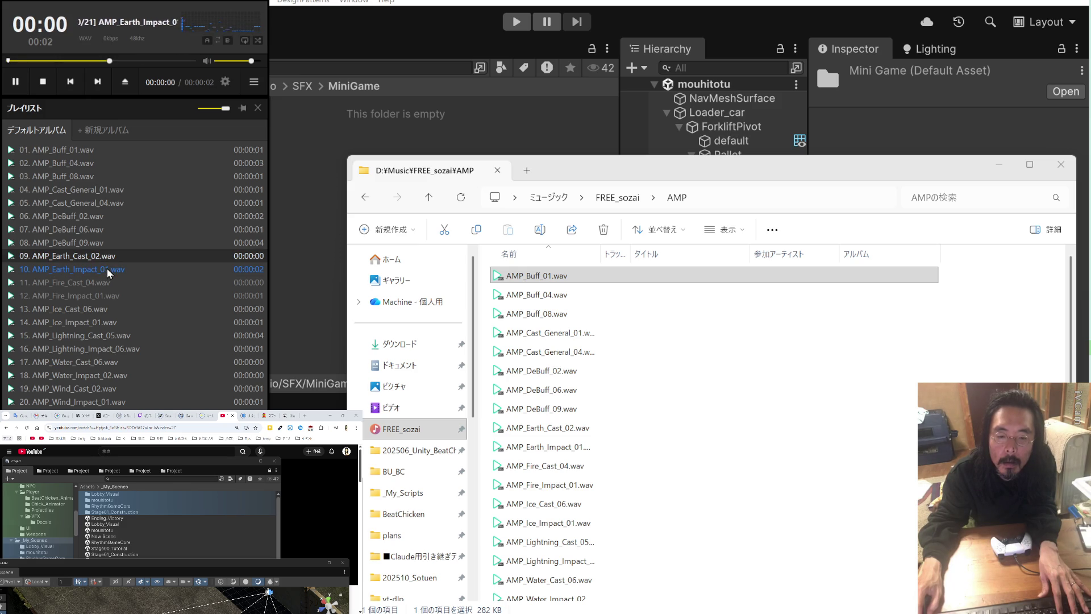
{"action": "double_click", "coordinate": [95, 324]}
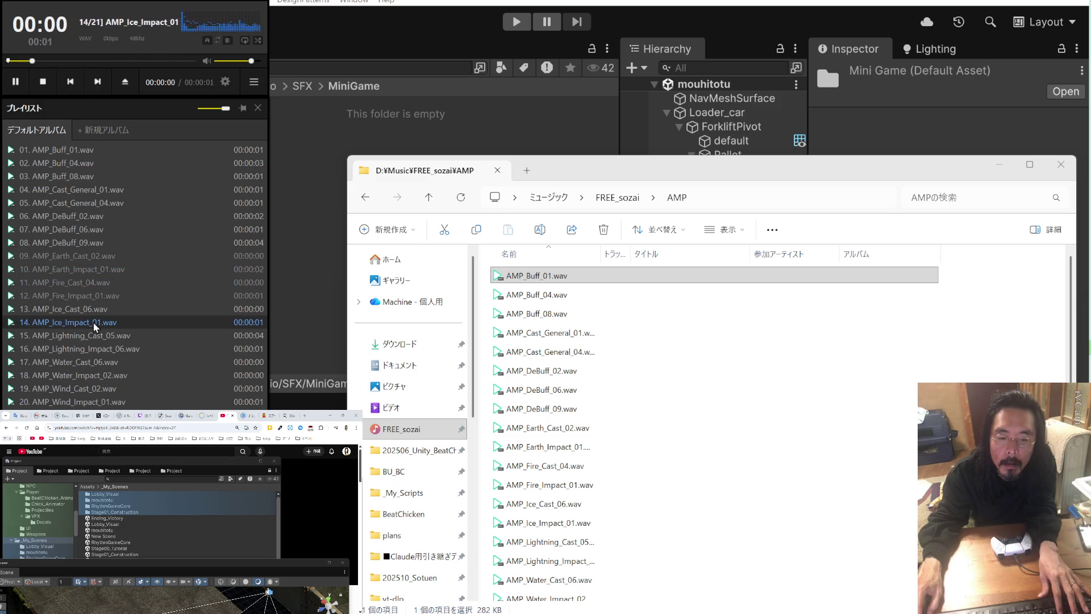
{"action": "double_click", "coordinate": [99, 316]}
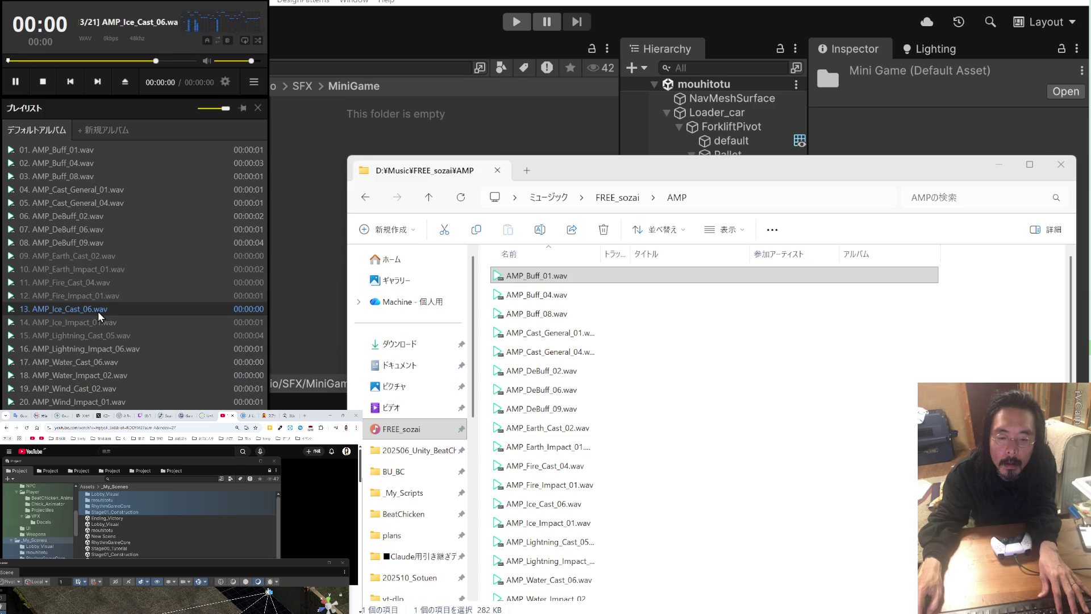
{"action": "double_click", "coordinate": [100, 313]}
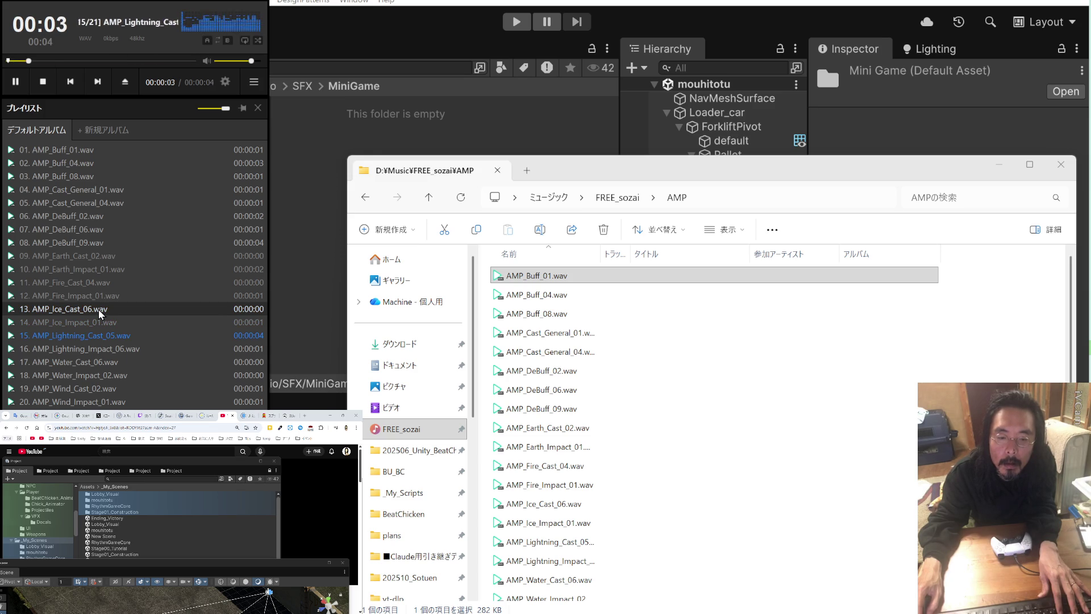
{"action": "left_click", "coordinate": [16, 82]}
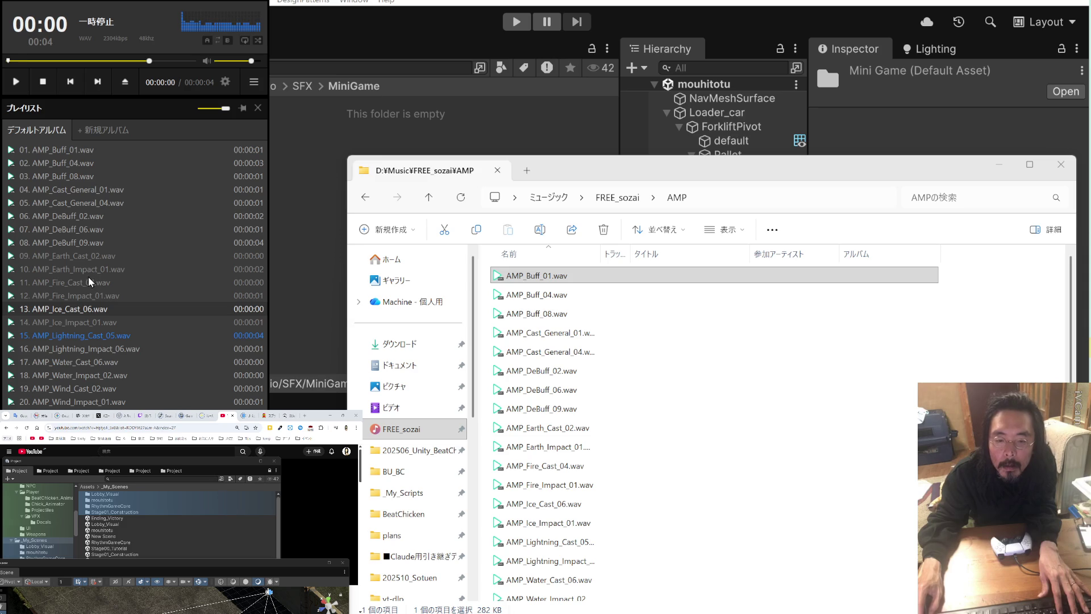
- Import the Earth, Fire, Ice, Lightning_06, Water_02 and Wind impact wavs into MiniGame
{"action": "mouse_move", "coordinate": [601, 253]}
{"action": "left_mouse_down"}
{"action": "mouse_move", "coordinate": [748, 257]}
{"action": "mouse_move", "coordinate": [738, 254]}
{"action": "left_mouse_up"}
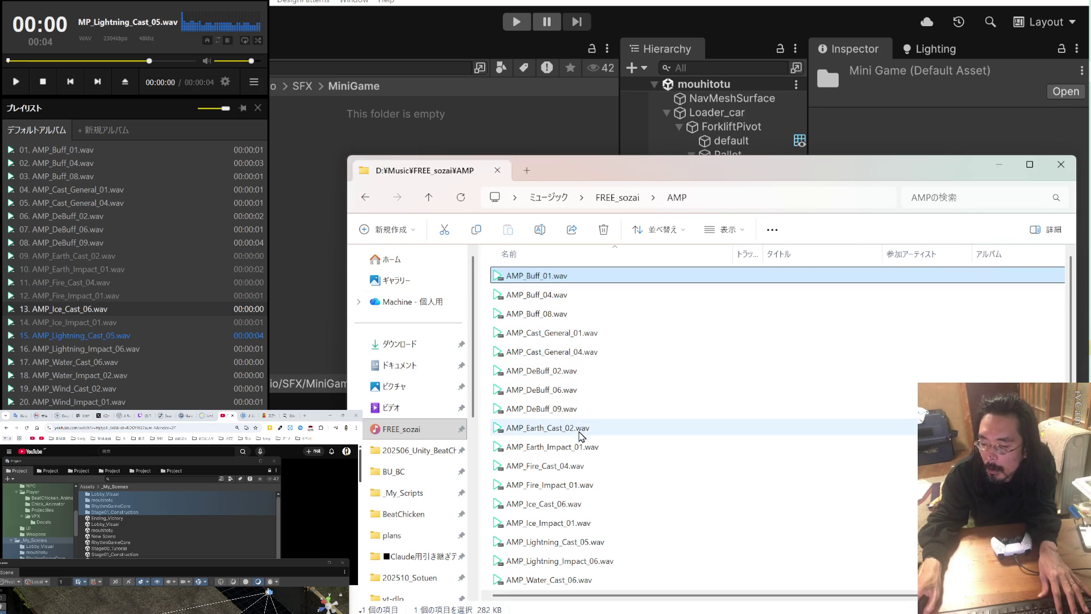
{"action": "left_click_drag", "start_coordinate": [583, 447], "coordinate": [329, 309]}
{"action": "mouse_move", "coordinate": [587, 485]}
{"action": "left_mouse_down"}
{"action": "mouse_move", "coordinate": [528, 484]}
{"action": "mouse_move", "coordinate": [336, 352]}
{"action": "left_mouse_up"}
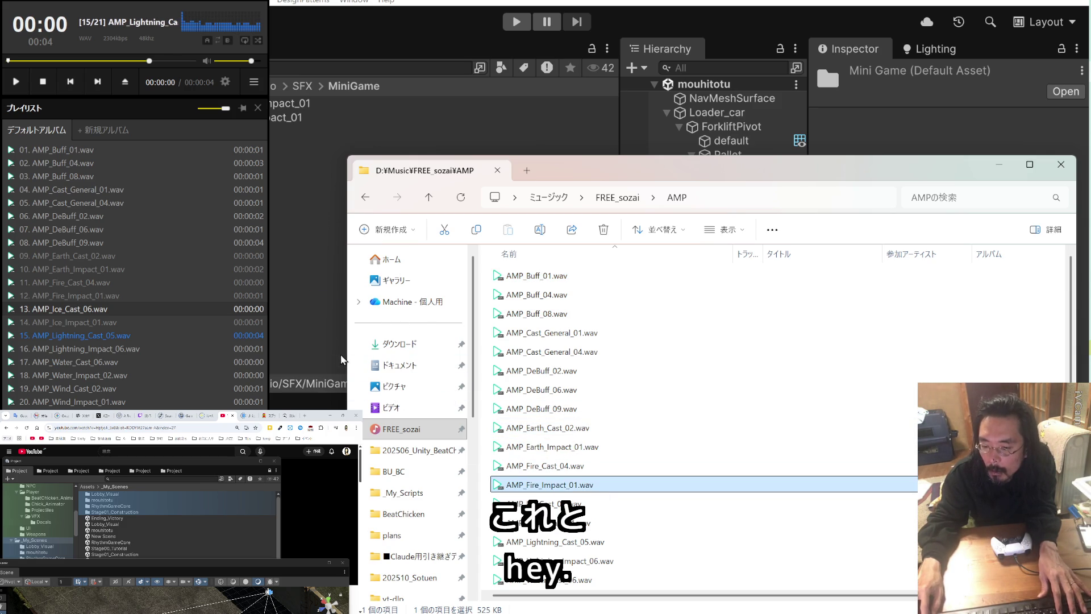
{"action": "left_click_drag", "start_coordinate": [585, 523], "coordinate": [331, 356]}
{"action": "left_click_drag", "start_coordinate": [586, 560], "coordinate": [334, 363]}
{"action": "scroll", "coordinate": [581, 494], "scroll_direction": "down", "scroll_amount": 1}
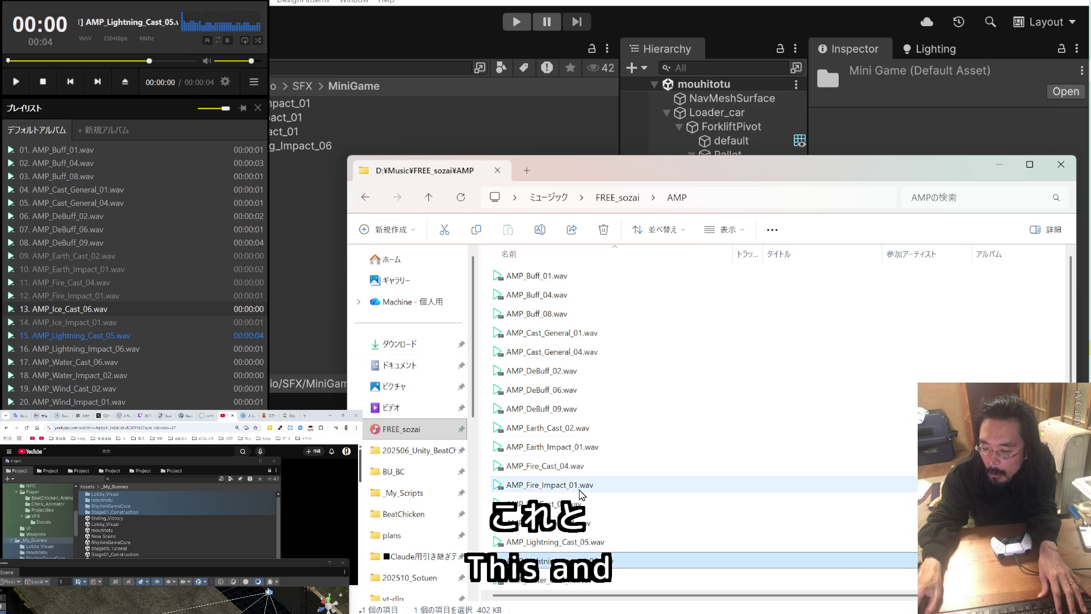
{"action": "left_click_drag", "start_coordinate": [586, 525], "coordinate": [315, 355]}
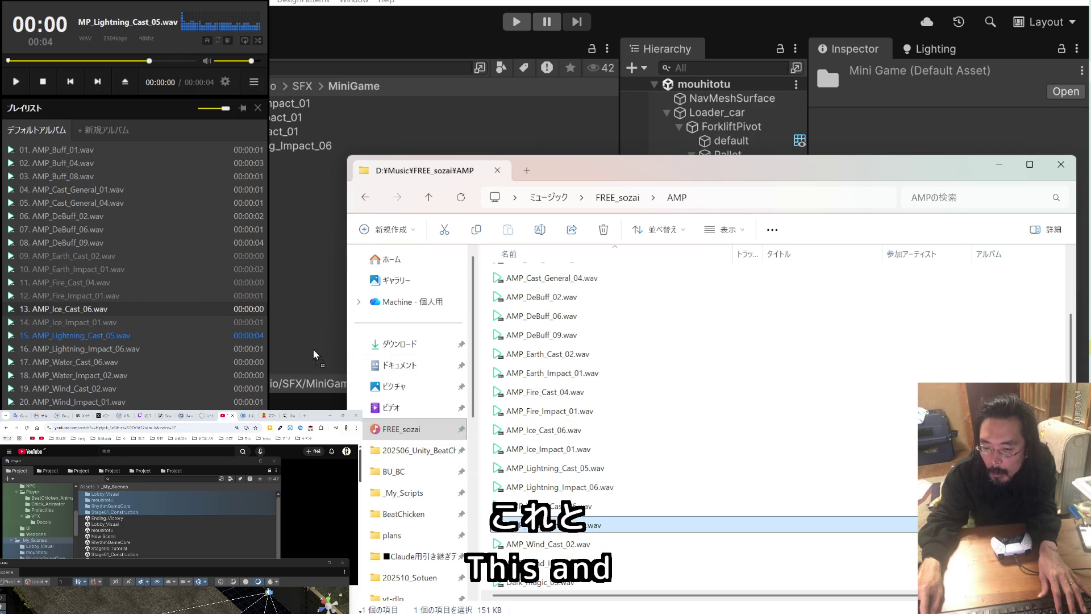
{"action": "mouse_move", "coordinate": [591, 562]}
{"action": "left_mouse_down"}
{"action": "mouse_move", "coordinate": [393, 432]}
{"action": "mouse_move", "coordinate": [294, 314]}
{"action": "left_mouse_up"}
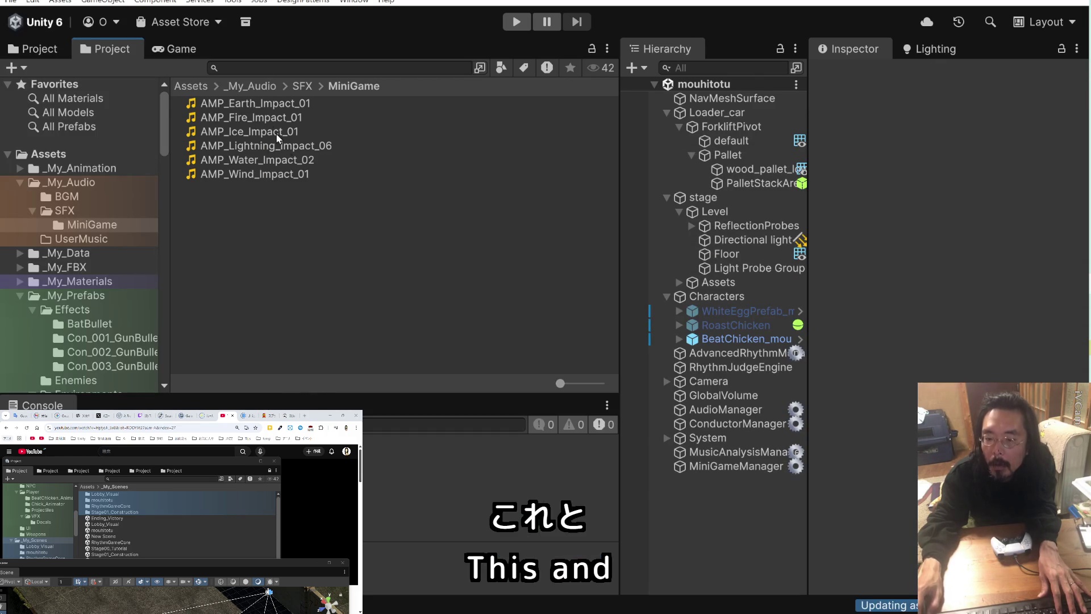
- Preview each of the six AMP impact clips, Earth through Wind, in the Inspector
{"action": "left_click", "coordinate": [341, 103]}
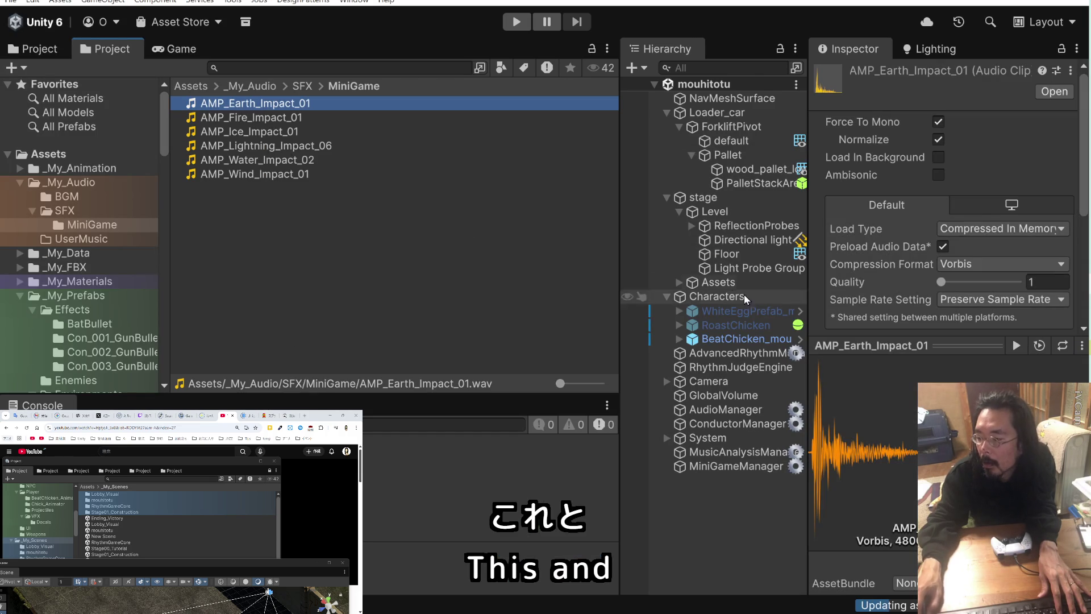
{"action": "left_click", "coordinate": [1016, 345]}
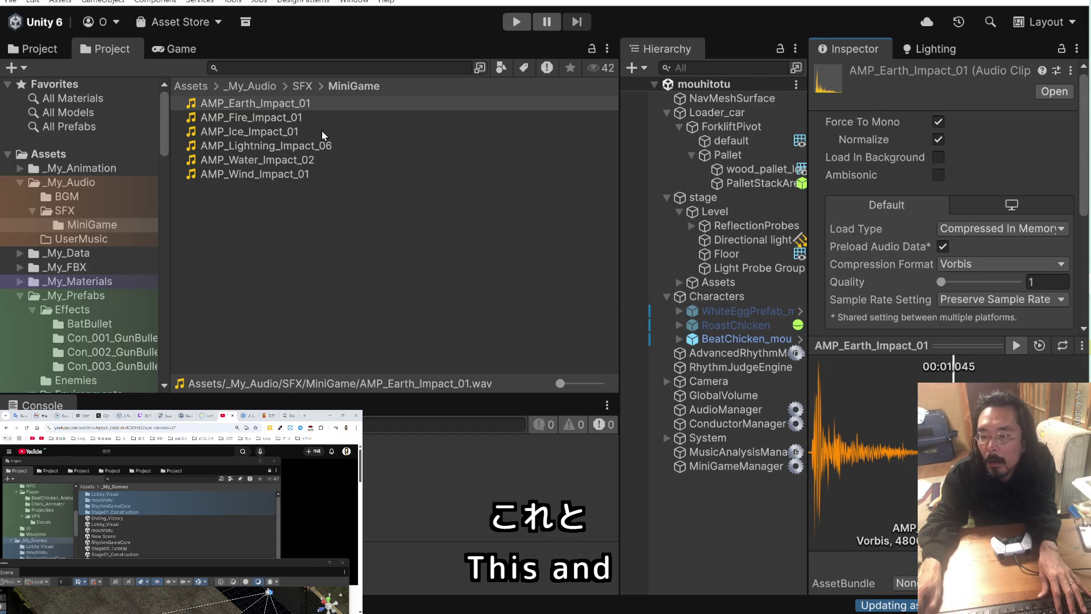
{"action": "key", "text": "Down"}
{"action": "left_click", "coordinate": [1016, 345]}
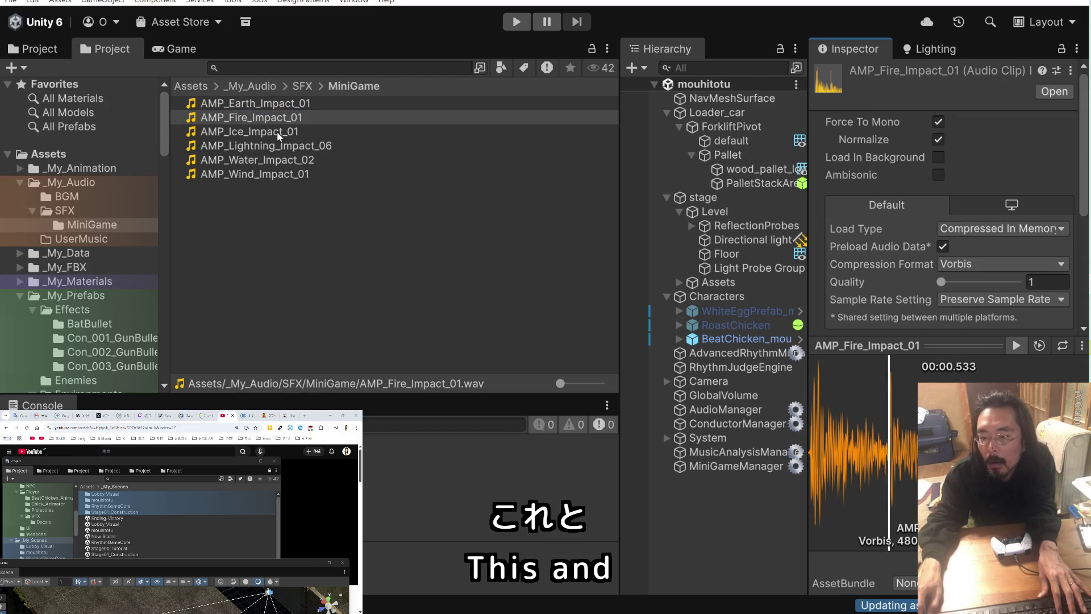
{"action": "key", "text": "Down"}
{"action": "key", "text": "F2"}
{"action": "left_click", "coordinate": [1016, 346]}
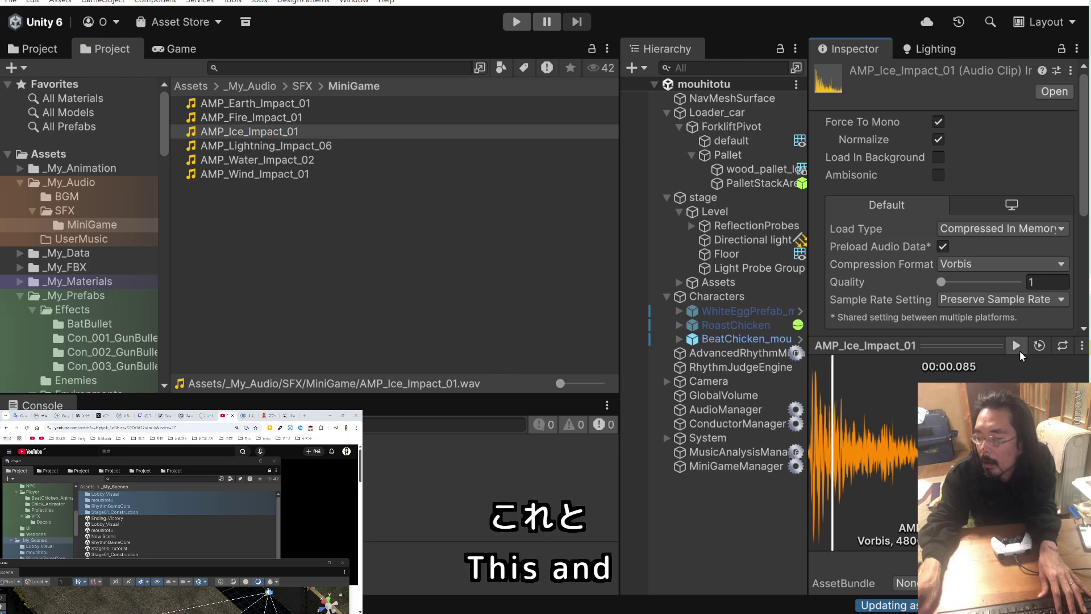
{"action": "key", "text": "Down"}
{"action": "left_click", "coordinate": [1017, 346]}
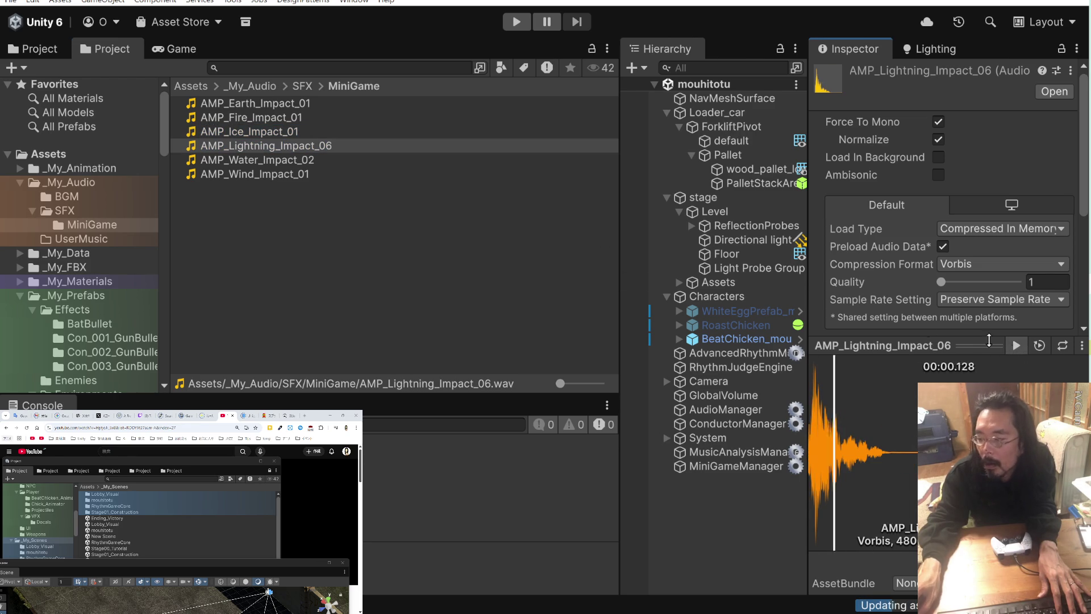
{"action": "key", "text": "Down"}
{"action": "left_click", "coordinate": [1016, 345]}
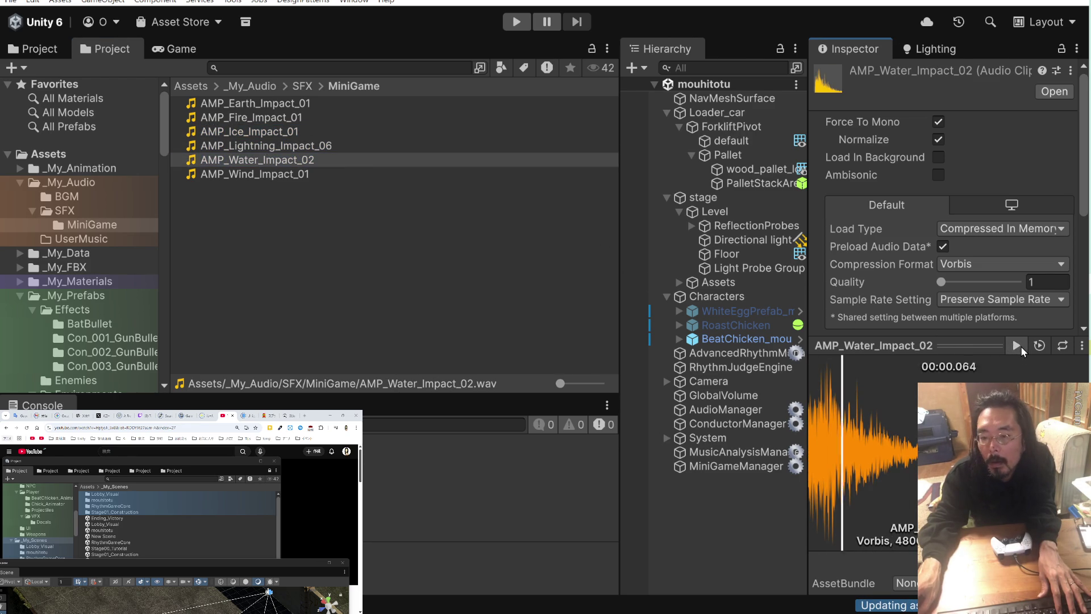
{"action": "left_click", "coordinate": [307, 175]}
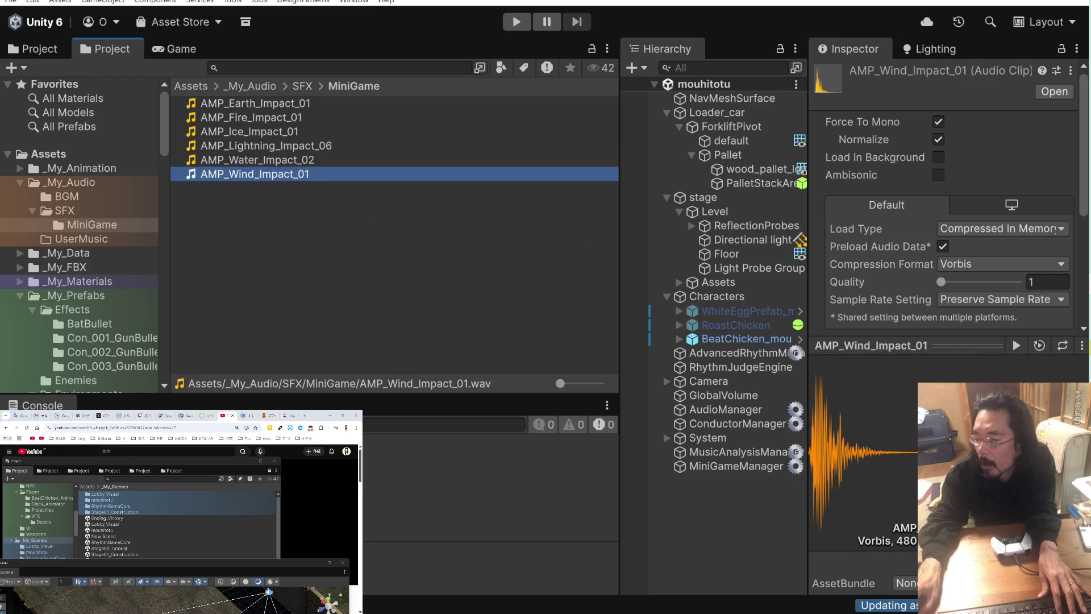
{"action": "left_click", "coordinate": [1016, 345]}
- Select all six impact clips from AMP_Earth_Impact_01 to AMP_Wind_Impact_01
{"action": "left_click", "coordinate": [427, 281]}
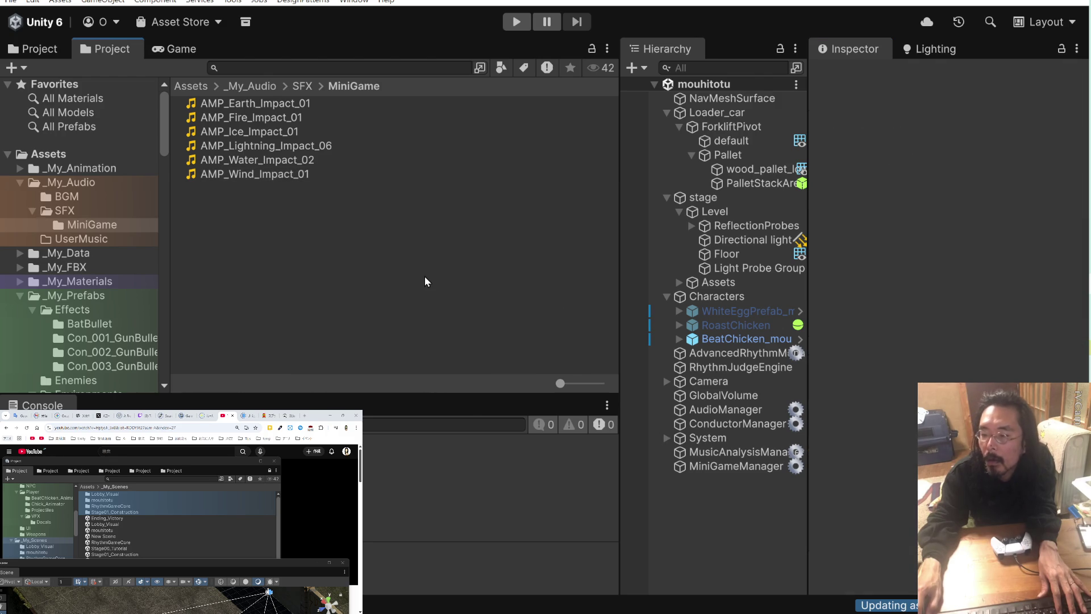
{"action": "left_click", "coordinate": [255, 102]}
{"action": "left_click", "coordinate": [254, 174], "text": "shift"}
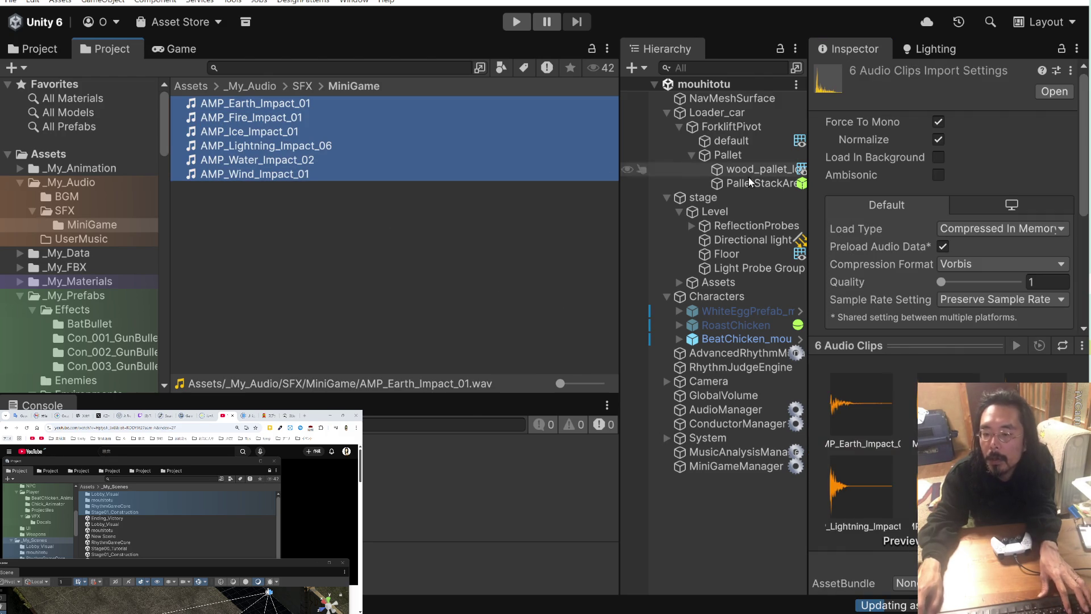
- Apply the SE_頻繁に使う import preset to the six impact clips, then deselect them
{"action": "left_click", "coordinate": [1058, 71]}
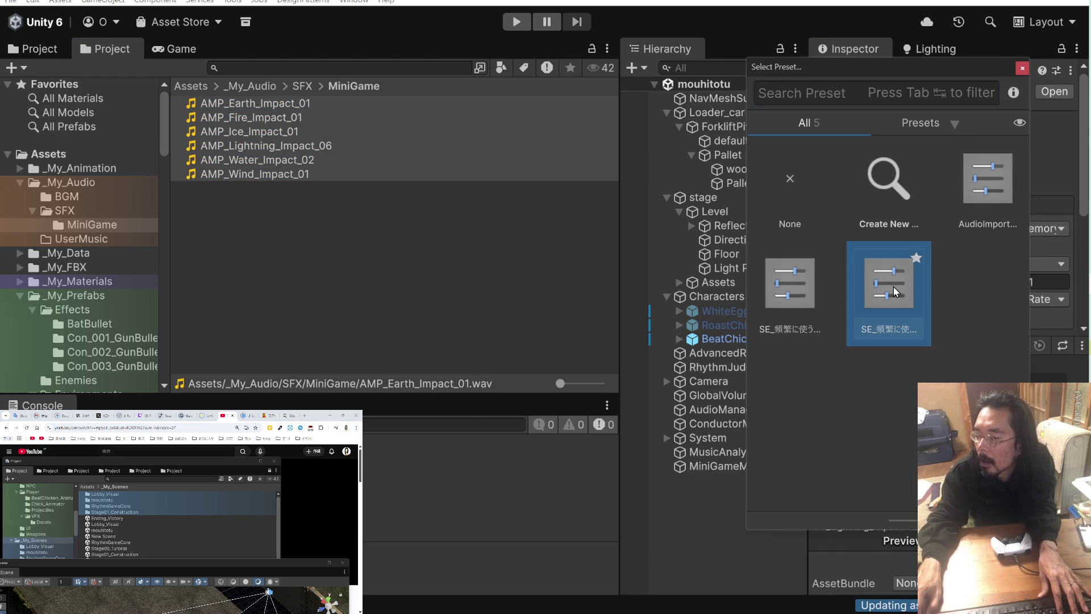
{"action": "double_click", "coordinate": [893, 292]}
{"action": "scroll", "coordinate": [938, 256], "scroll_direction": "down", "scroll_amount": 4}
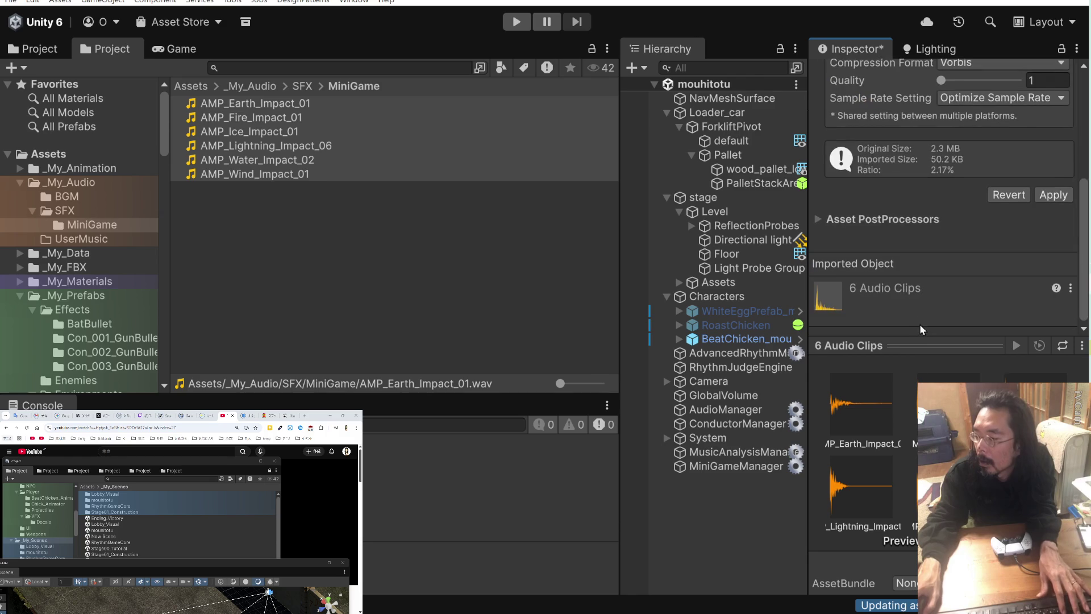
{"action": "left_click", "coordinate": [1038, 193]}
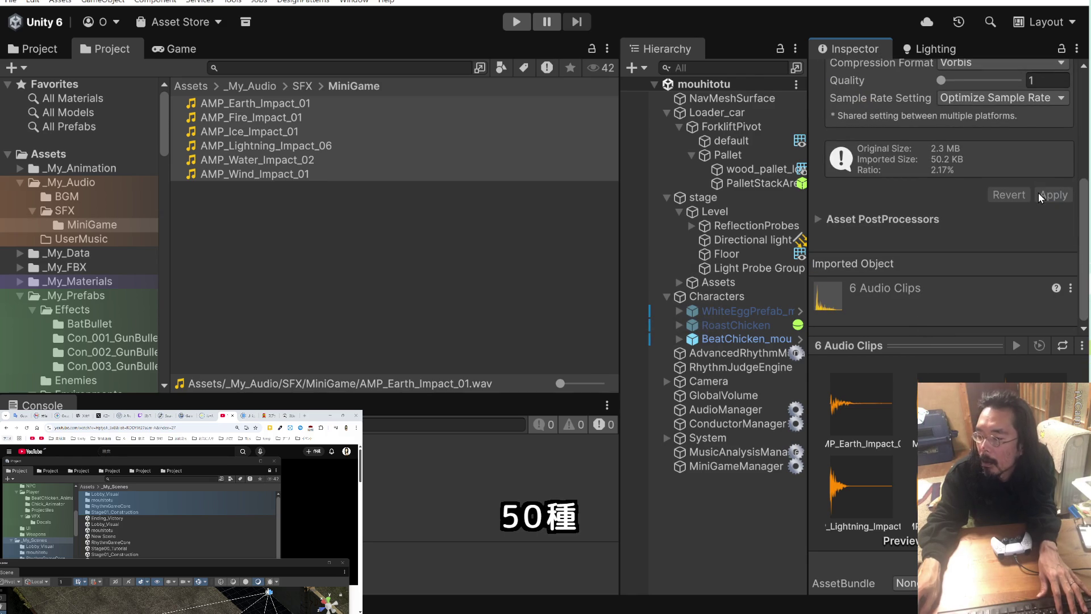
{"action": "left_click", "coordinate": [405, 276]}
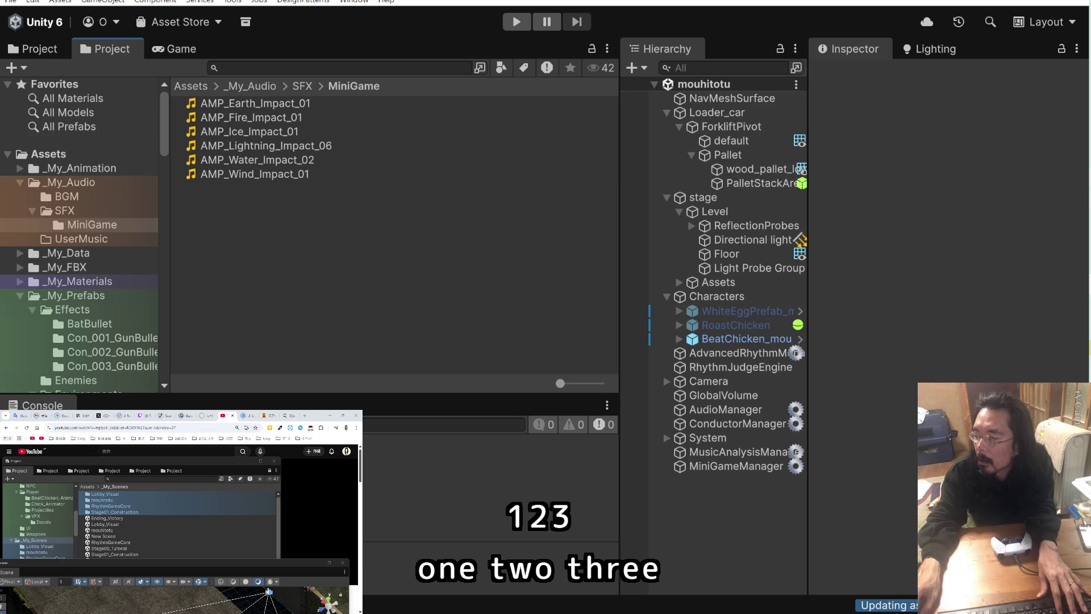
- Read the egg chain explosion setup notes, then move the terminal aside to reveal Unity's Hierarchy
{"action": "key", "text": "alt+Tab"}
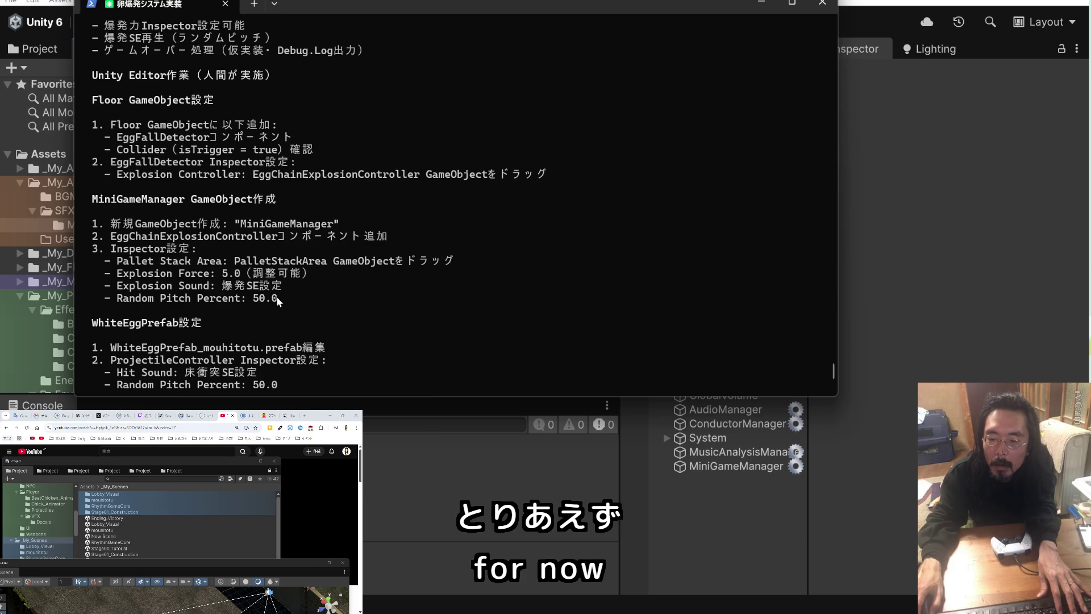
{"action": "scroll", "coordinate": [276, 298], "scroll_direction": "down", "scroll_amount": 2}
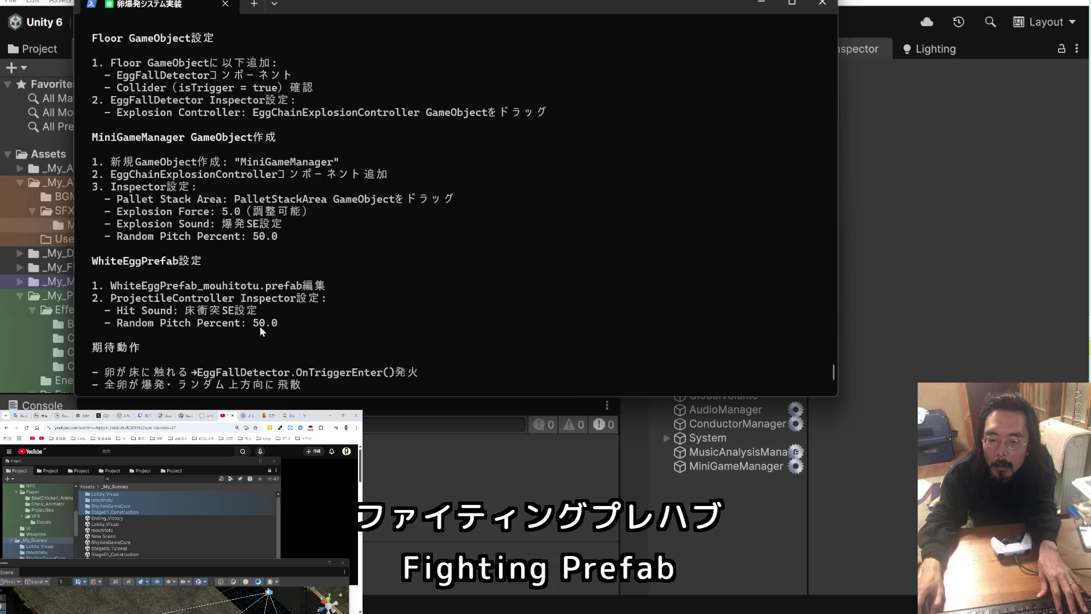
{"action": "left_click_drag", "start_coordinate": [679, 6], "coordinate": [420, 55]}
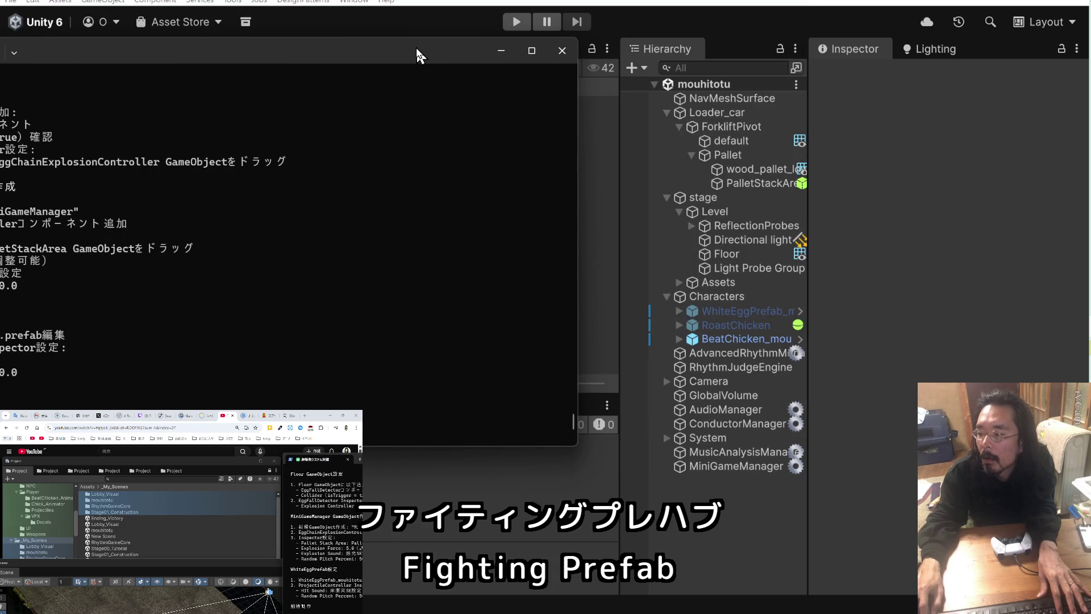
{"action": "left_click", "coordinate": [771, 317]}
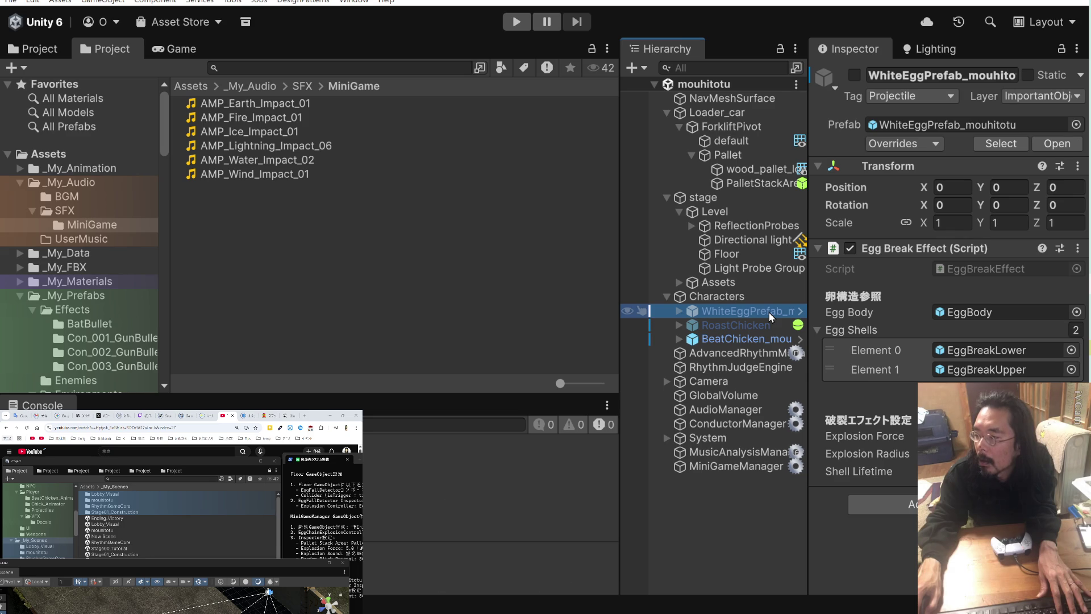
- Open WhiteEggPrefab in Prefab Mode, inspect EggBody's Projectile Controller sound settings, then exit
{"action": "left_click", "coordinate": [949, 124]}
{"action": "left_click", "coordinate": [239, 206]}
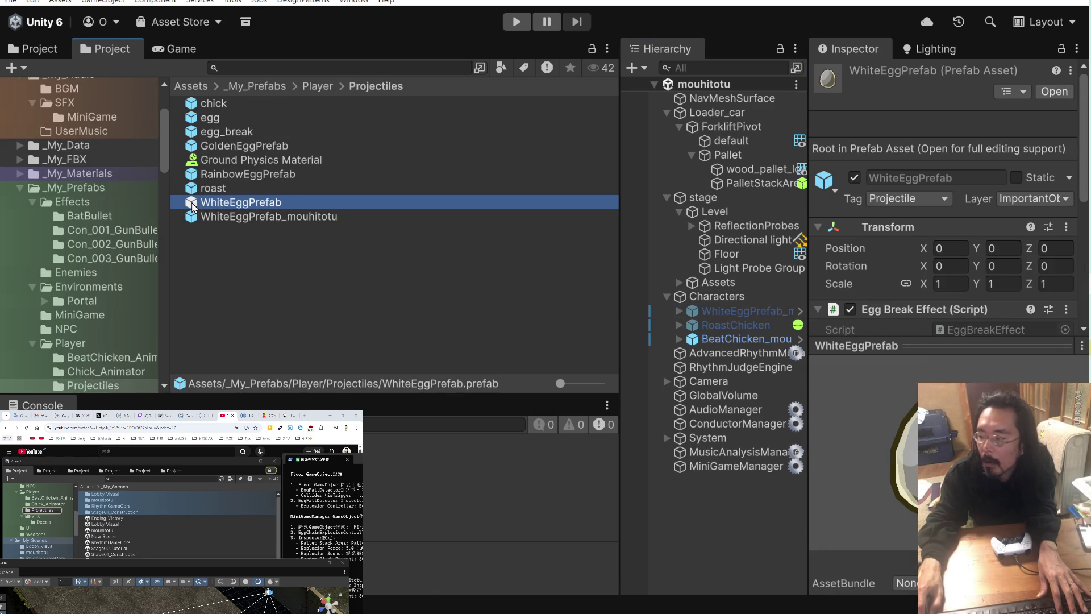
{"action": "double_click", "coordinate": [194, 205]}
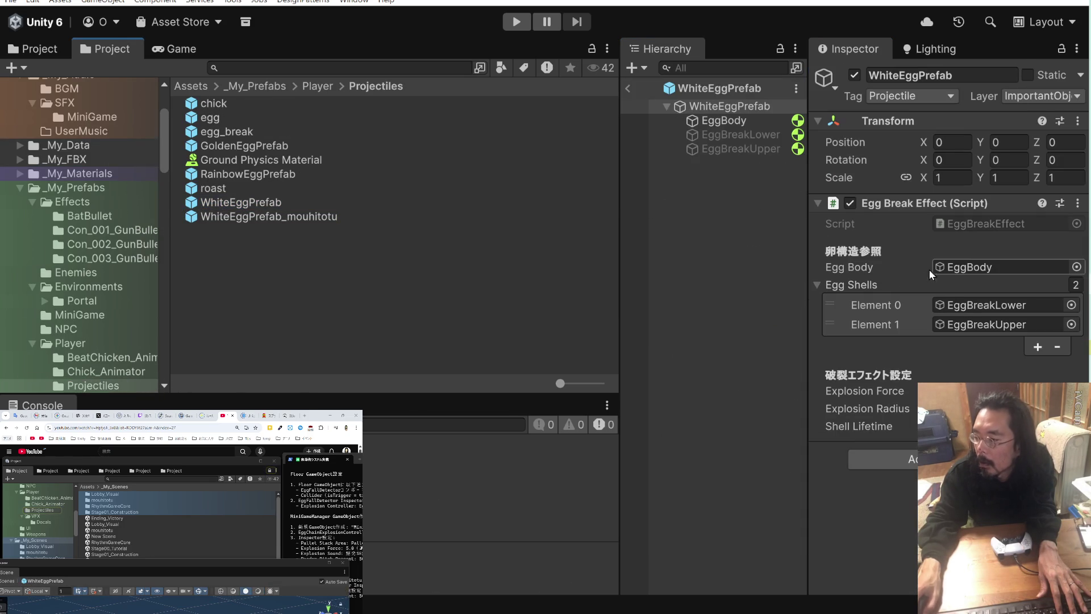
{"action": "left_click", "coordinate": [764, 121]}
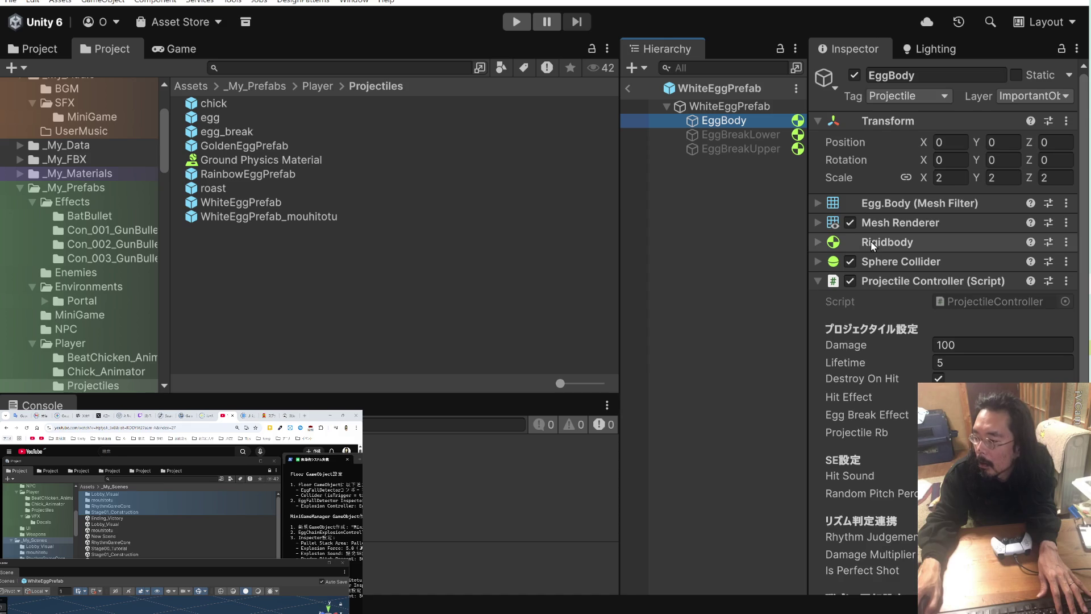
{"action": "scroll", "coordinate": [870, 240], "scroll_direction": "down", "scroll_amount": 3}
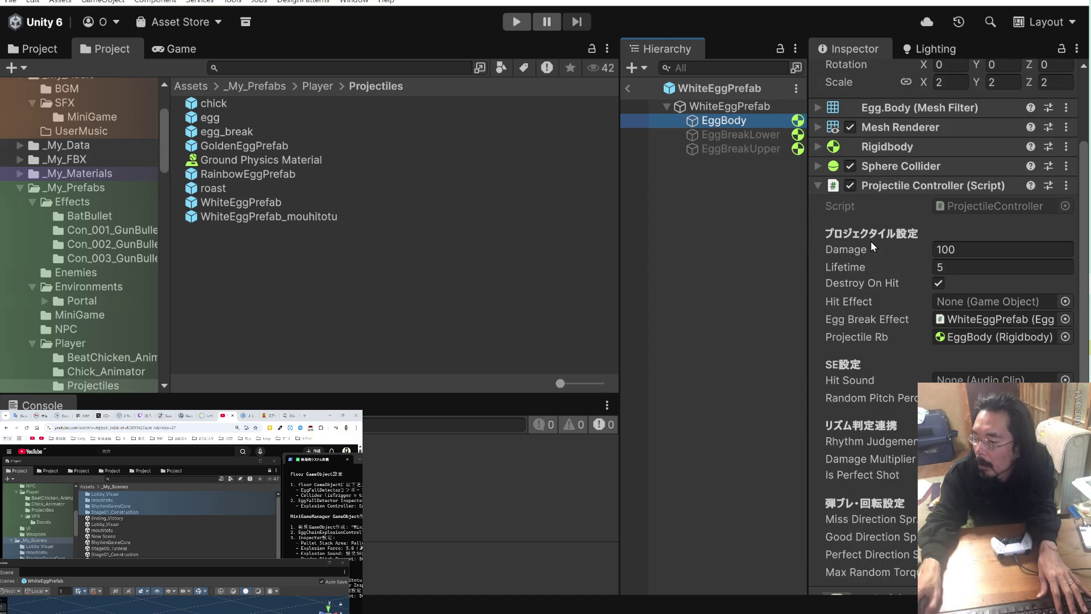
{"action": "scroll", "coordinate": [871, 241], "scroll_direction": "down", "scroll_amount": 3}
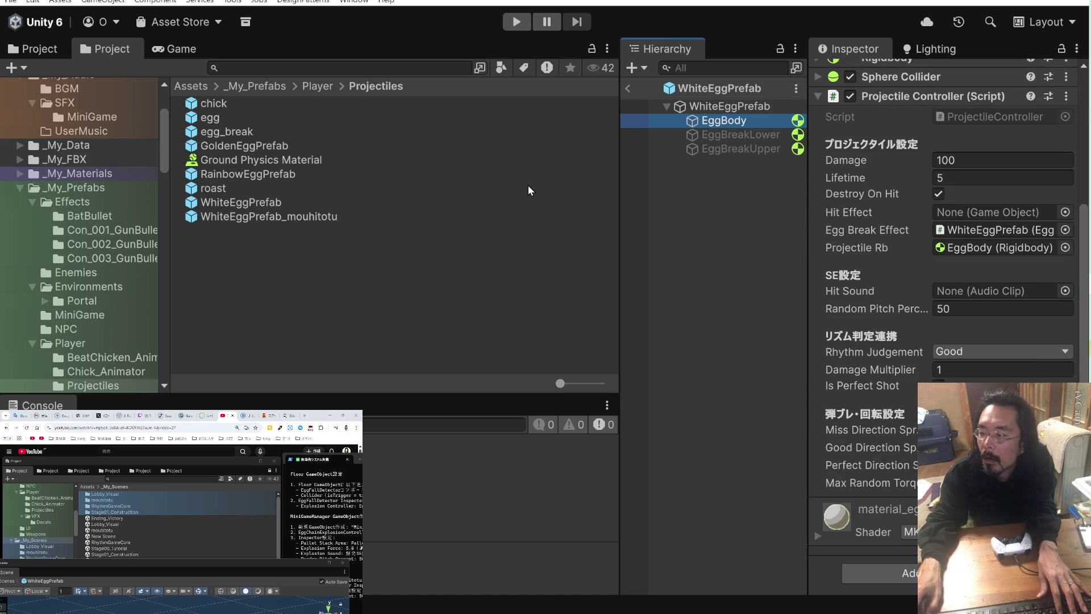
{"action": "left_click", "coordinate": [628, 88]}
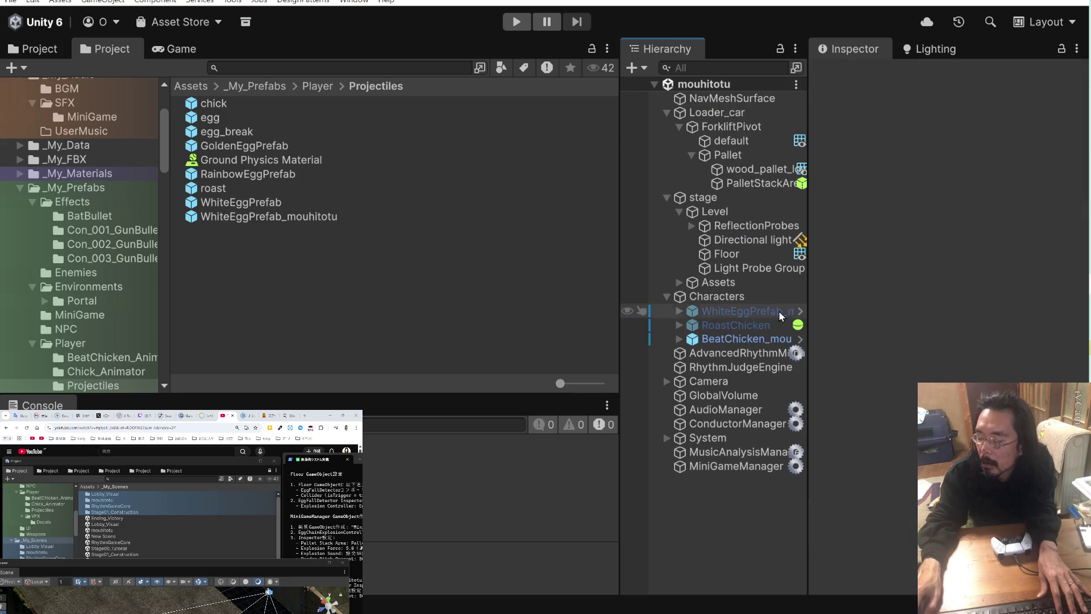
- Play and stop a test run of the scene, then return to the setup notes
{"action": "left_click", "coordinate": [520, 25]}
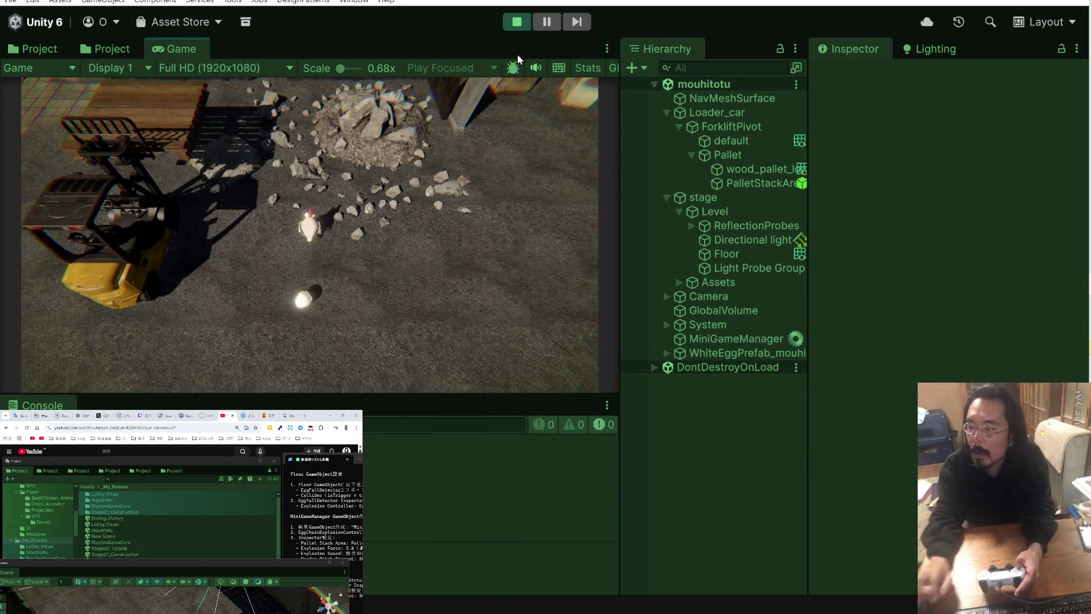
{"action": "left_click", "coordinate": [518, 21]}
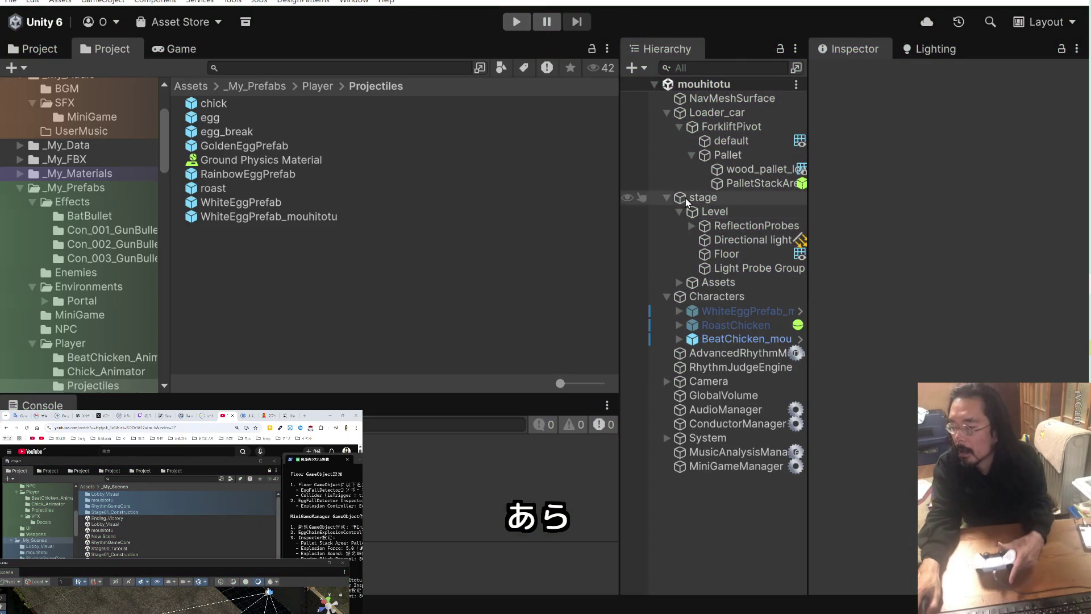
{"action": "key", "text": "alt+Tab"}
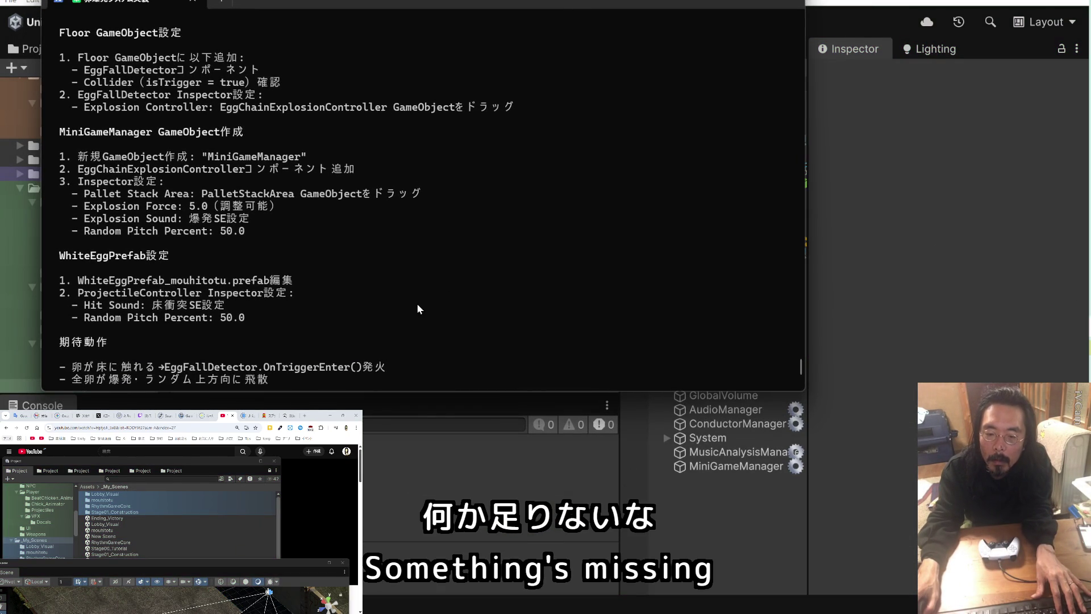
- Scroll to the end of the setup notes, then select MiniGameManager in Unity's Hierarchy
{"action": "scroll", "coordinate": [417, 308], "scroll_direction": "down", "scroll_amount": 2}
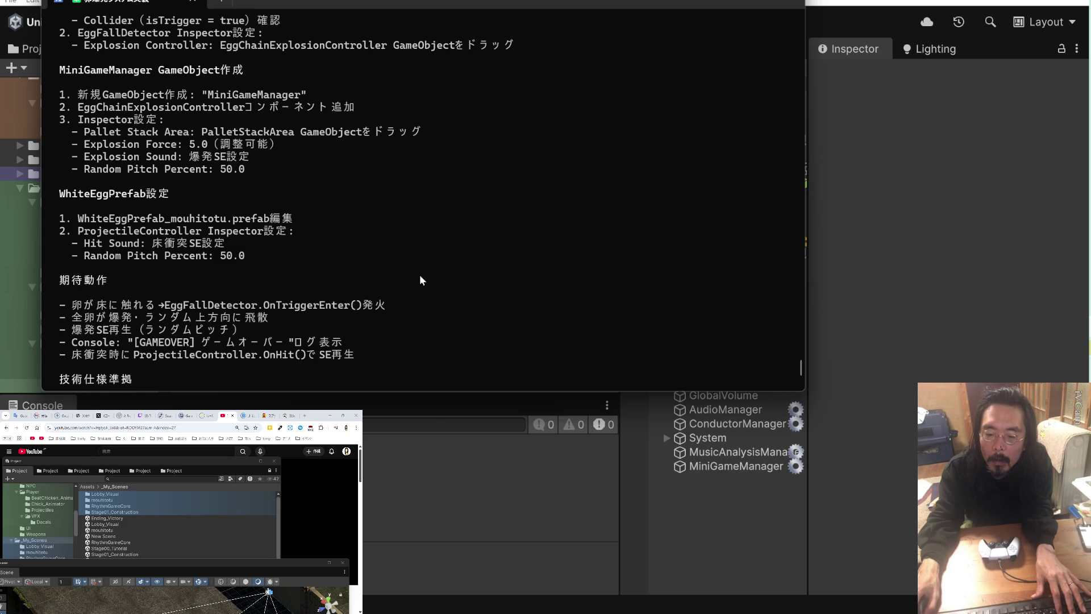
{"action": "scroll", "coordinate": [420, 274], "scroll_direction": "down", "scroll_amount": 4}
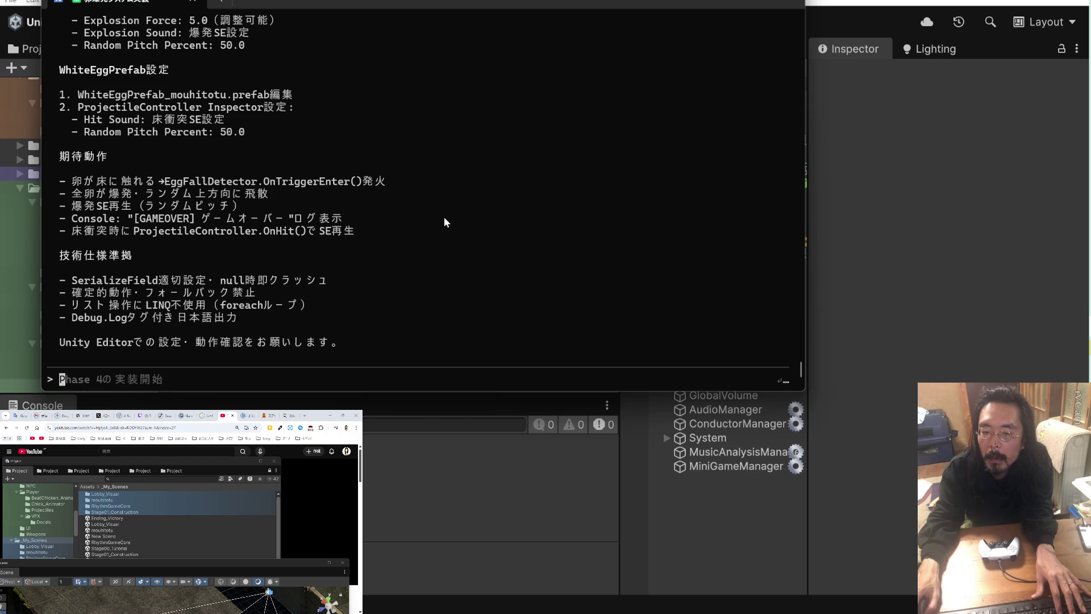
{"action": "left_click", "coordinate": [707, 464]}
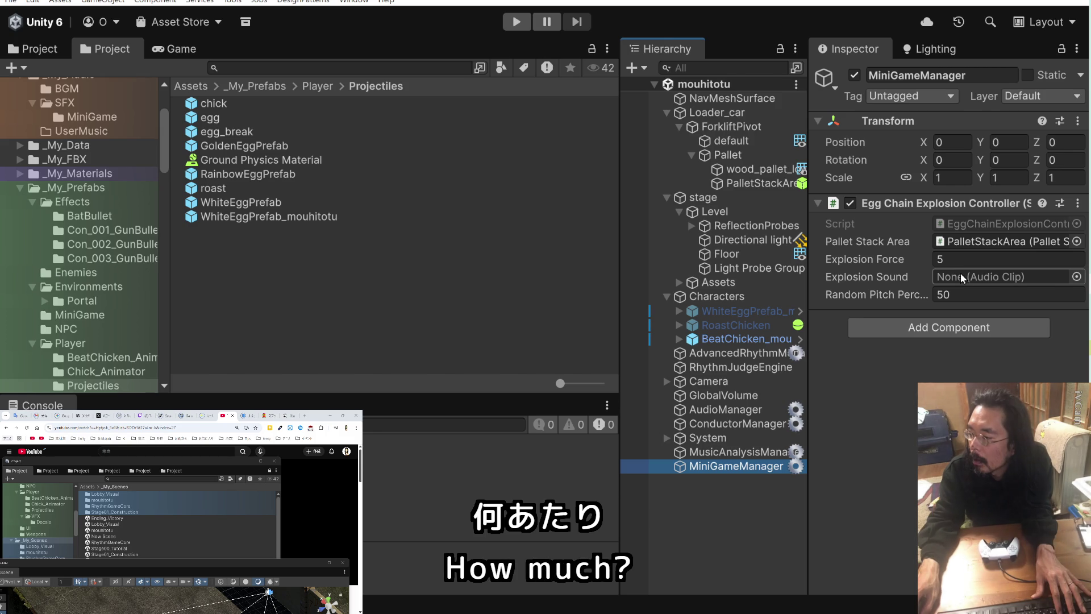
- Open EggChainExplosionController.cs in Visual Studio and read through its code
{"action": "left_click", "coordinate": [983, 226]}
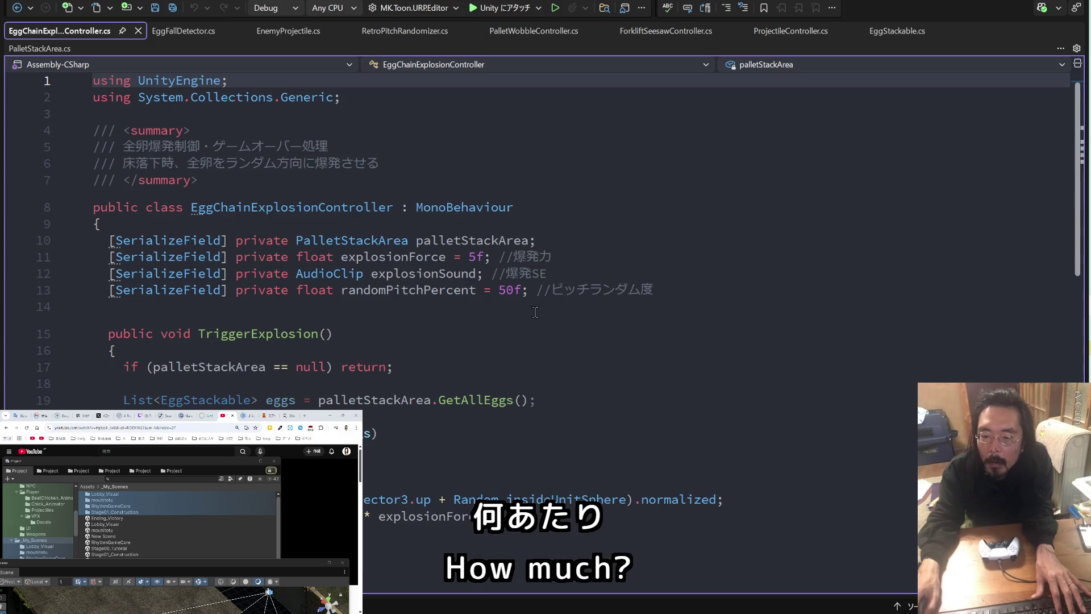
{"action": "scroll", "coordinate": [534, 312], "scroll_direction": "down", "scroll_amount": 4}
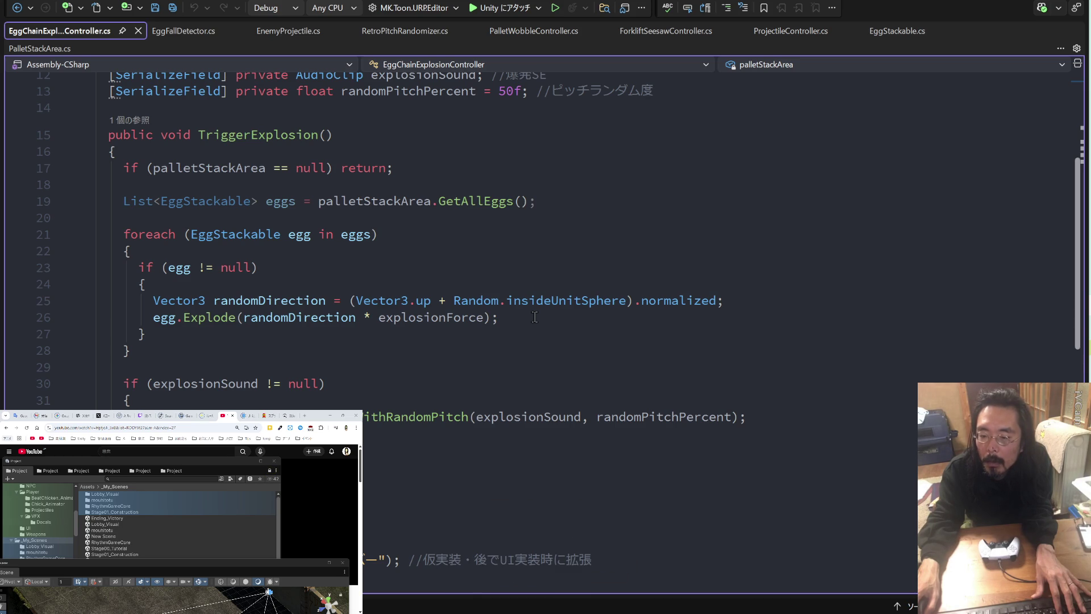
{"action": "scroll", "coordinate": [534, 317], "scroll_direction": "up", "scroll_amount": 2}
{"action": "scroll", "coordinate": [534, 316], "scroll_direction": "up", "scroll_amount": 1}
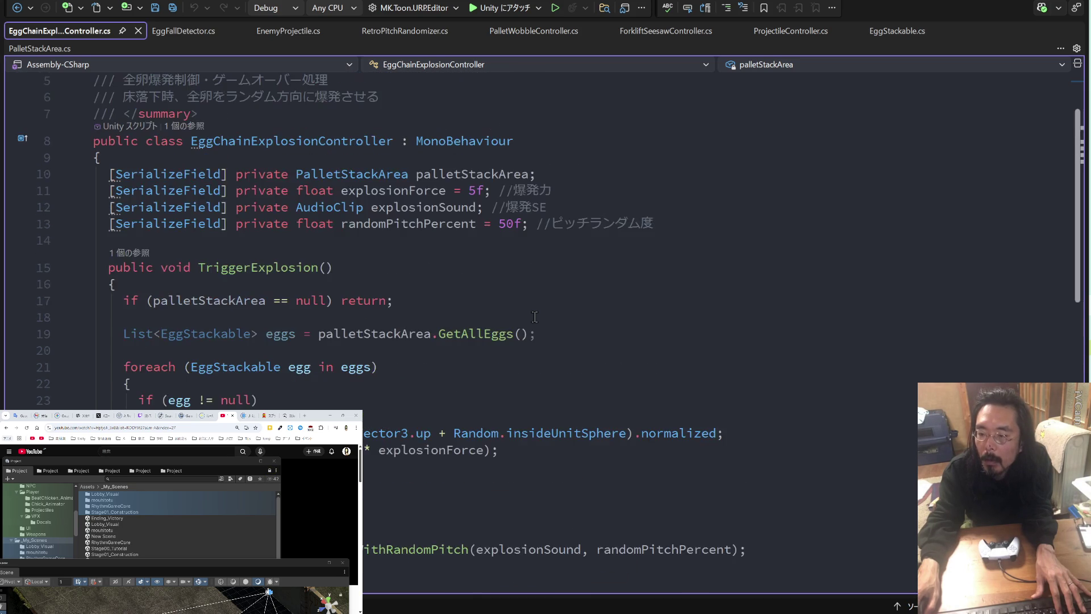
{"action": "scroll", "coordinate": [535, 317], "scroll_direction": "down", "scroll_amount": 6}
{"action": "scroll", "coordinate": [534, 316], "scroll_direction": "up", "scroll_amount": 5}
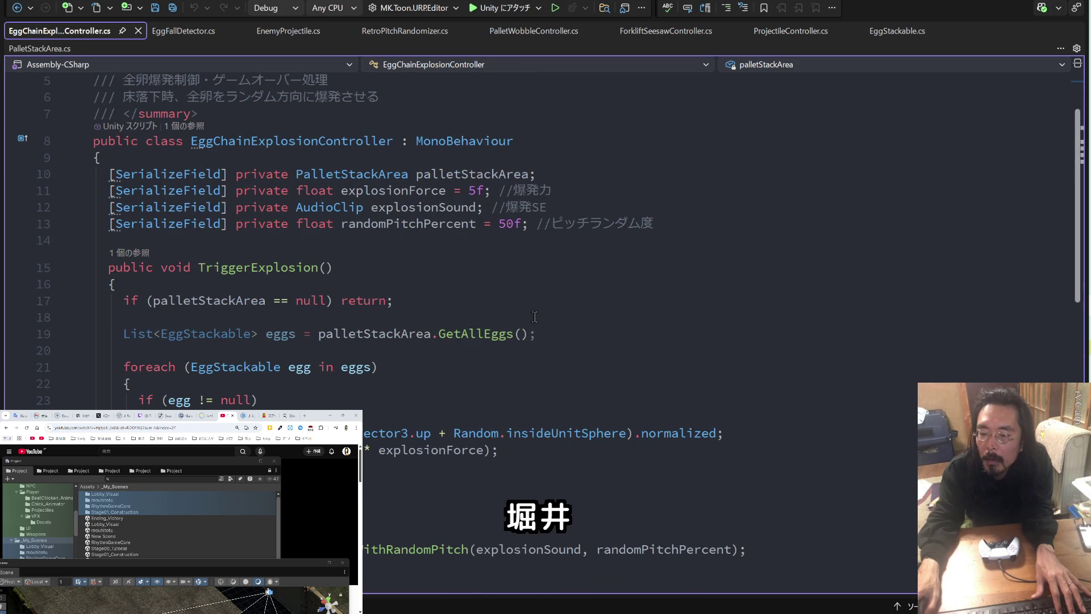
{"action": "scroll", "coordinate": [534, 317], "scroll_direction": "up", "scroll_amount": 2}
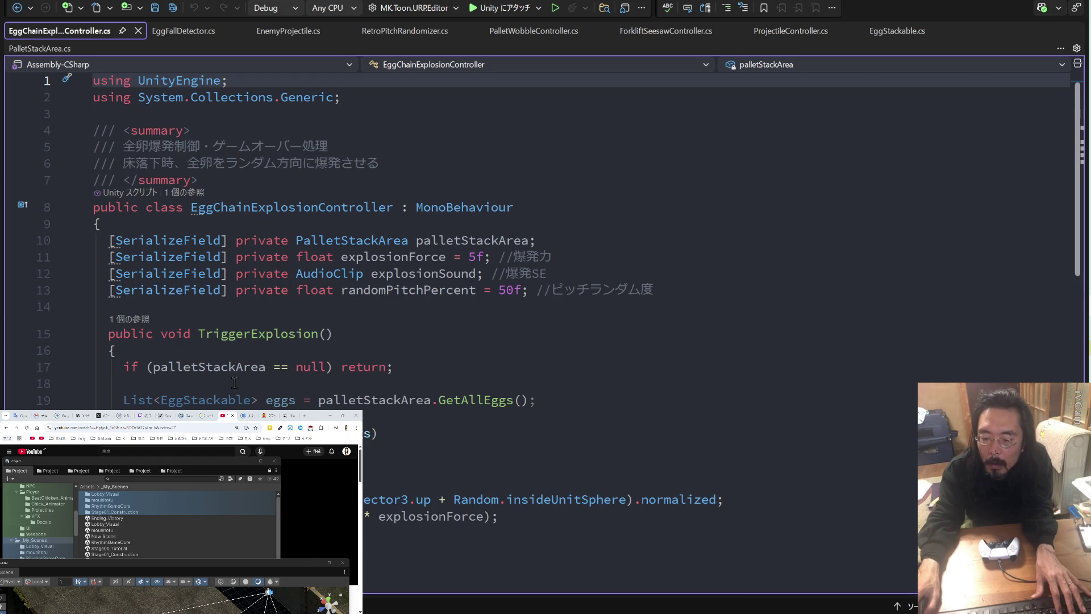
{"action": "scroll", "coordinate": [234, 383], "scroll_direction": "down", "scroll_amount": 2}
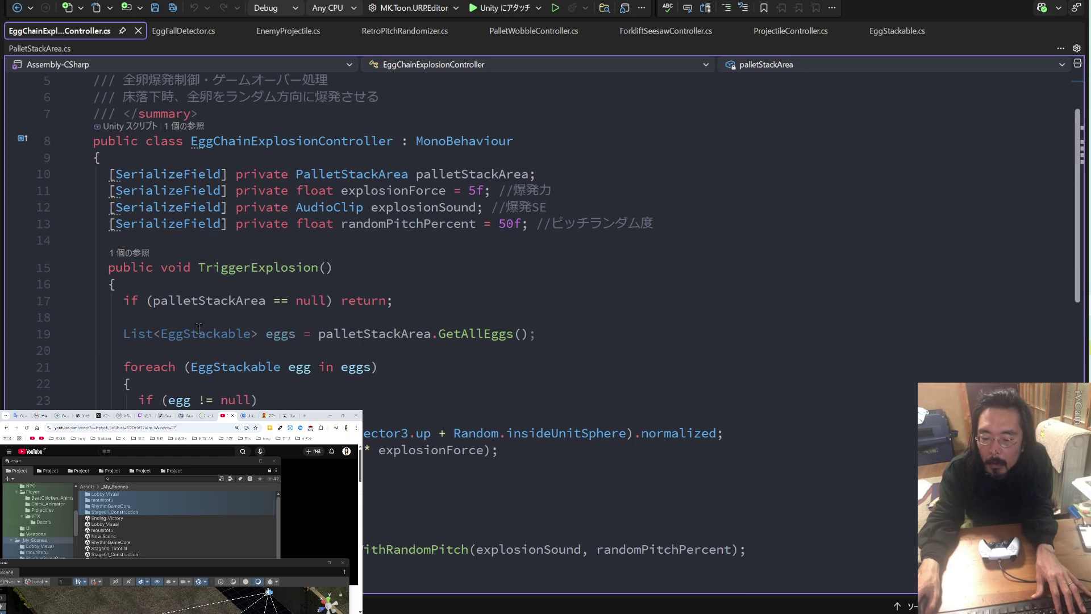
{"action": "scroll", "coordinate": [197, 325], "scroll_direction": "down", "scroll_amount": 2}
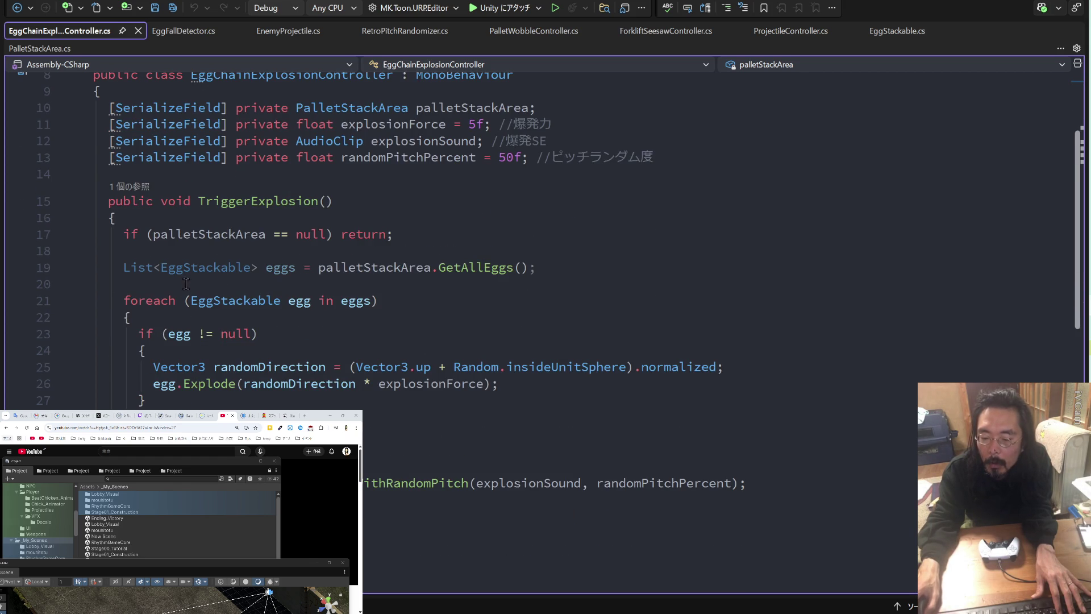
{"action": "scroll", "coordinate": [187, 284], "scroll_direction": "up", "scroll_amount": 2}
- Follow TriggerExplosion's reference to its call in EggFallDetector.cs line 25, then return to Unity
{"action": "left_click", "coordinate": [132, 254]}
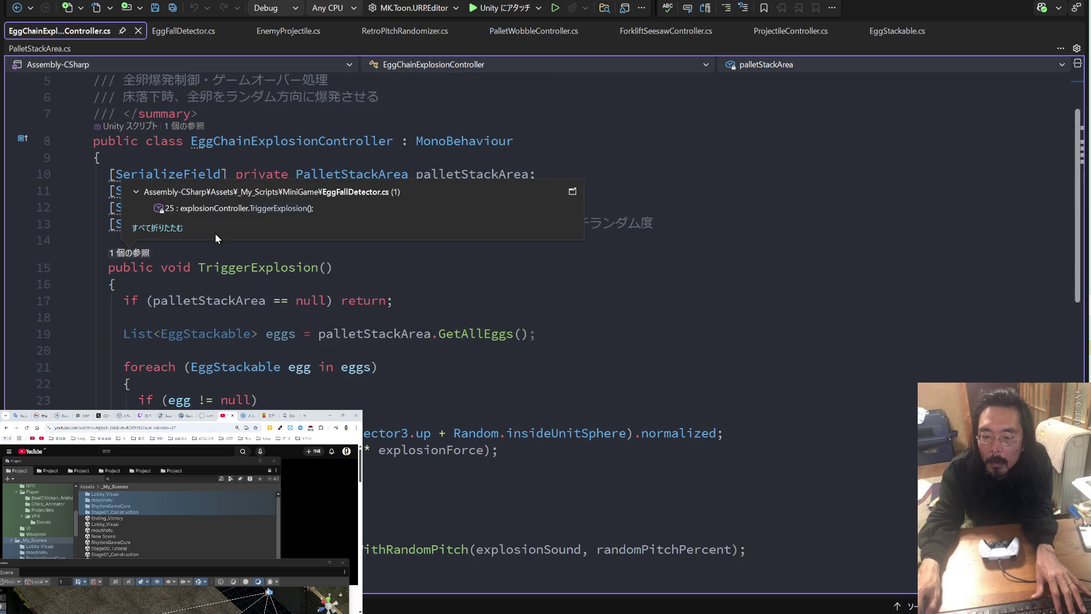
{"action": "double_click", "coordinate": [224, 209]}
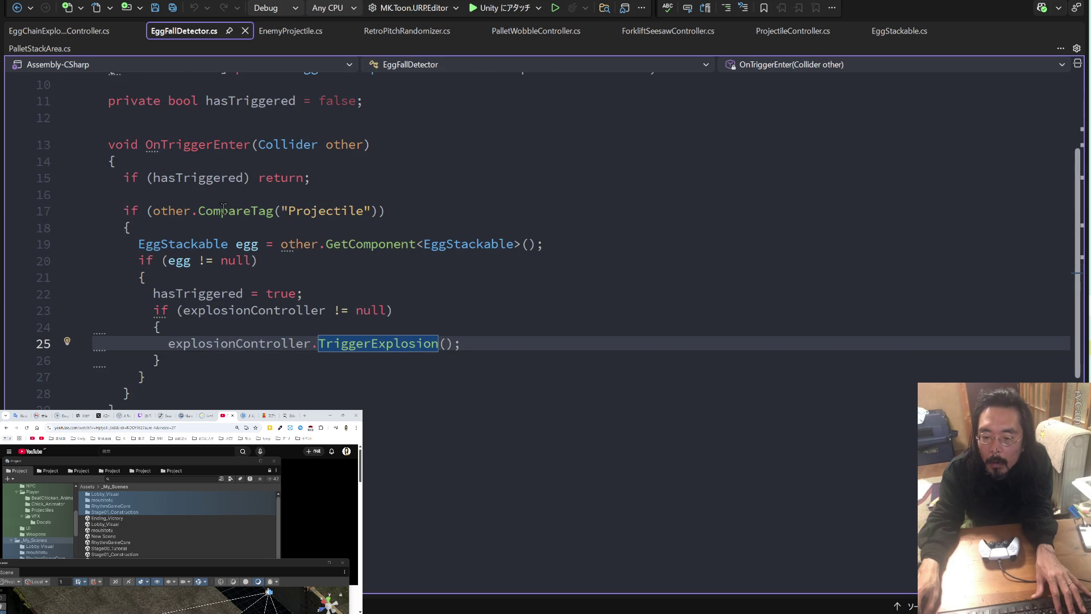
{"action": "left_click", "coordinate": [267, 378]}
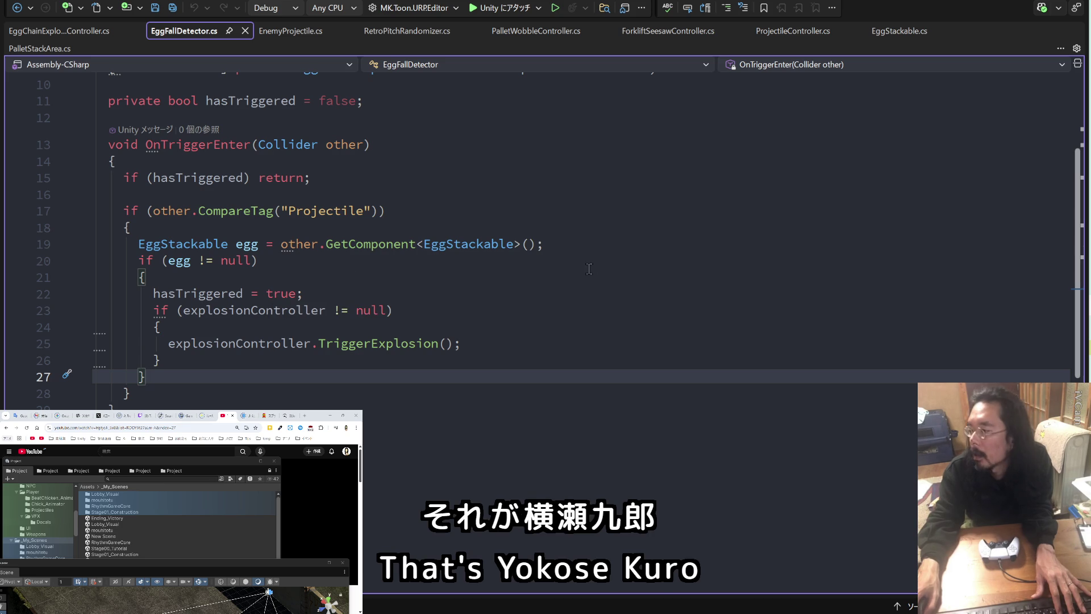
{"action": "key", "text": "alt+Tab"}
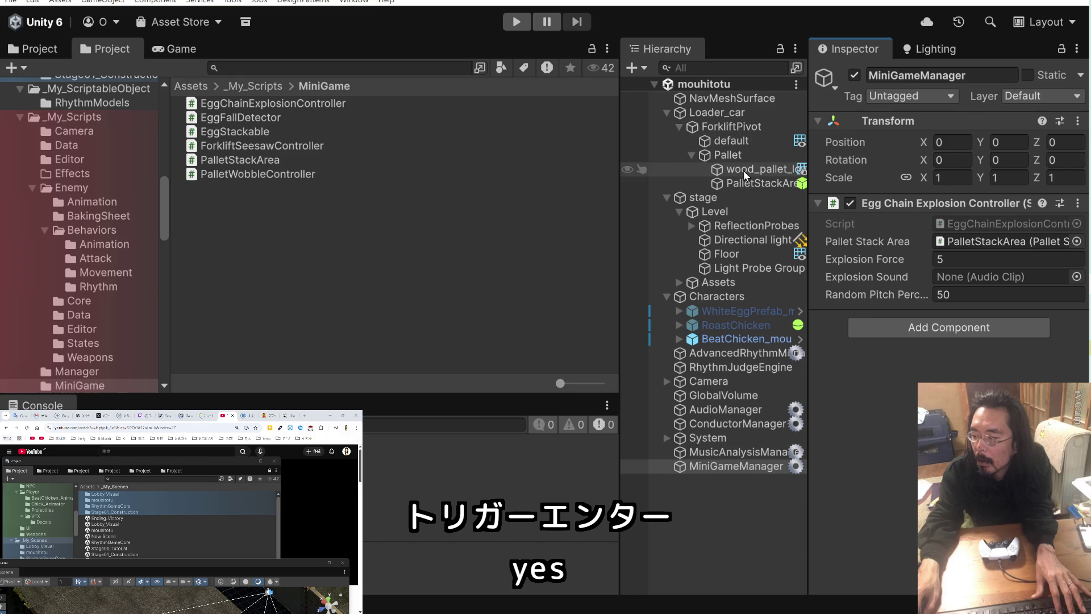
- Add a Box Collider to MiniGameManager, sized to Size X 72.60208 with Center X 4.839631
{"action": "left_click", "coordinate": [906, 332]}
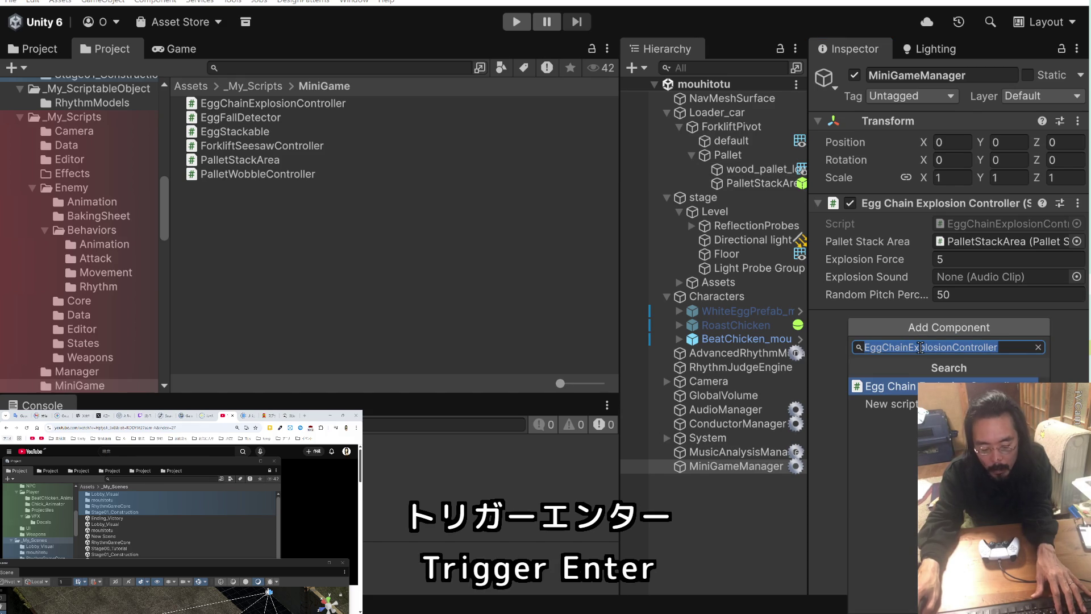
{"action": "type", "text": "b"}
{"action": "key", "text": "Down"}
{"action": "key", "text": "Down"}
{"action": "key", "text": "Down"}
{"action": "key", "text": "Down"}
{"action": "key", "text": "Return"}
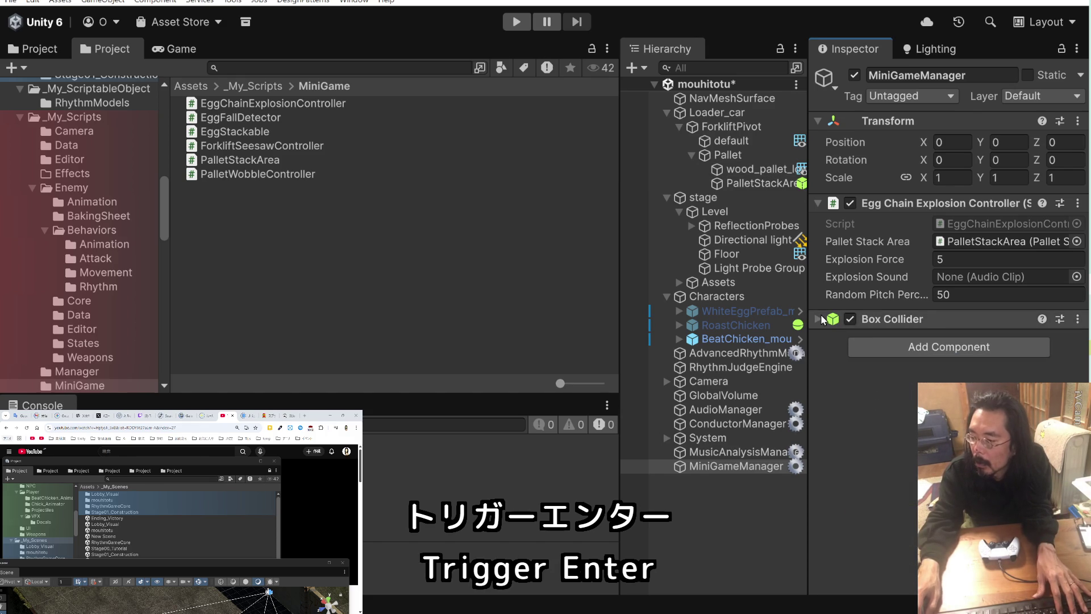
{"action": "left_click", "coordinate": [820, 318]}
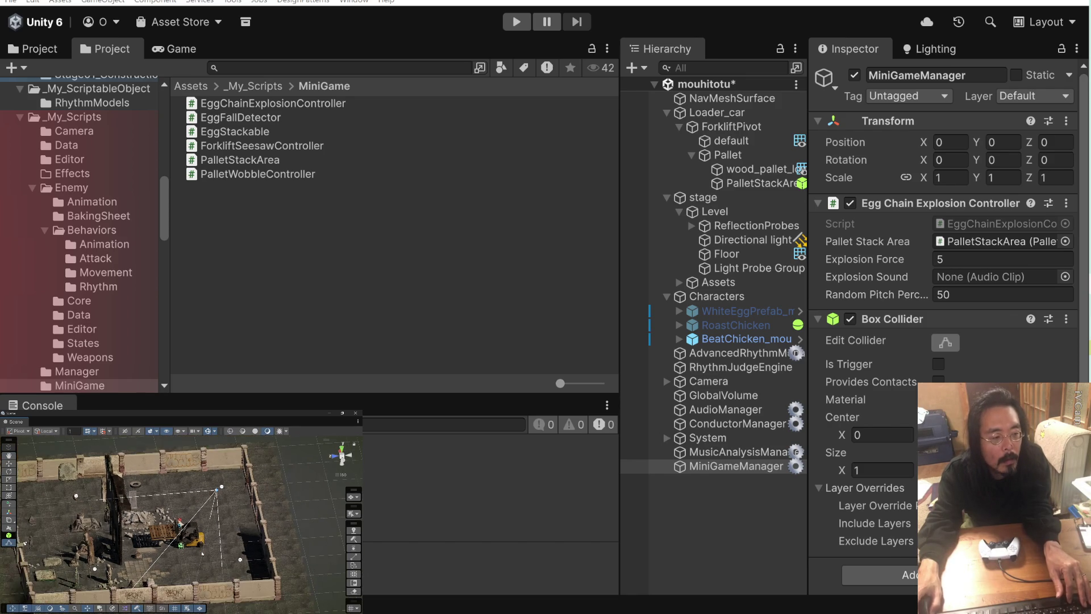
{"action": "left_click_drag", "start_coordinate": [196, 542], "coordinate": [239, 571]}
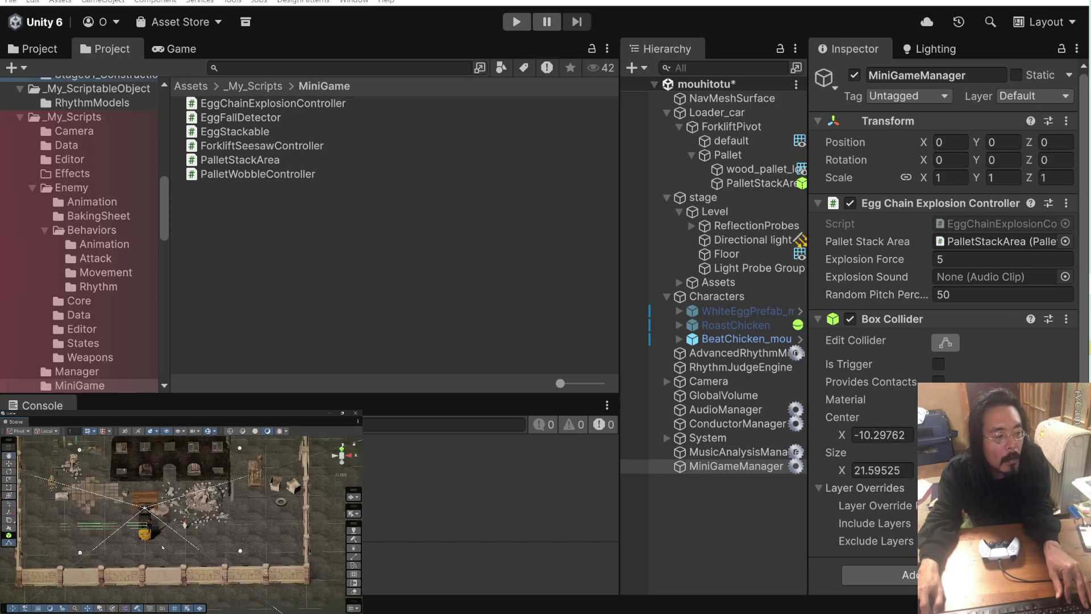
{"action": "mouse_move", "coordinate": [150, 520]}
{"action": "left_mouse_down"}
{"action": "mouse_move", "coordinate": [245, 543]}
{"action": "mouse_move", "coordinate": [129, 516]}
{"action": "left_mouse_up"}
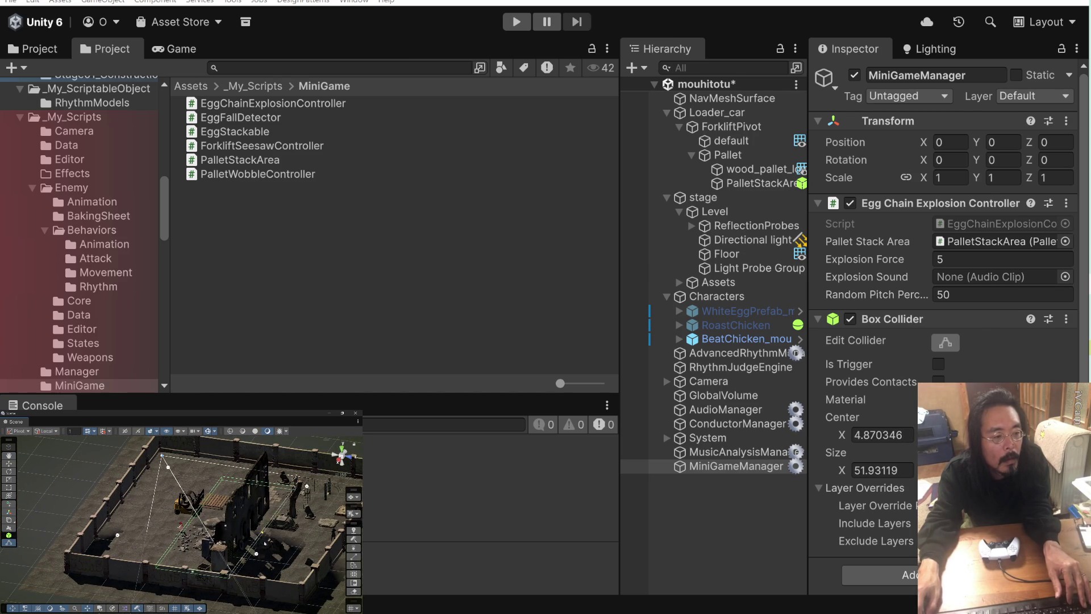
- Make the Box Collider a trigger and enter Play mode to watch the eggs fall
{"action": "left_click_drag", "start_coordinate": [254, 540], "coordinate": [315, 545]}
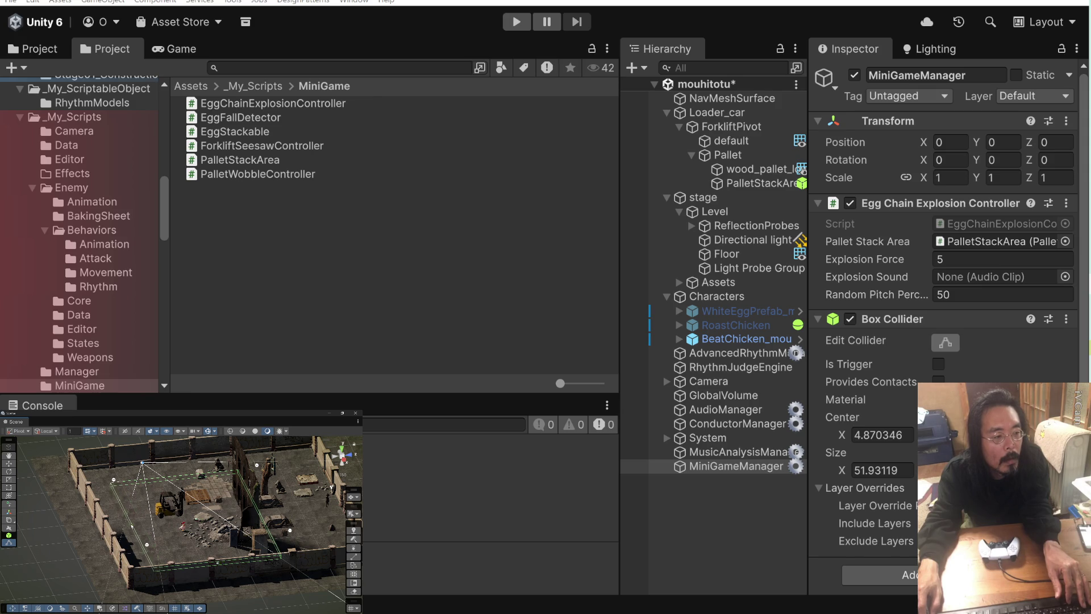
{"action": "mouse_move", "coordinate": [130, 524]}
{"action": "left_mouse_down"}
{"action": "mouse_move", "coordinate": [307, 445]}
{"action": "mouse_move", "coordinate": [240, 440]}
{"action": "left_mouse_up"}
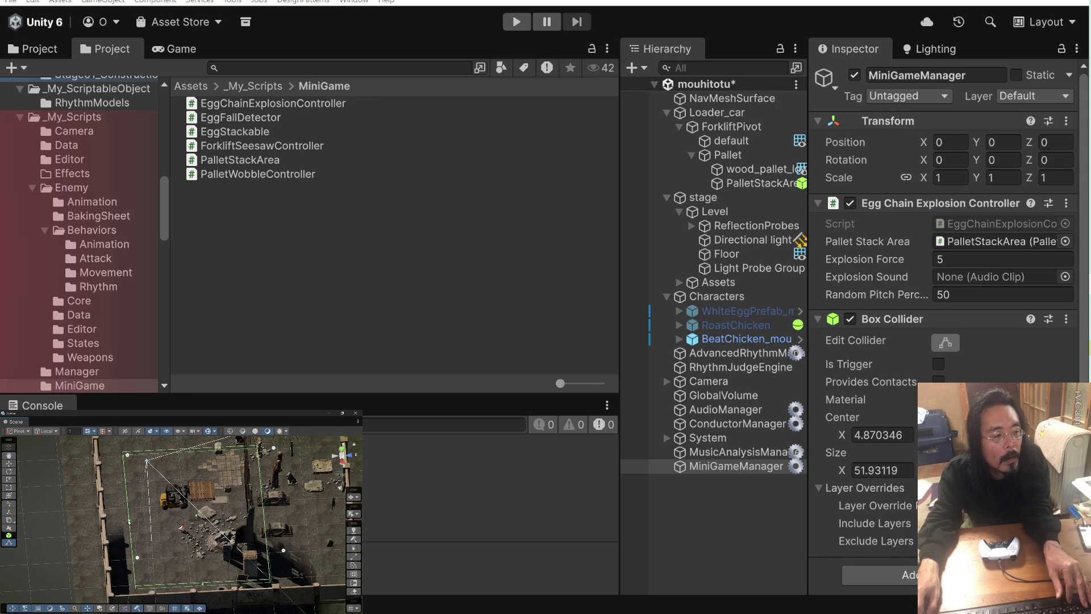
{"action": "left_click_drag", "start_coordinate": [149, 531], "coordinate": [93, 496]}
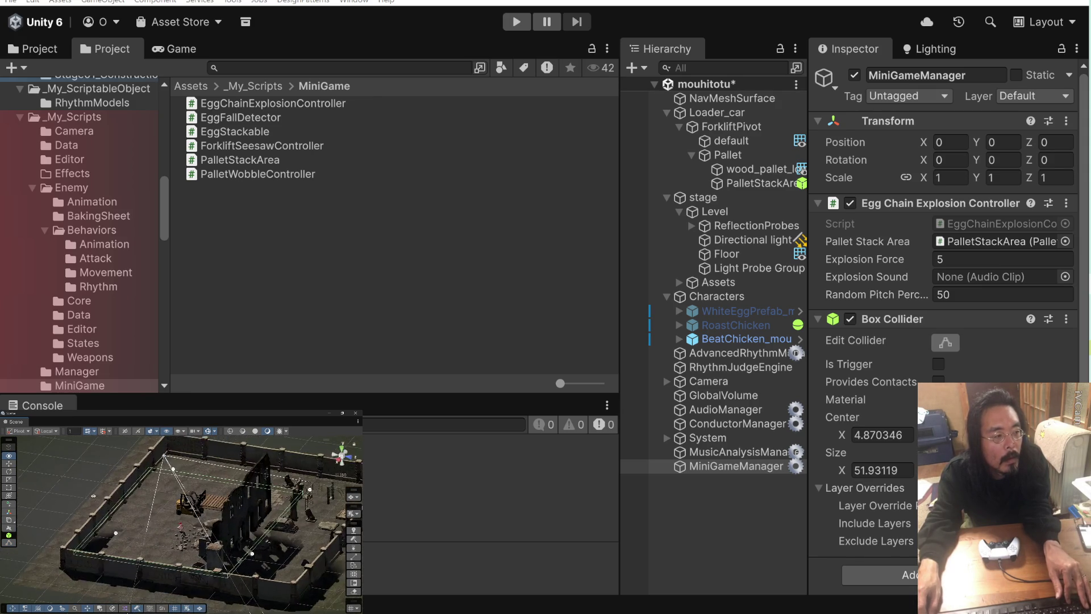
{"action": "mouse_move", "coordinate": [216, 512]}
{"action": "left_mouse_down"}
{"action": "mouse_move", "coordinate": [244, 500]}
{"action": "mouse_move", "coordinate": [284, 511]}
{"action": "left_mouse_up"}
{"action": "mouse_move", "coordinate": [93, 517]}
{"action": "left_mouse_down"}
{"action": "mouse_move", "coordinate": [85, 511]}
{"action": "mouse_move", "coordinate": [164, 517]}
{"action": "mouse_move", "coordinate": [76, 549]}
{"action": "mouse_move", "coordinate": [270, 609]}
{"action": "mouse_move", "coordinate": [196, 568]}
{"action": "mouse_move", "coordinate": [165, 520]}
{"action": "mouse_move", "coordinate": [170, 503]}
{"action": "left_mouse_up"}
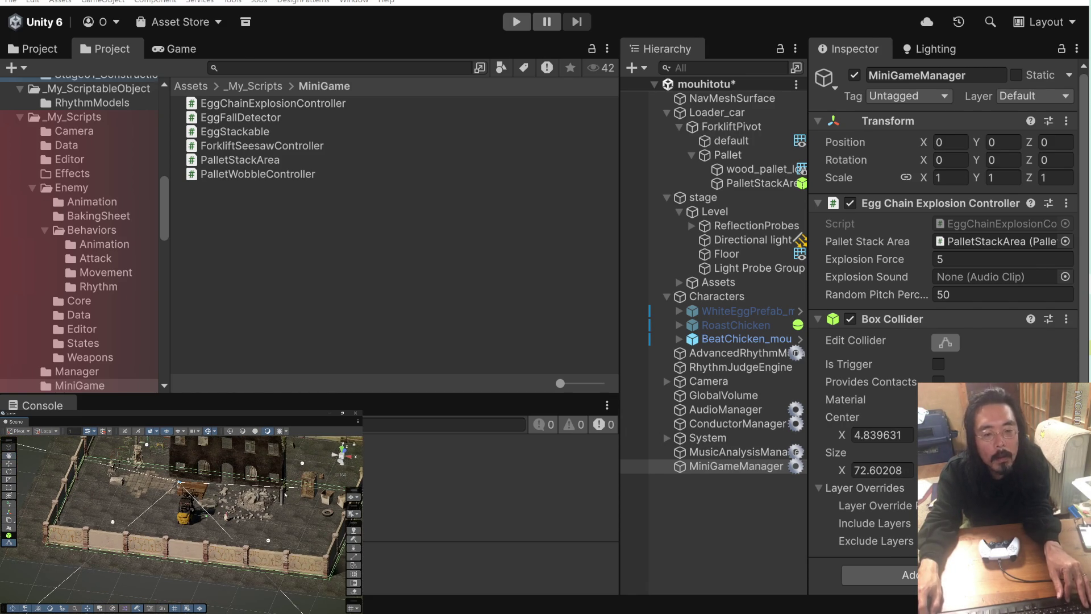
{"action": "left_click", "coordinate": [938, 364]}
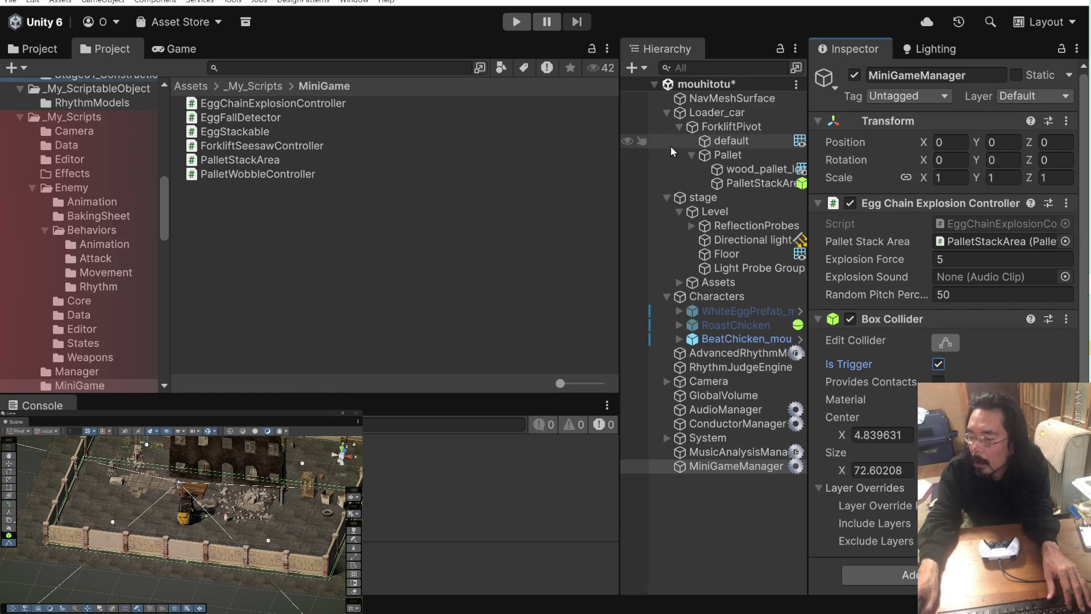
{"action": "left_click", "coordinate": [527, 24]}
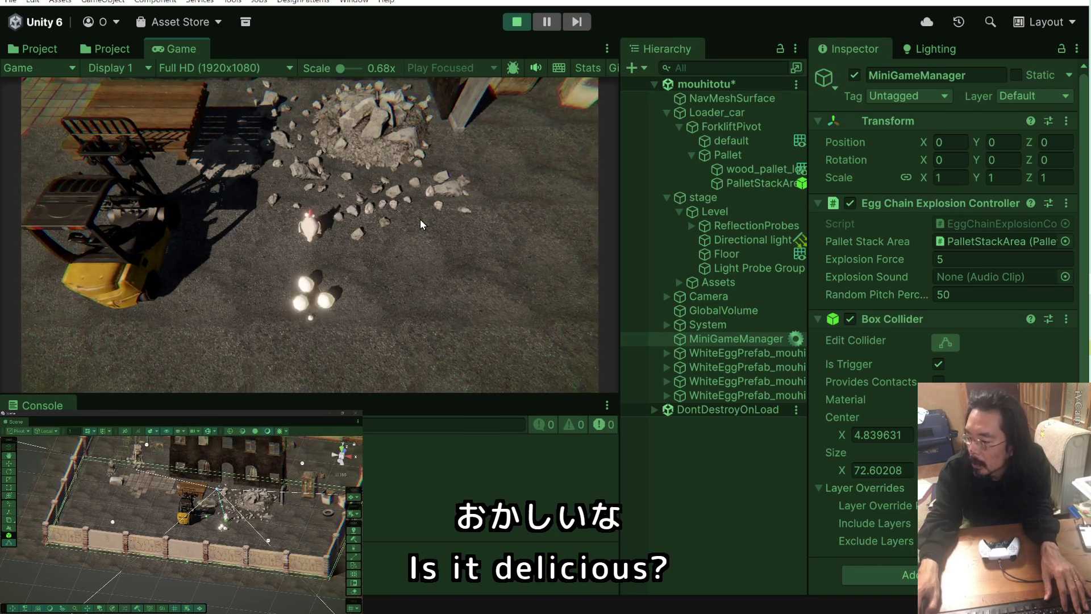
- Stop the game, run it once more, stop it, and return to the Claude Code terminal
{"action": "left_click", "coordinate": [524, 21]}
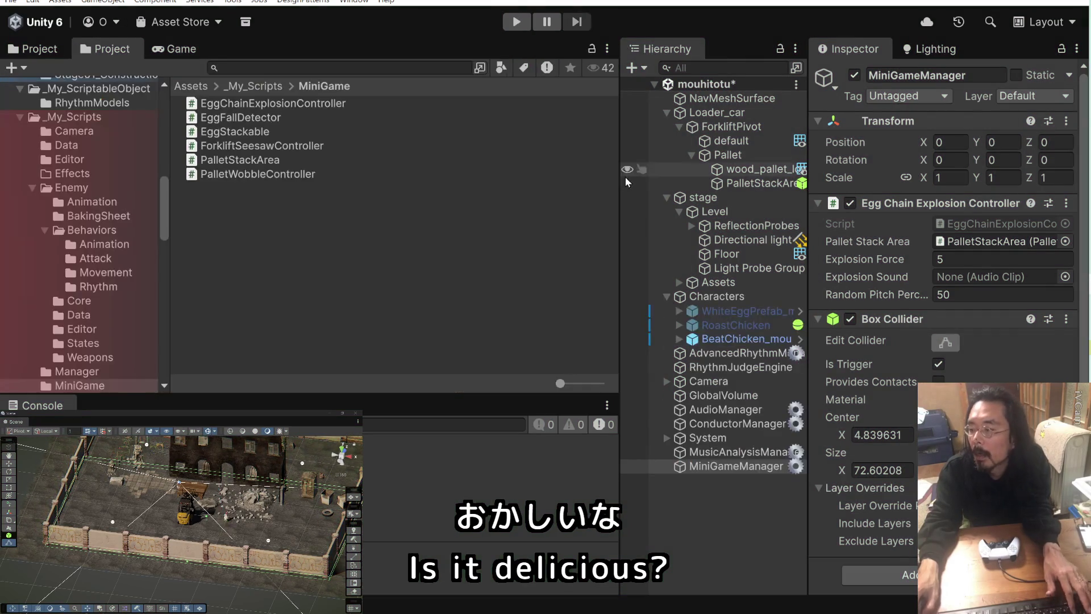
{"action": "left_click", "coordinate": [518, 22]}
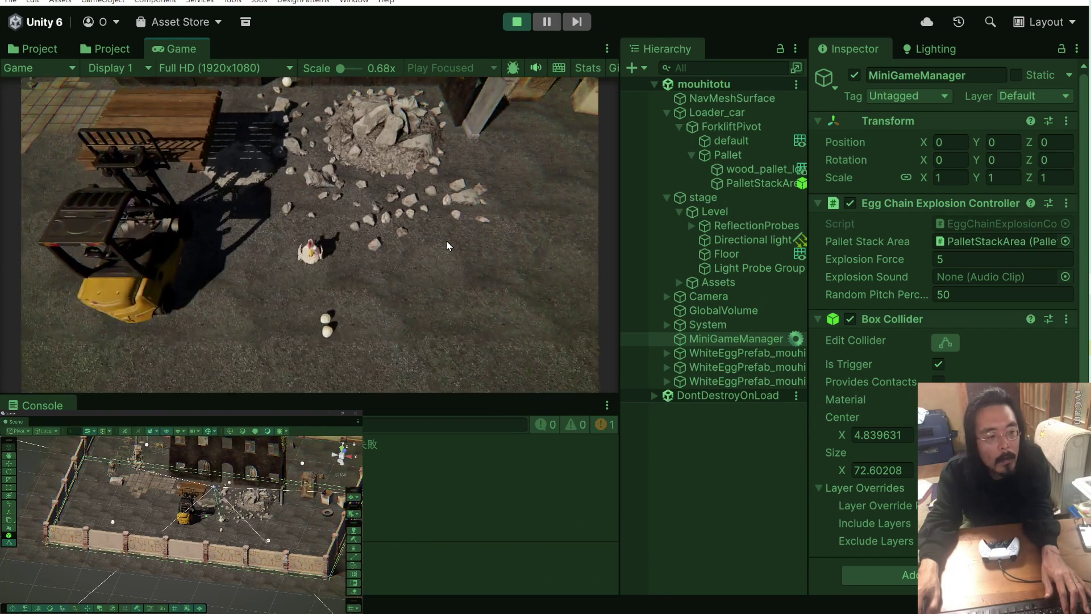
{"action": "left_click", "coordinate": [518, 23]}
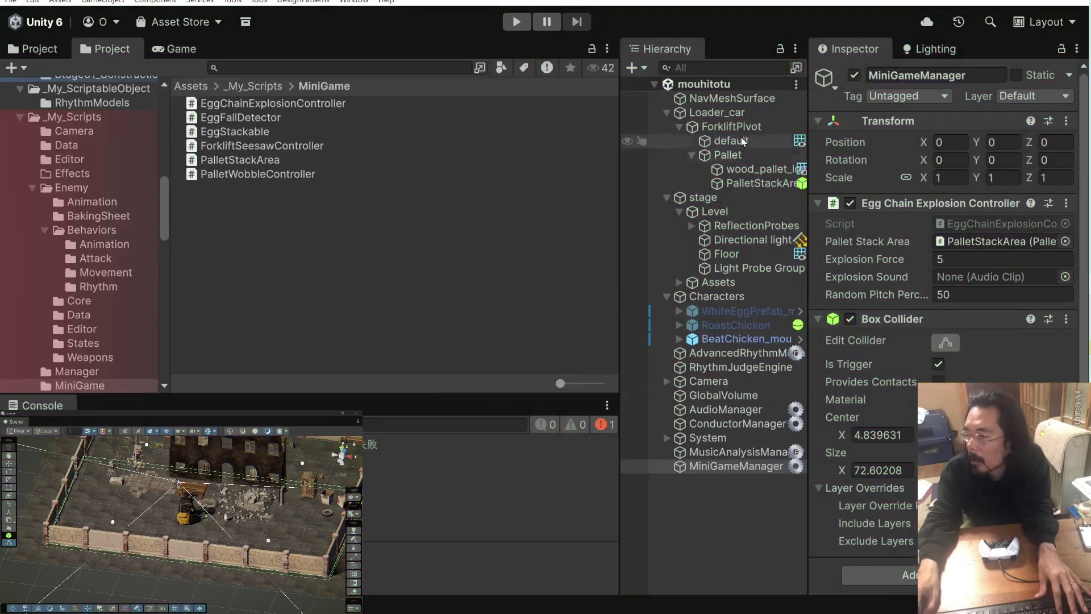
{"action": "key", "text": "alt+Tab"}
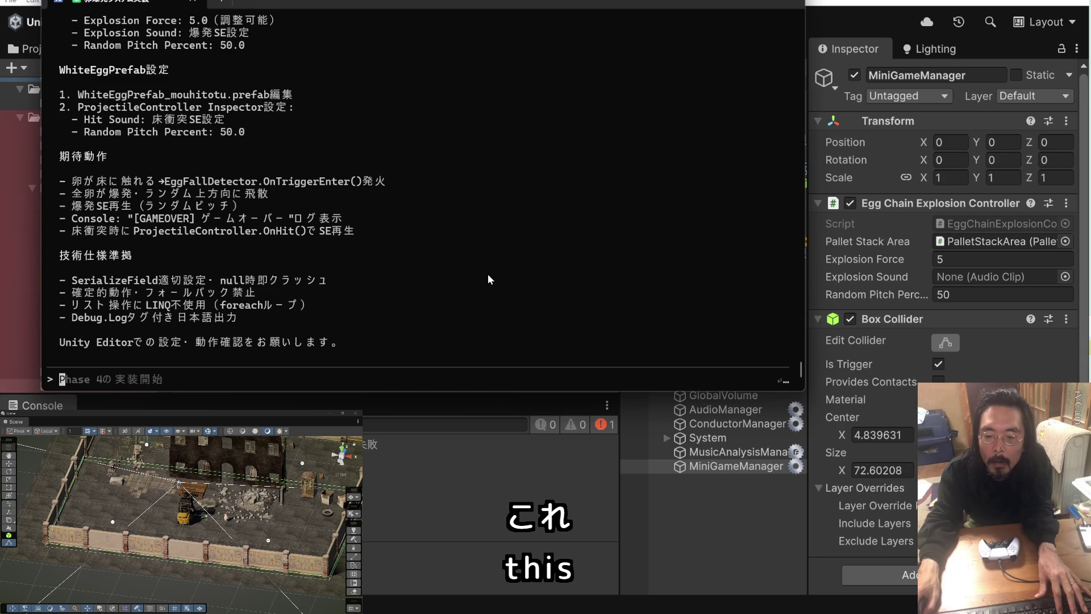
- Turn accept-edits on, scroll up to the Floor and MiniGameManager Unity steps, and move the terminal aside
{"action": "key", "text": "shift+Tab"}
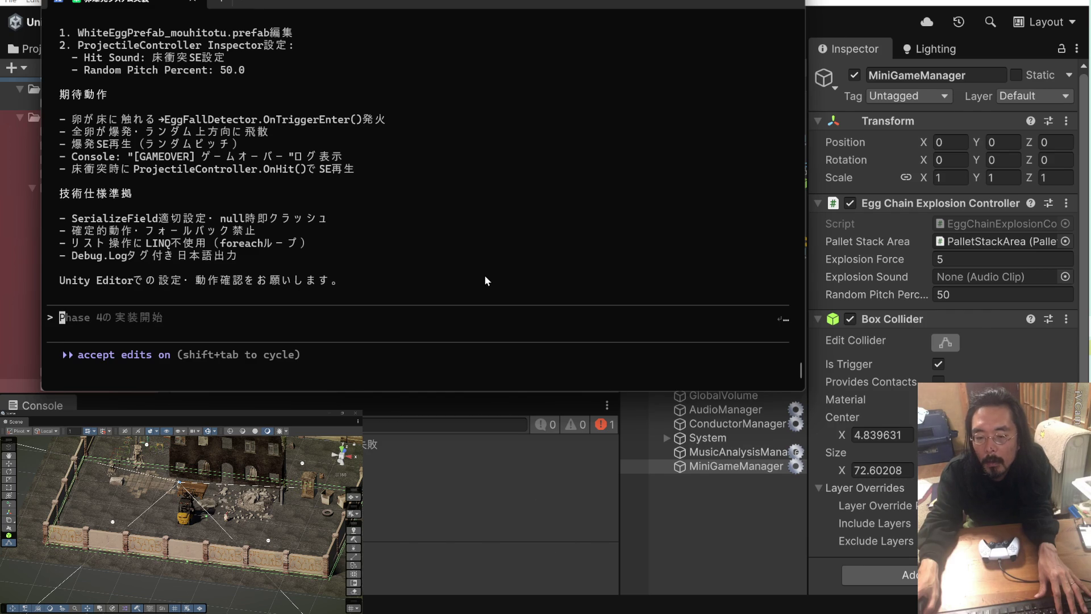
{"action": "scroll", "coordinate": [484, 275], "scroll_direction": "up", "scroll_amount": 2}
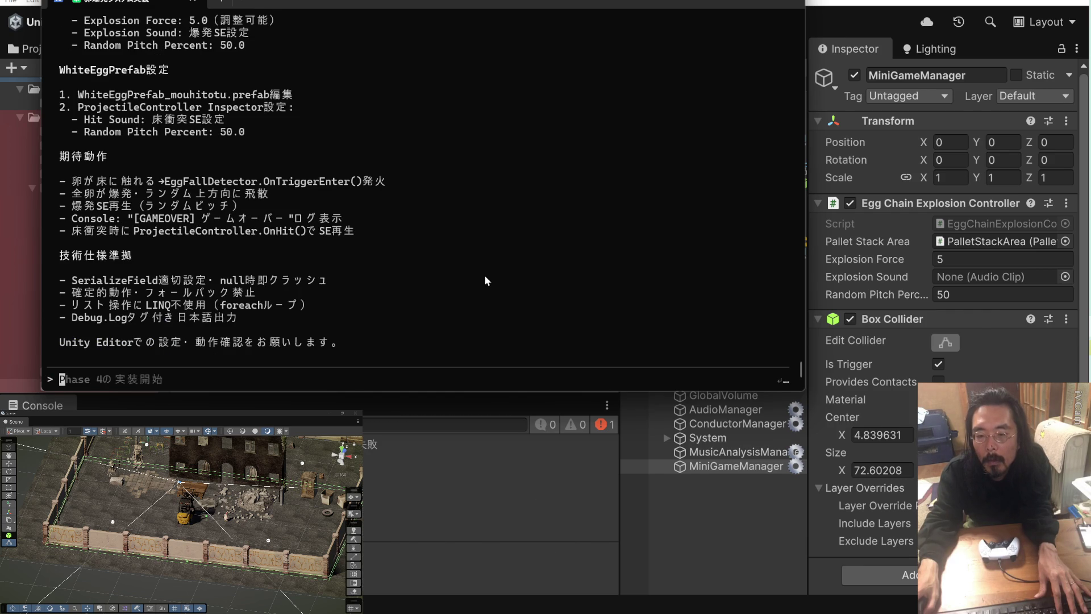
{"action": "scroll", "coordinate": [486, 279], "scroll_direction": "up", "scroll_amount": 4}
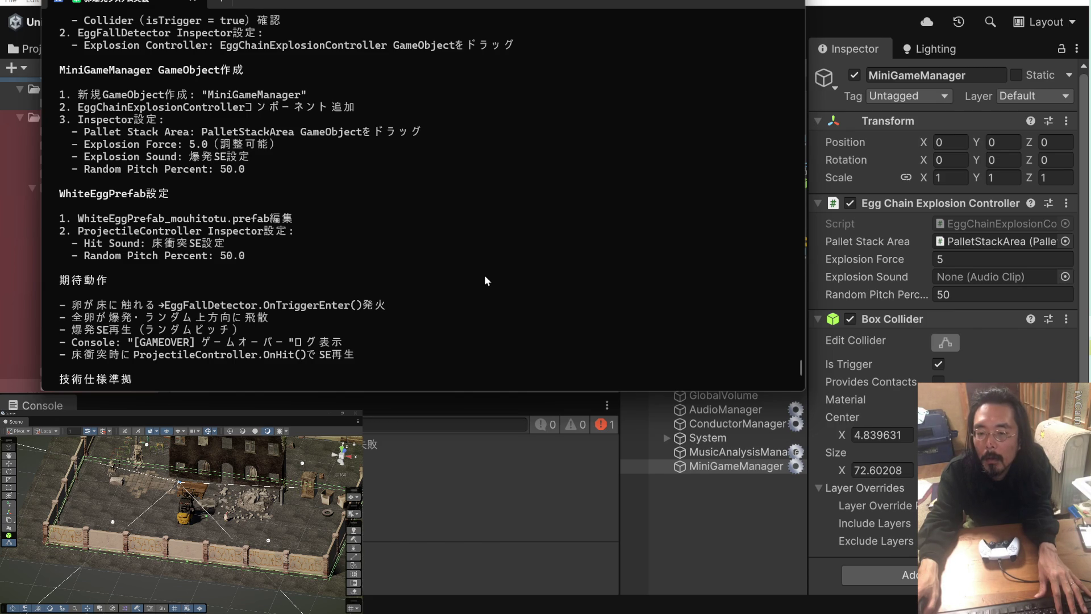
{"action": "scroll", "coordinate": [484, 274], "scroll_direction": "up", "scroll_amount": 3}
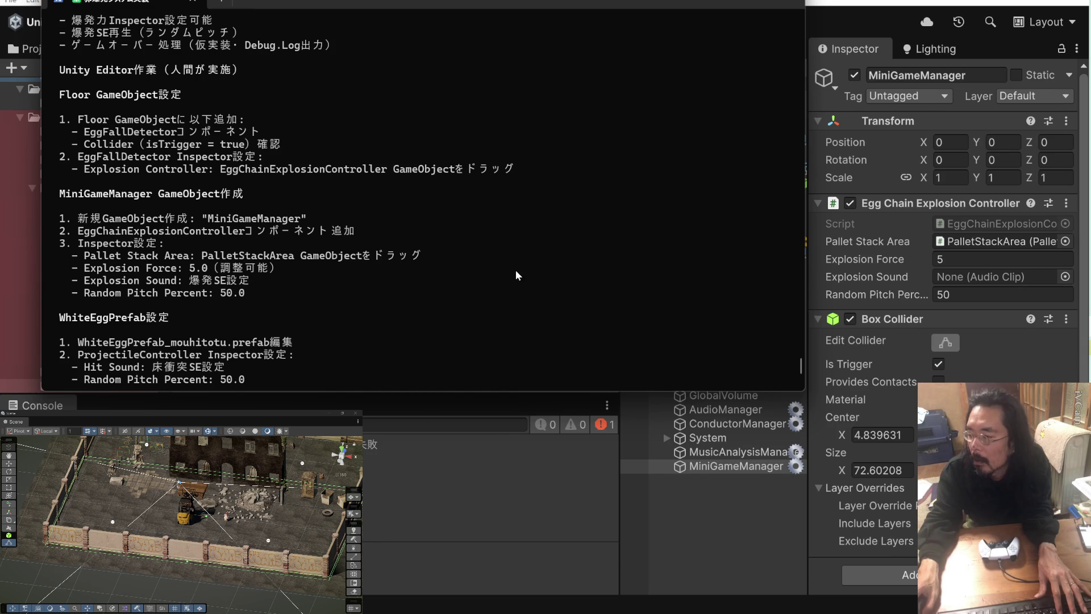
{"action": "mouse_move", "coordinate": [579, 6]}
{"action": "left_mouse_down"}
{"action": "mouse_move", "coordinate": [387, 7]}
{"action": "mouse_move", "coordinate": [401, 13]}
{"action": "mouse_move", "coordinate": [491, 258]}
{"action": "left_mouse_up"}
{"action": "left_click", "coordinate": [330, 105]}
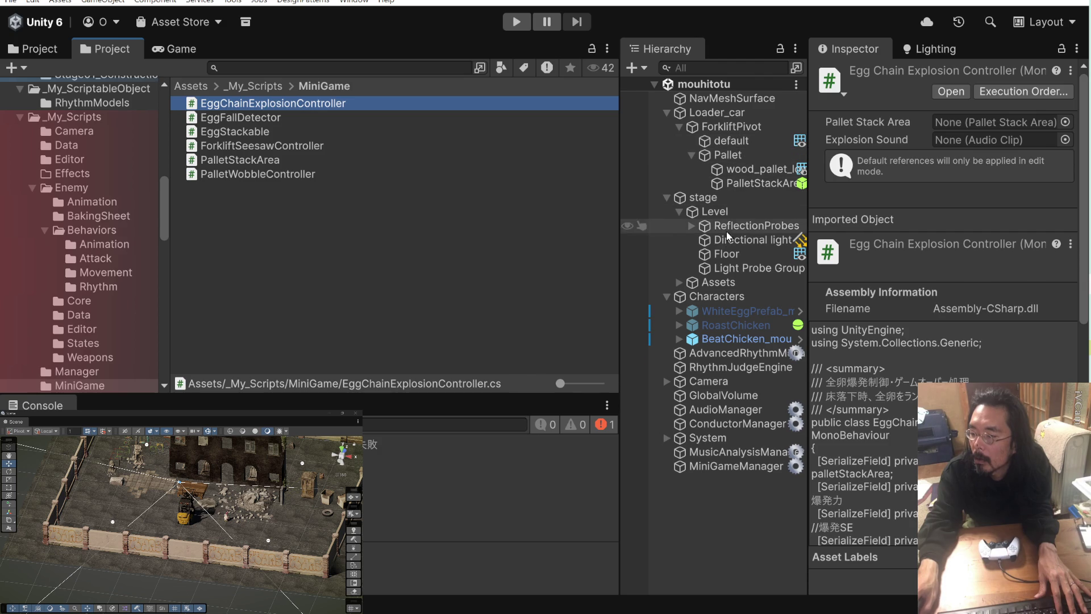
{"action": "left_click", "coordinate": [726, 254]}
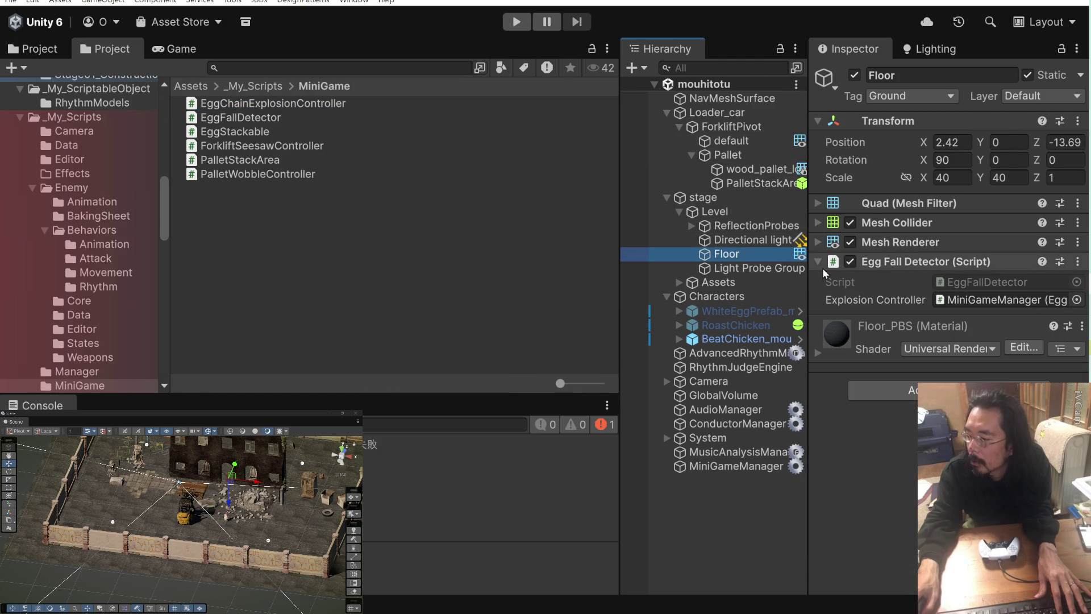
{"action": "left_click", "coordinate": [974, 302]}
{"action": "left_click", "coordinate": [771, 468]}
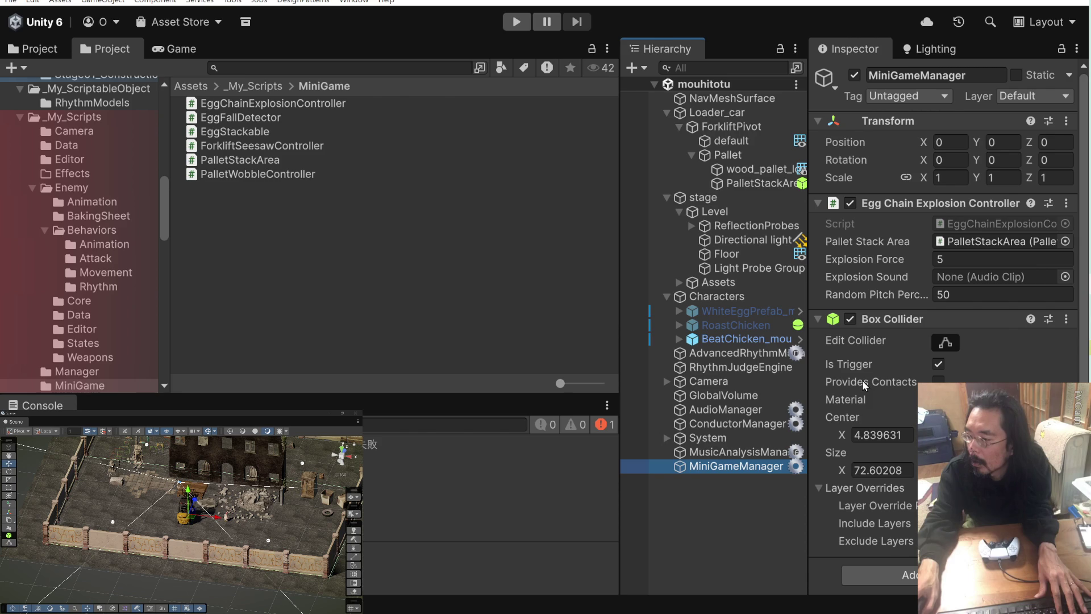
{"action": "mouse_move", "coordinate": [862, 380]}
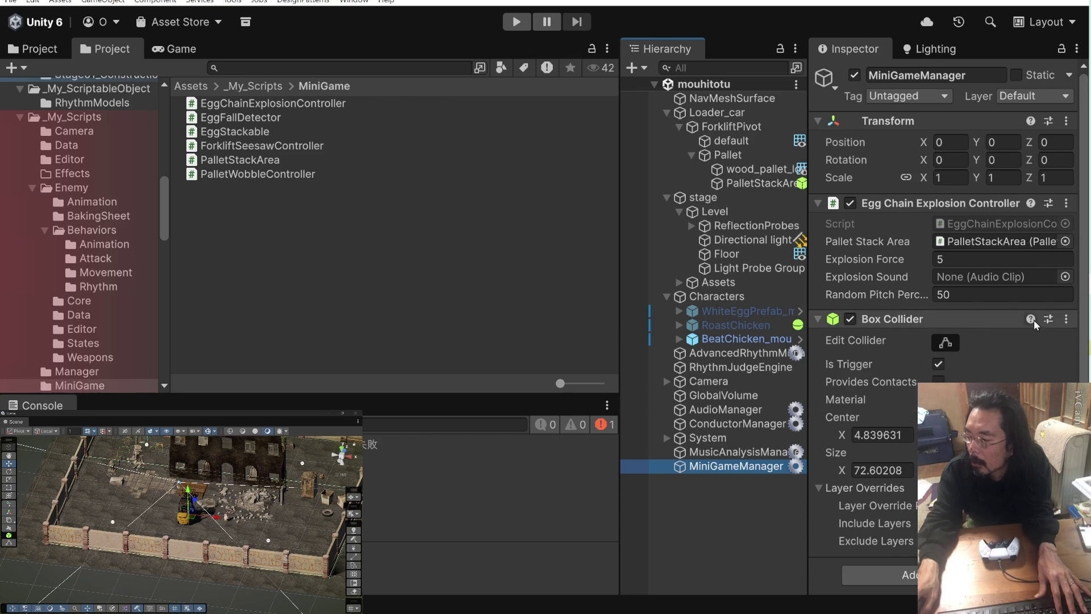
{"action": "left_click", "coordinate": [1066, 318]}
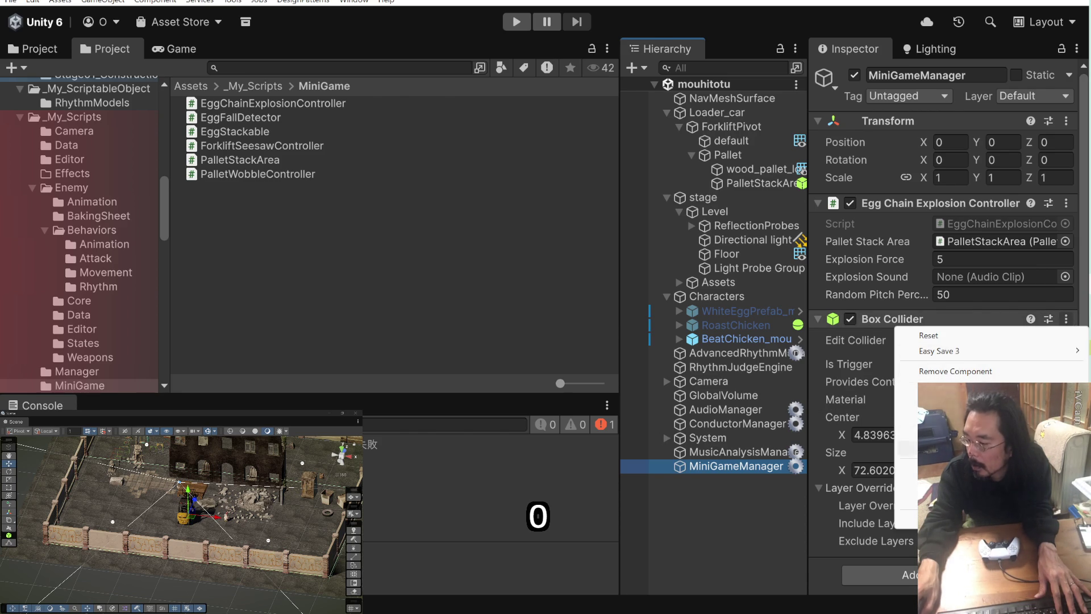
{"action": "left_click", "coordinate": [1008, 375]}
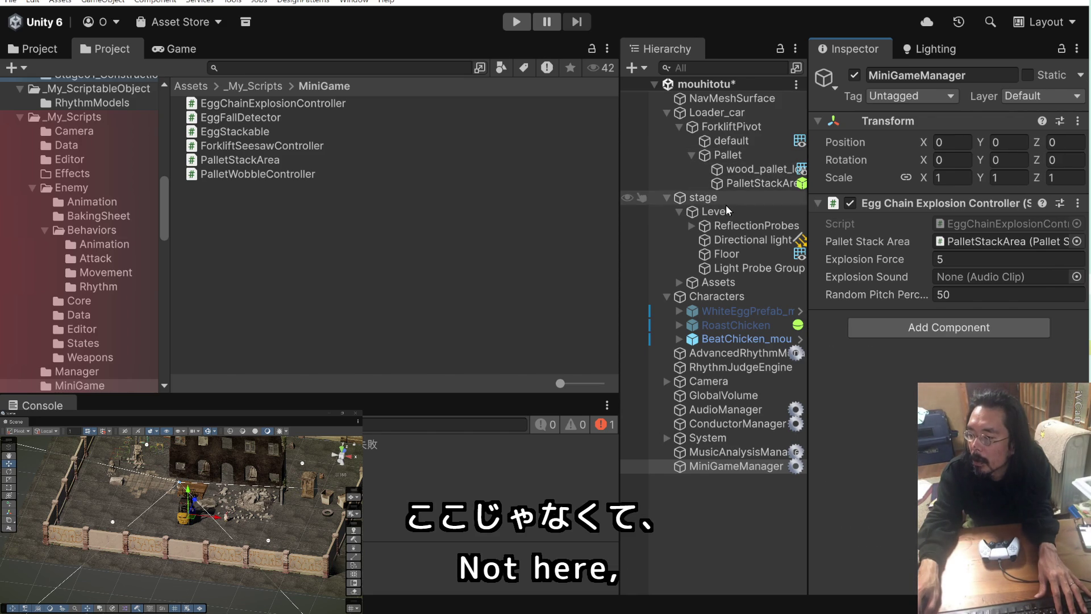
{"action": "left_click", "coordinate": [717, 253]}
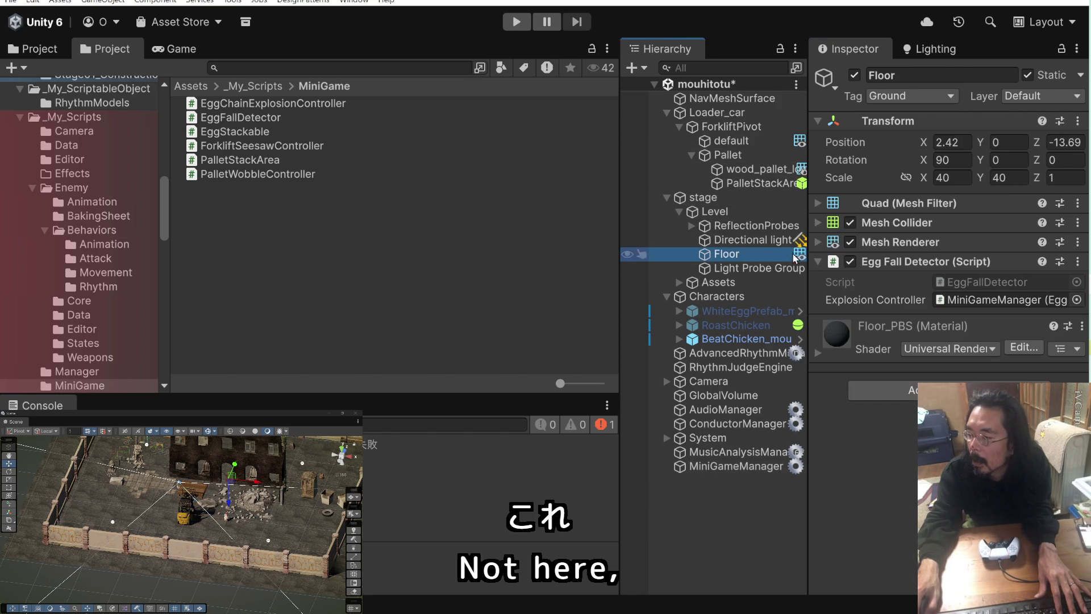
{"action": "left_click", "coordinate": [912, 390]}
{"action": "type", "text": "b"}
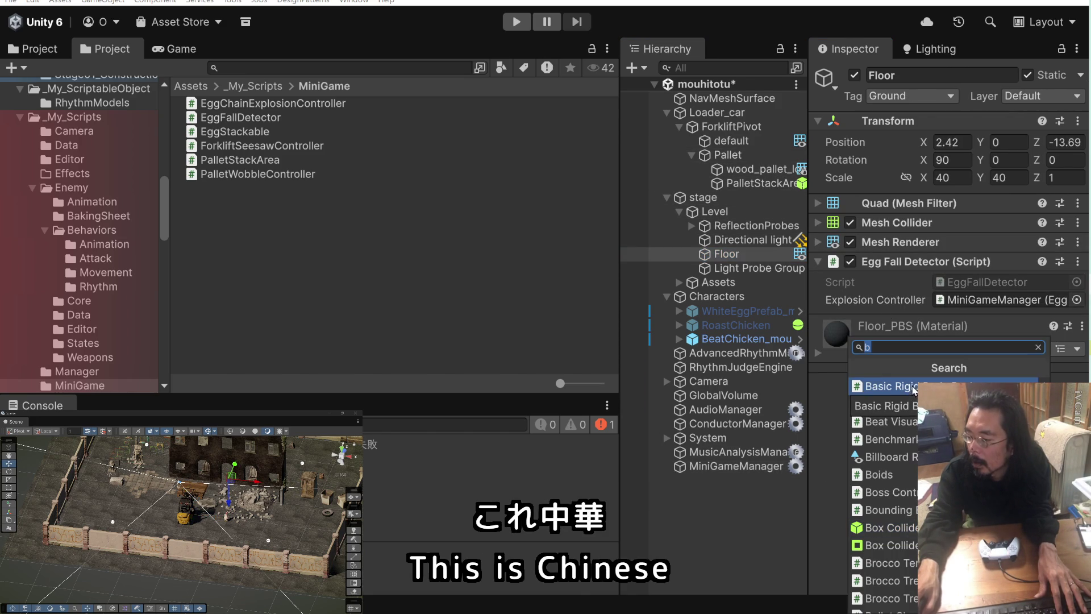
{"action": "left_click", "coordinate": [1078, 261]}
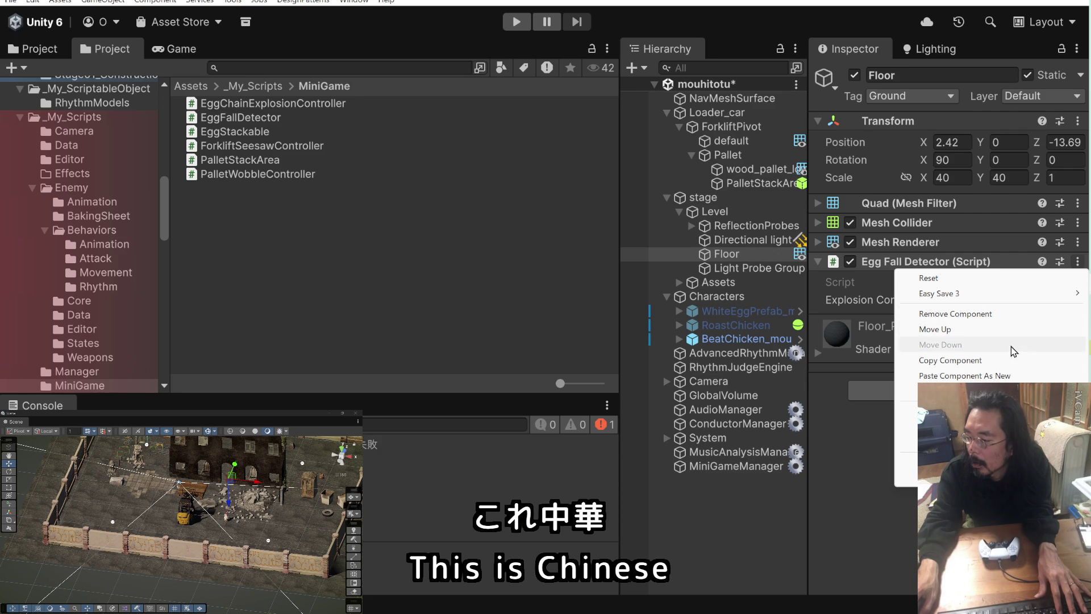
{"action": "left_click", "coordinate": [999, 377]}
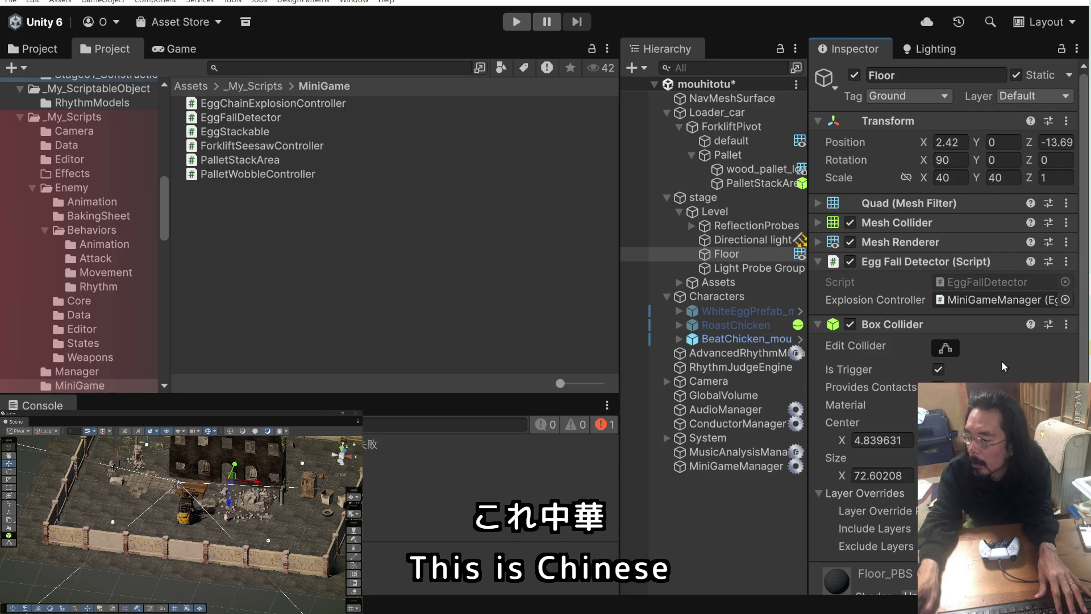
{"action": "left_click", "coordinate": [945, 349]}
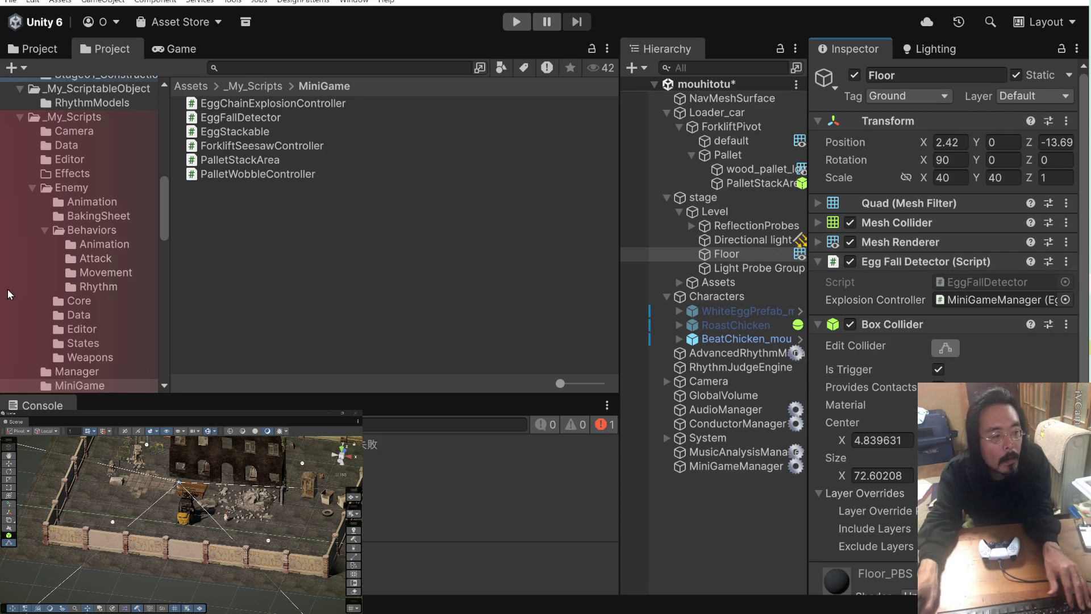
{"action": "scroll", "coordinate": [231, 547], "scroll_direction": "down", "scroll_amount": 5}
{"action": "scroll", "coordinate": [231, 547], "scroll_direction": "down", "scroll_amount": 10}
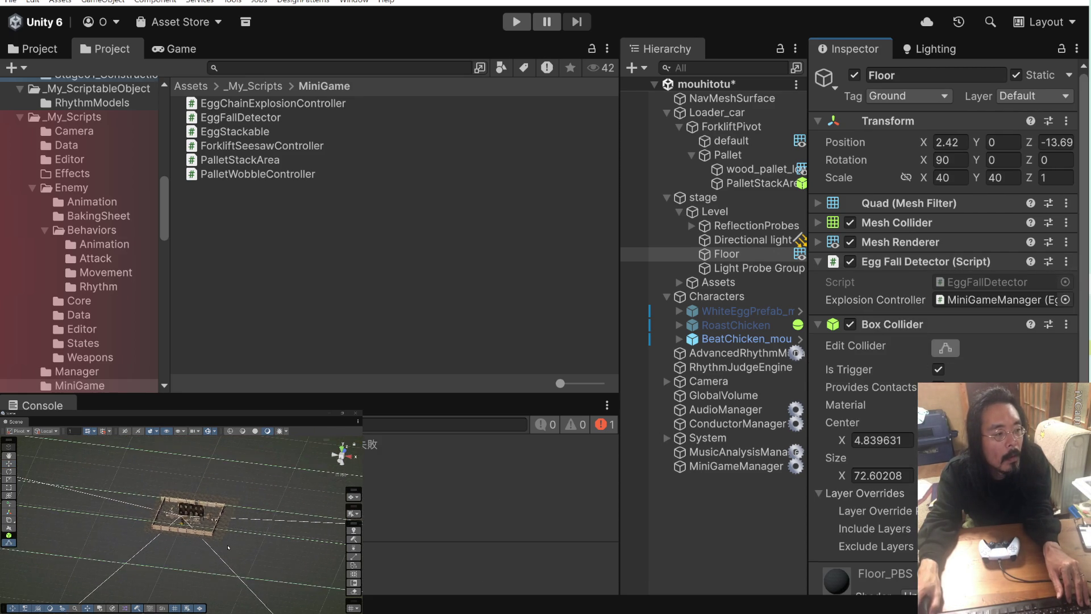
{"action": "scroll", "coordinate": [228, 547], "scroll_direction": "down", "scroll_amount": 5}
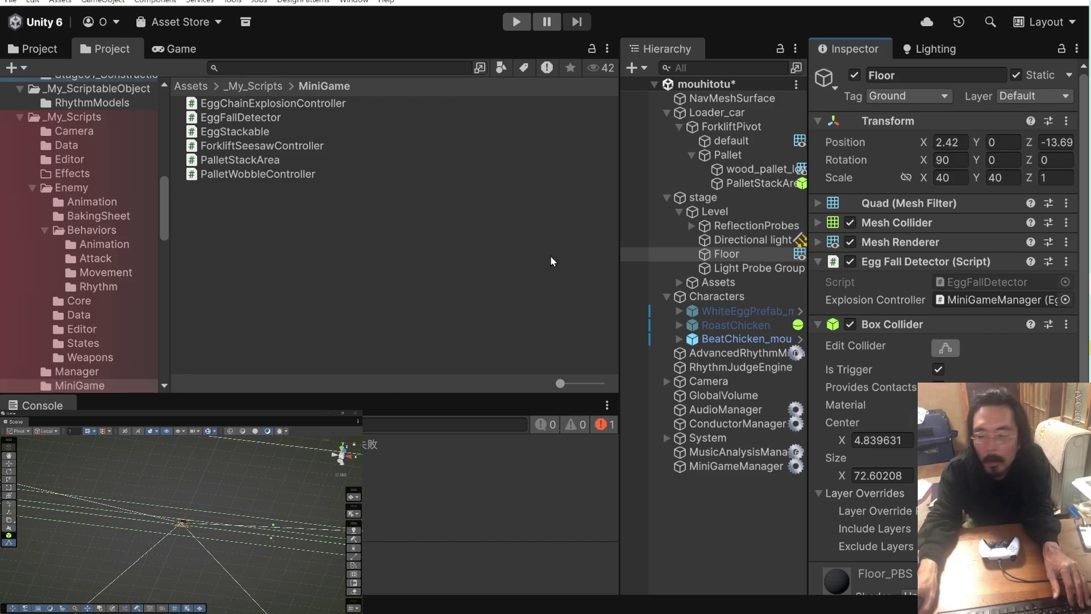
{"action": "left_click", "coordinate": [1070, 330]}
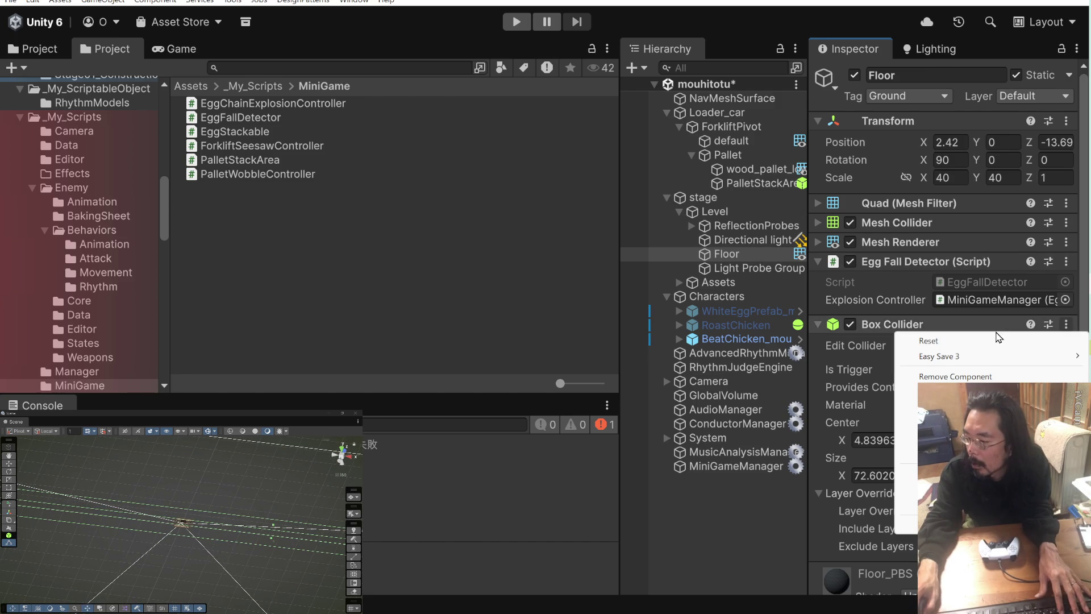
{"action": "left_click", "coordinate": [996, 376]}
{"action": "left_click", "coordinate": [949, 389]}
{"action": "type", "text": "b"}
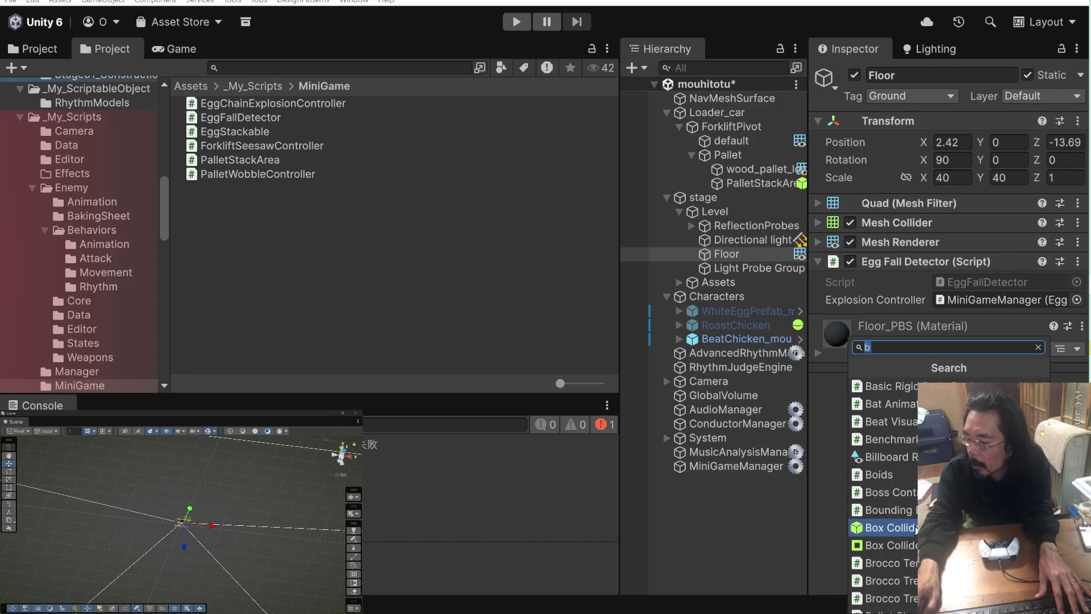
{"action": "left_click", "coordinate": [966, 527]}
{"action": "left_click", "coordinate": [939, 369]}
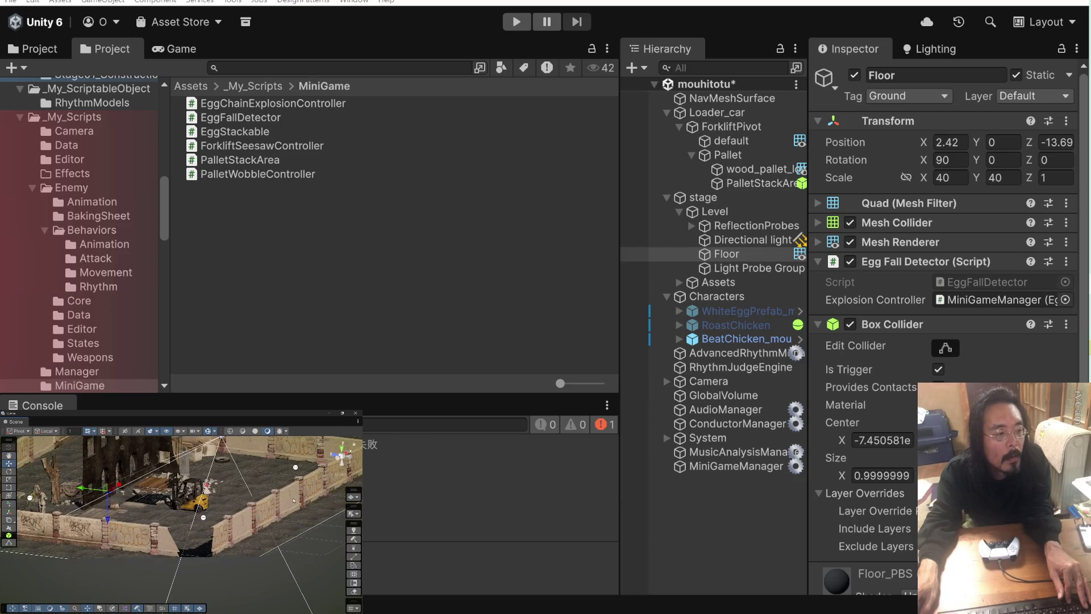
{"action": "mouse_move", "coordinate": [222, 500]}
{"action": "left_mouse_down"}
{"action": "mouse_move", "coordinate": [259, 474]}
{"action": "mouse_move", "coordinate": [259, 512]}
{"action": "left_mouse_up"}
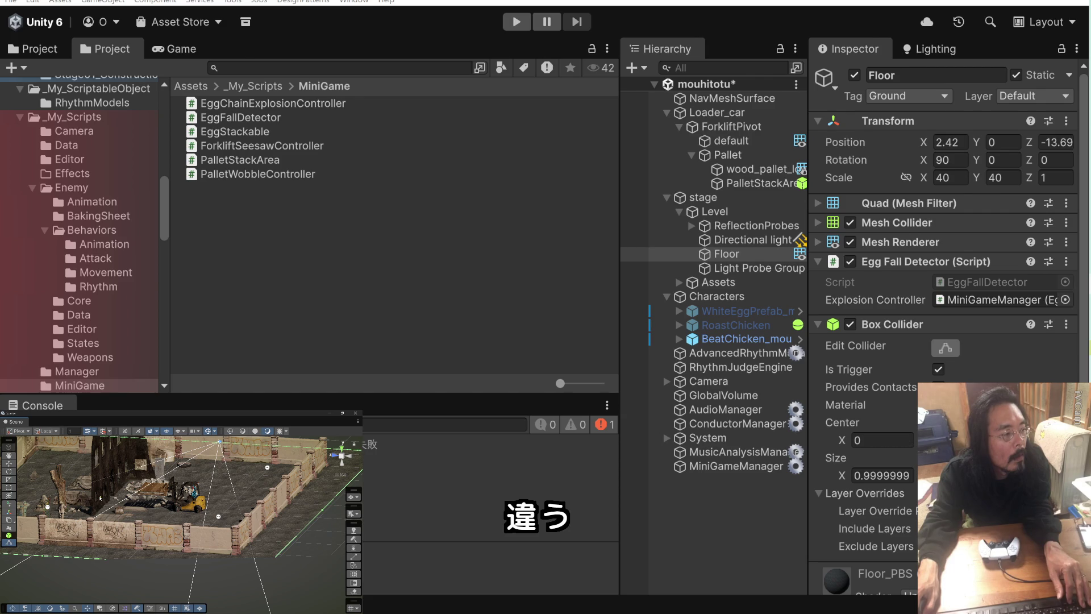
{"action": "left_click_drag", "start_coordinate": [100, 498], "coordinate": [133, 487]}
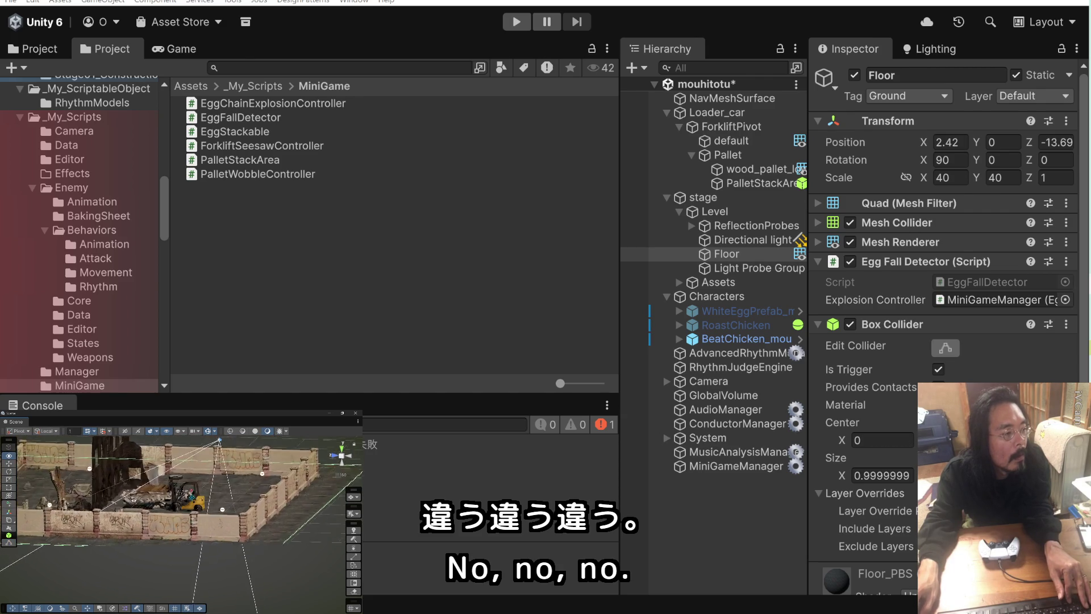
{"action": "left_click", "coordinate": [517, 23]}
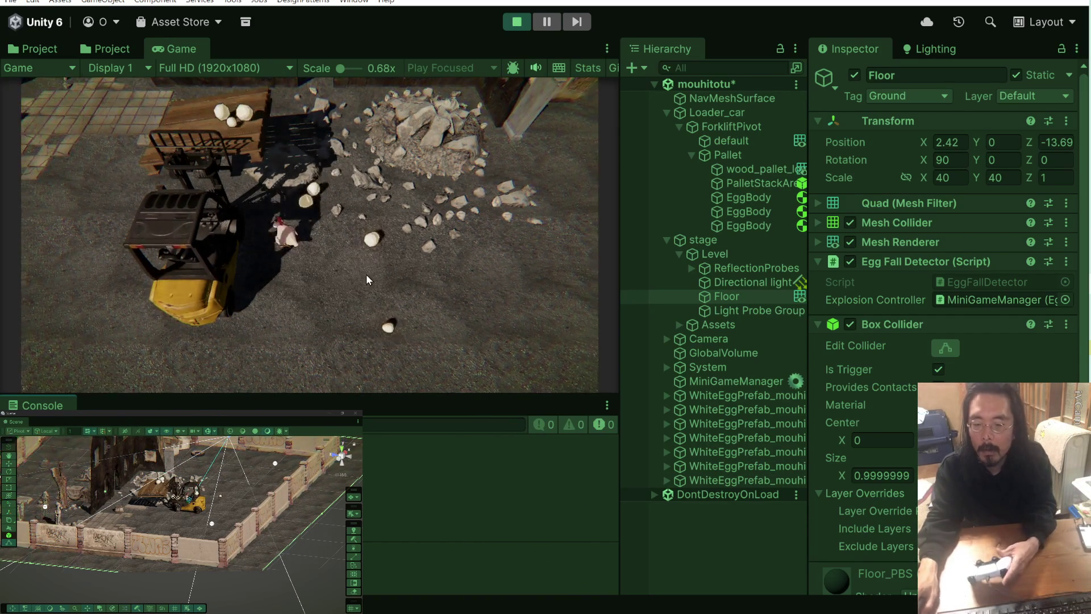
{"action": "left_click", "coordinate": [517, 22]}
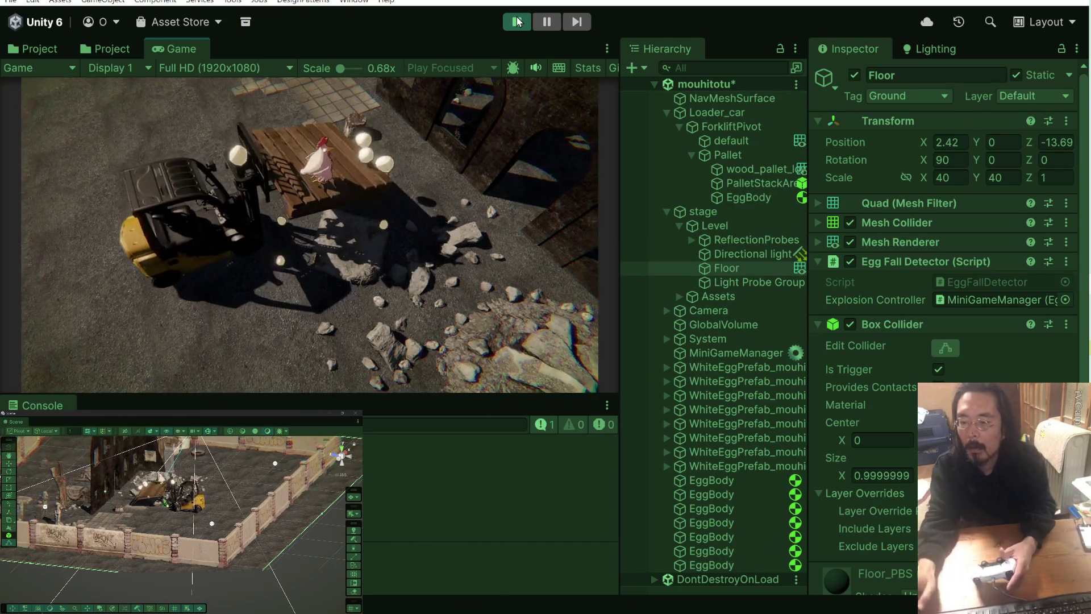
{"action": "left_click", "coordinate": [517, 22]}
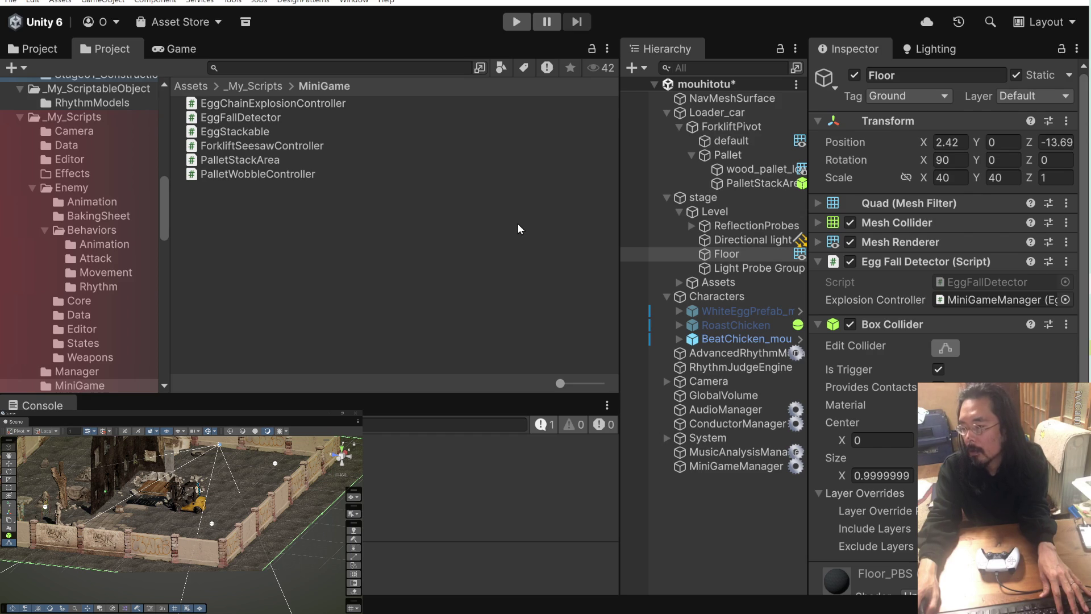
{"action": "left_click", "coordinate": [739, 466]}
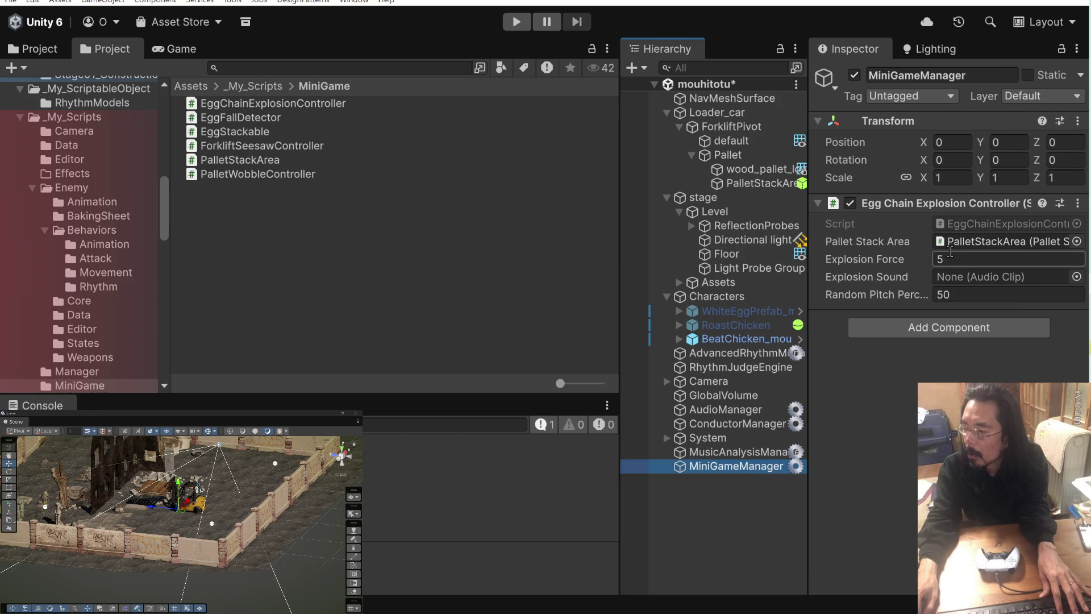
- Set MiniGameManager's Explosion Force to 500 and save the scene
{"action": "left_click", "coordinate": [950, 259]}
{"action": "type", "text": "500"}
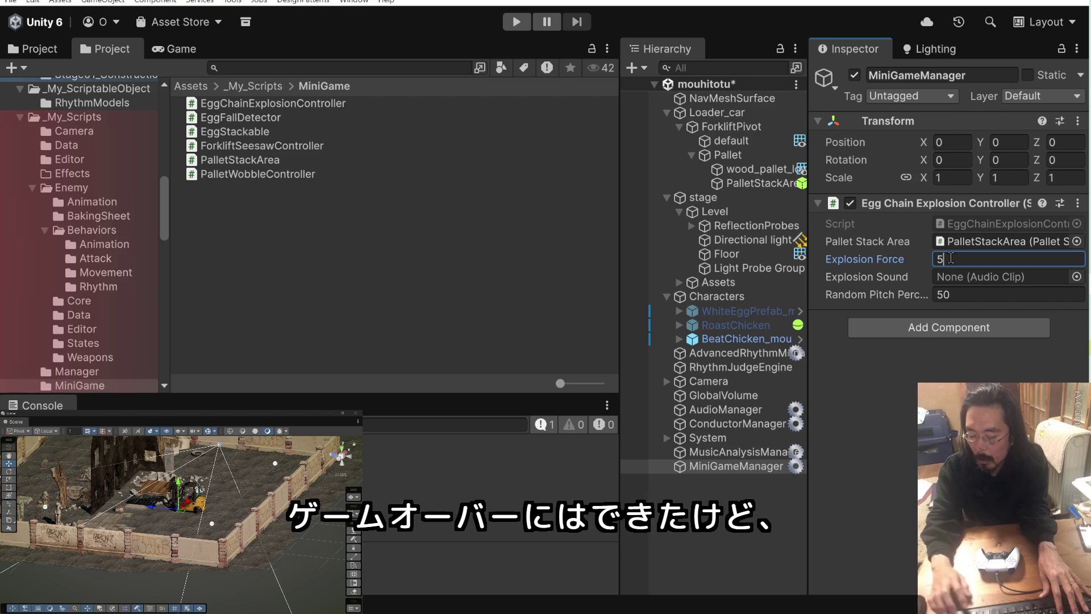
{"action": "key", "text": "ctrl+s"}
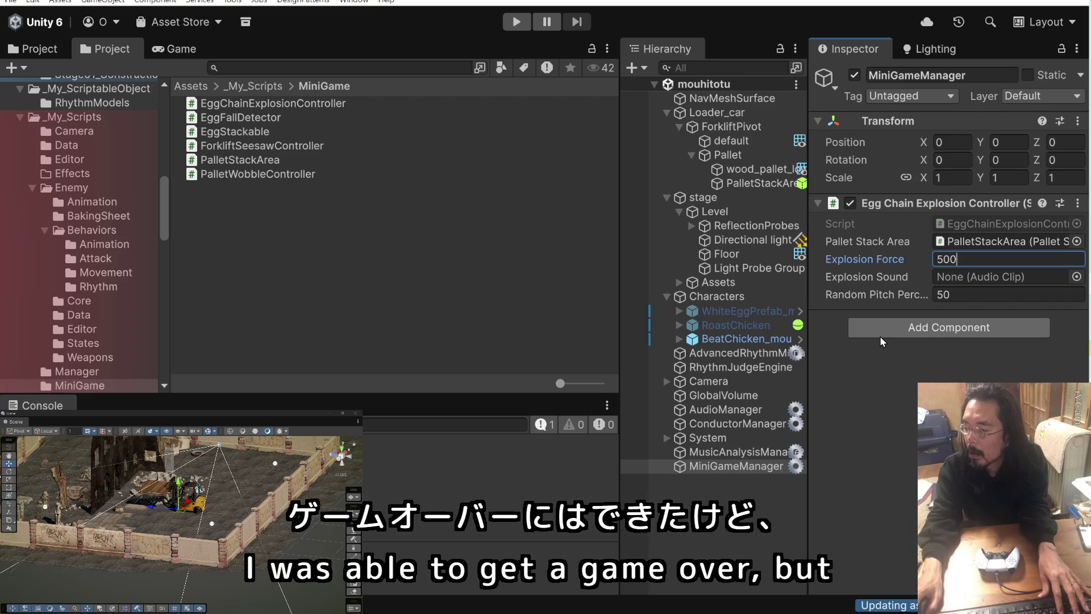
- Assign AMP_Earth_Impact_01 from SFX/MiniGame as the Explosion Sound
{"action": "scroll", "coordinate": [91, 188], "scroll_direction": "up", "scroll_amount": 10}
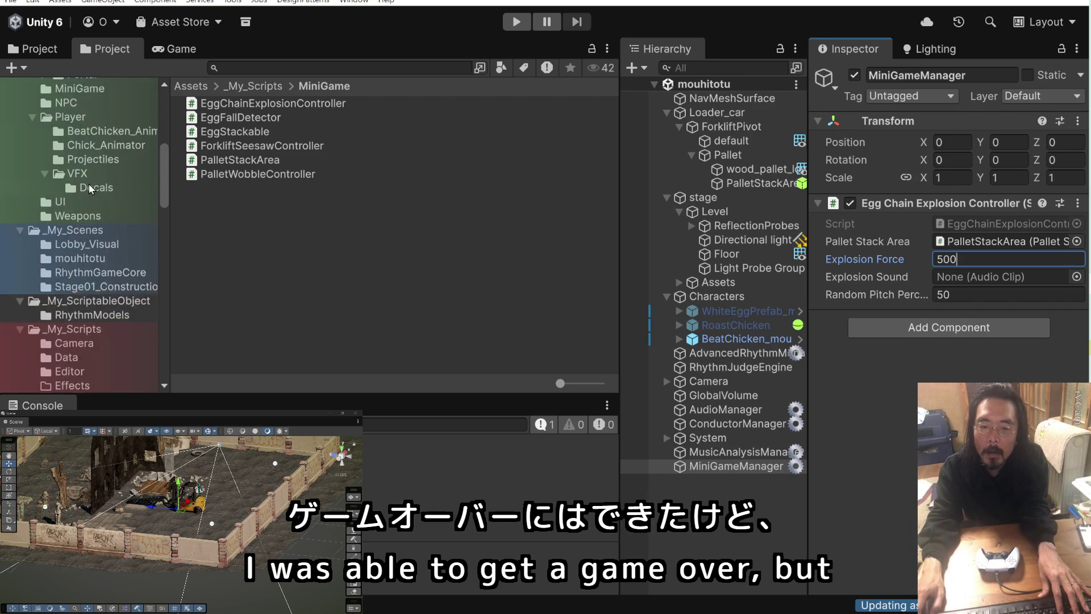
{"action": "left_click", "coordinate": [67, 197]}
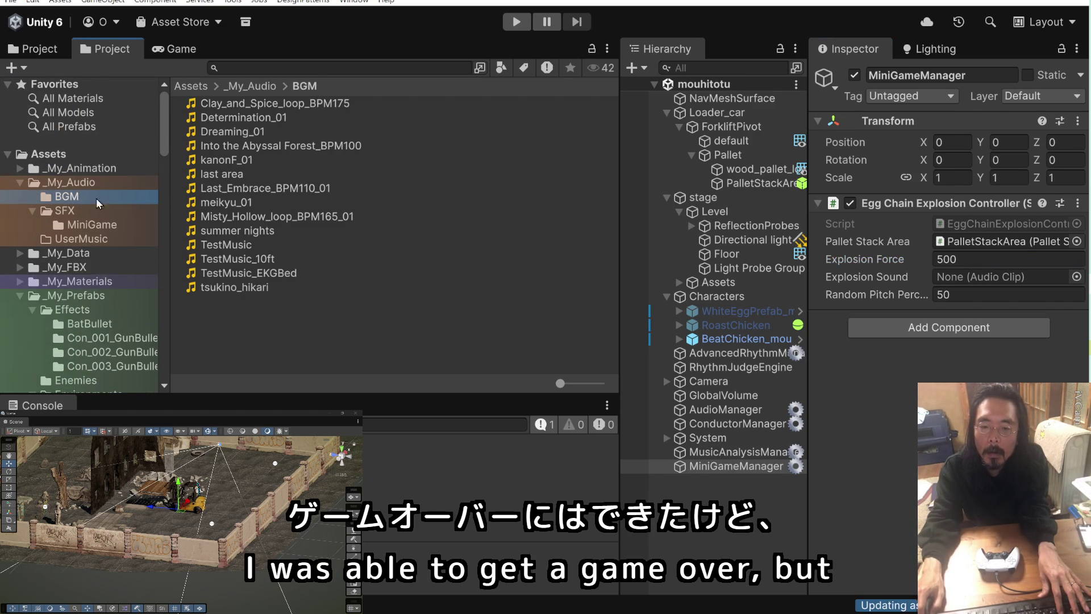
{"action": "left_click", "coordinate": [114, 211]}
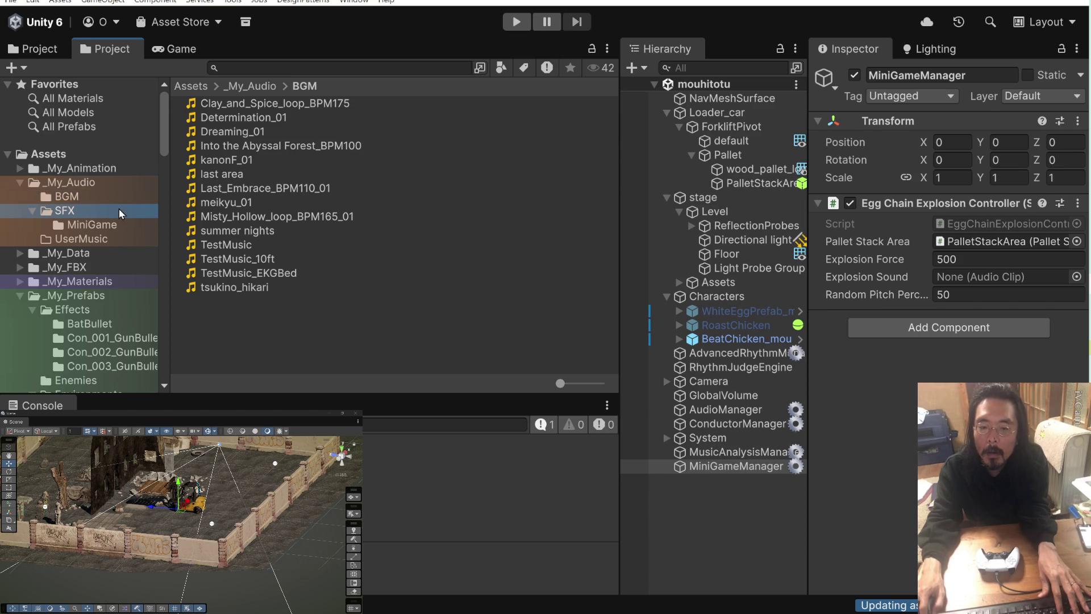
{"action": "double_click", "coordinate": [265, 104]}
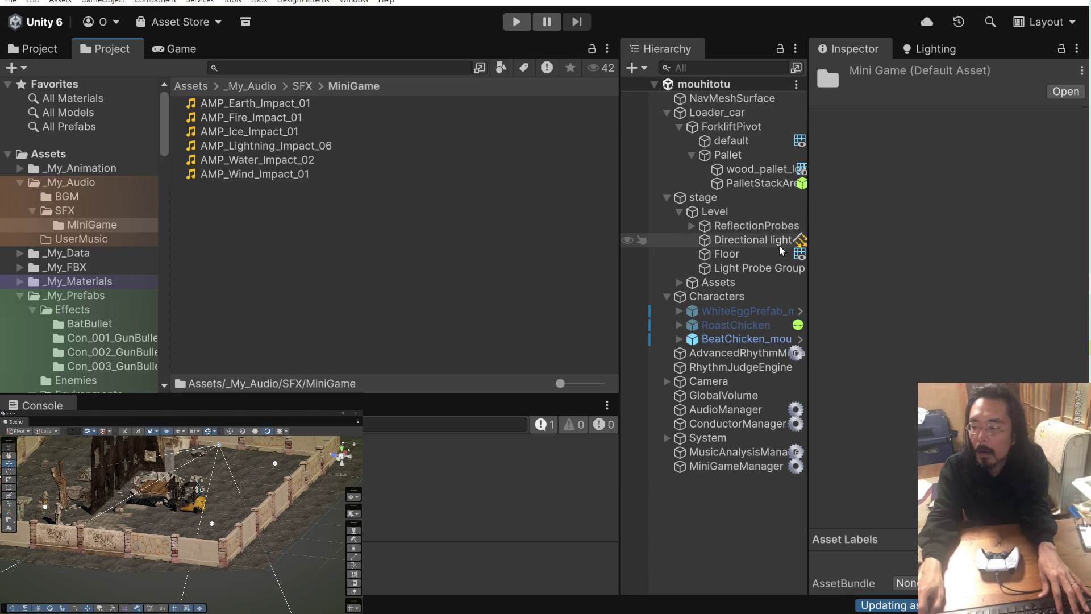
{"action": "left_click", "coordinate": [744, 467]}
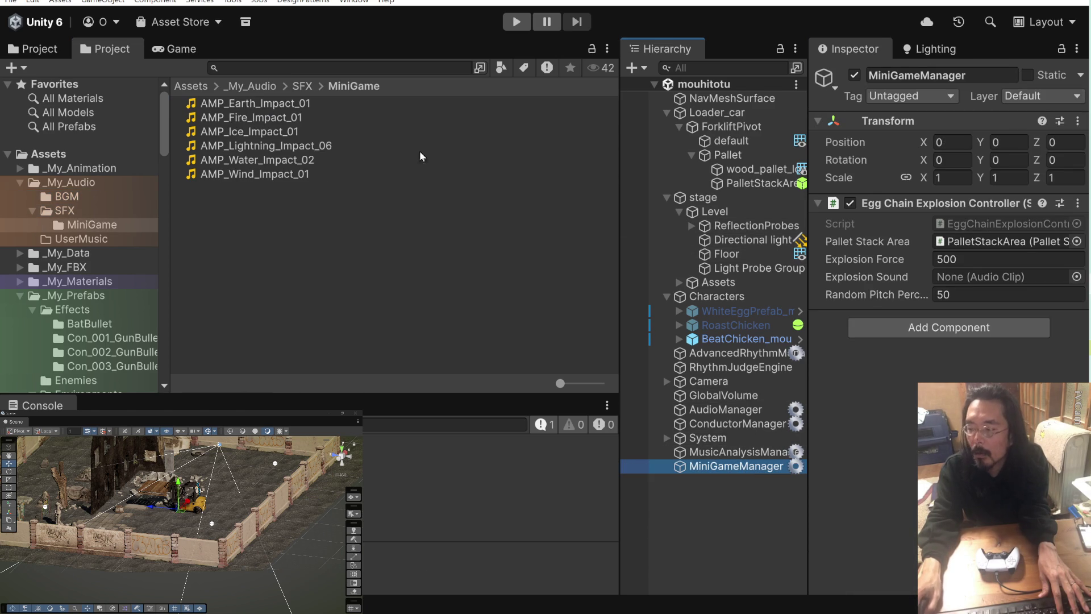
{"action": "mouse_move", "coordinate": [267, 104]}
{"action": "left_mouse_down"}
{"action": "mouse_move", "coordinate": [682, 227]}
{"action": "mouse_move", "coordinate": [1000, 277]}
{"action": "left_mouse_up"}
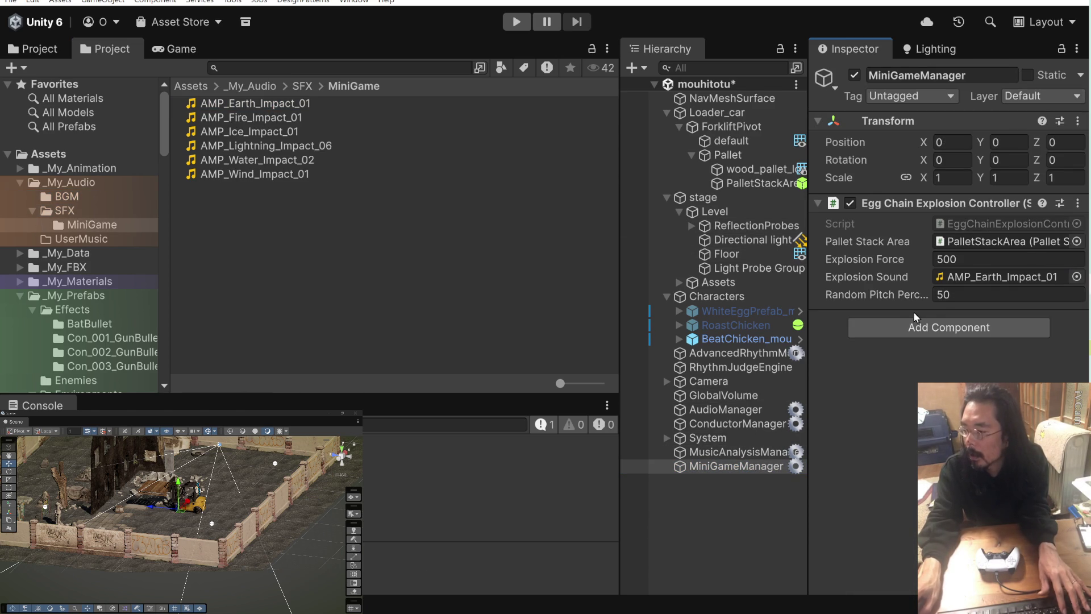
- Test-play the scene with the new explosion settings, then stop it
{"action": "left_click", "coordinate": [516, 22]}
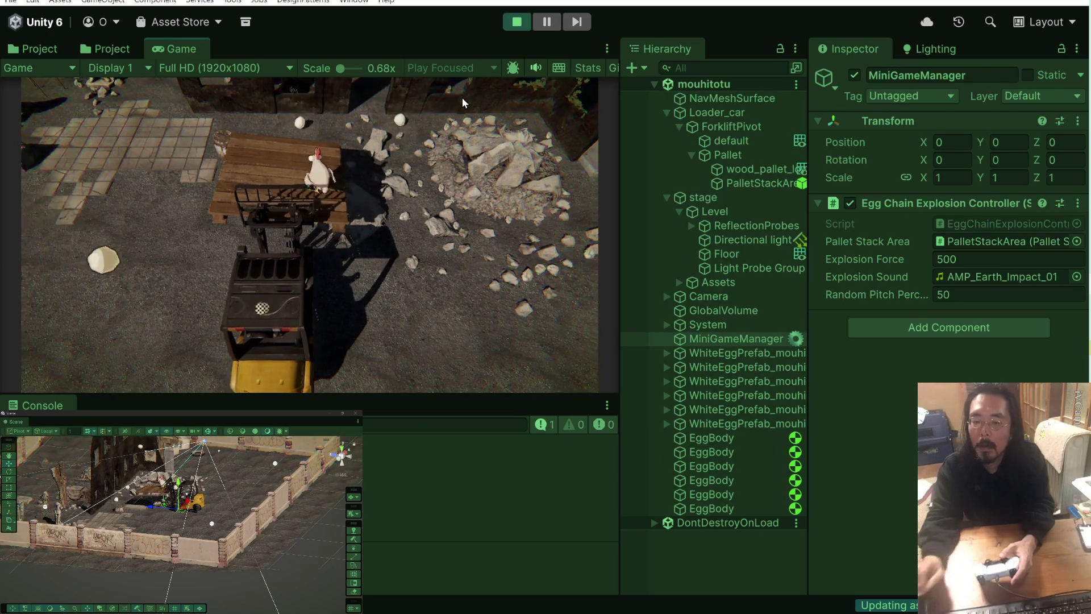
{"action": "left_click", "coordinate": [515, 22]}
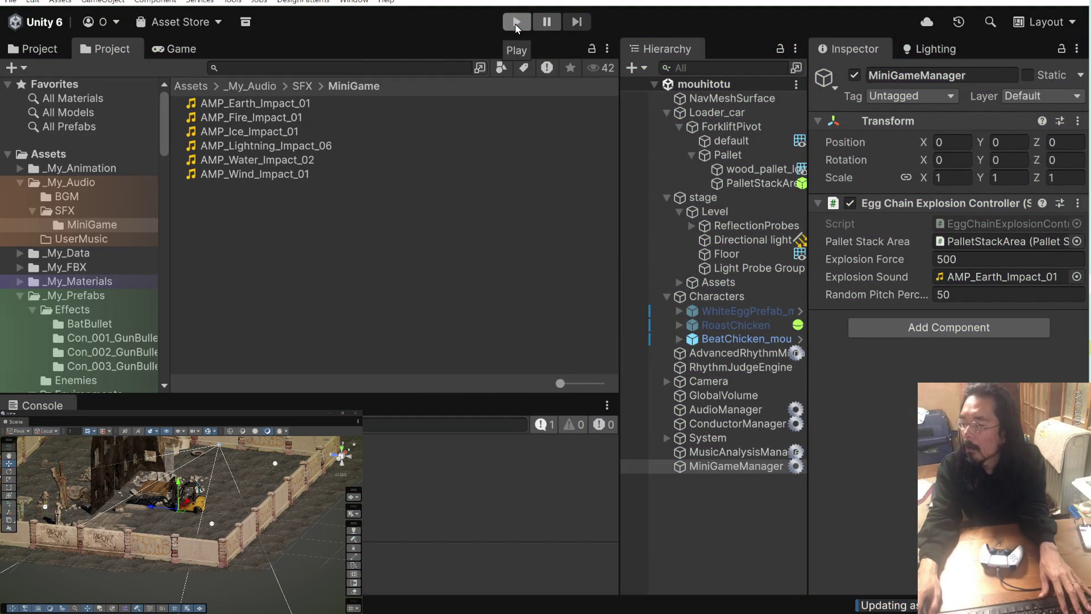
{"action": "left_click", "coordinate": [980, 223]}
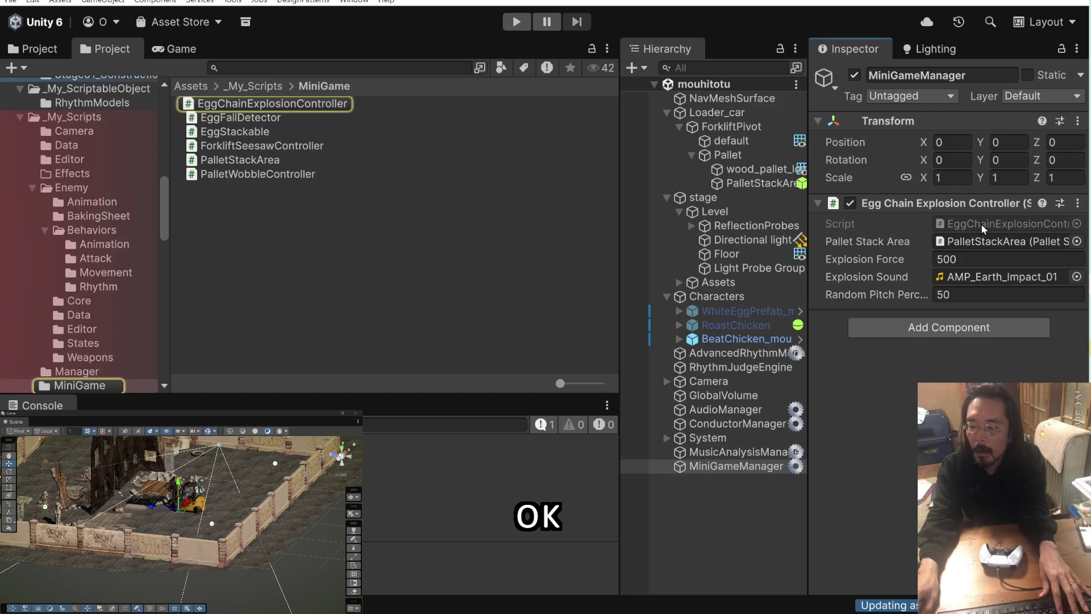
- Scroll through the TriggerExplosion method, then switch to the Claude chat
{"action": "scroll", "coordinate": [873, 276], "scroll_direction": "down", "scroll_amount": 8}
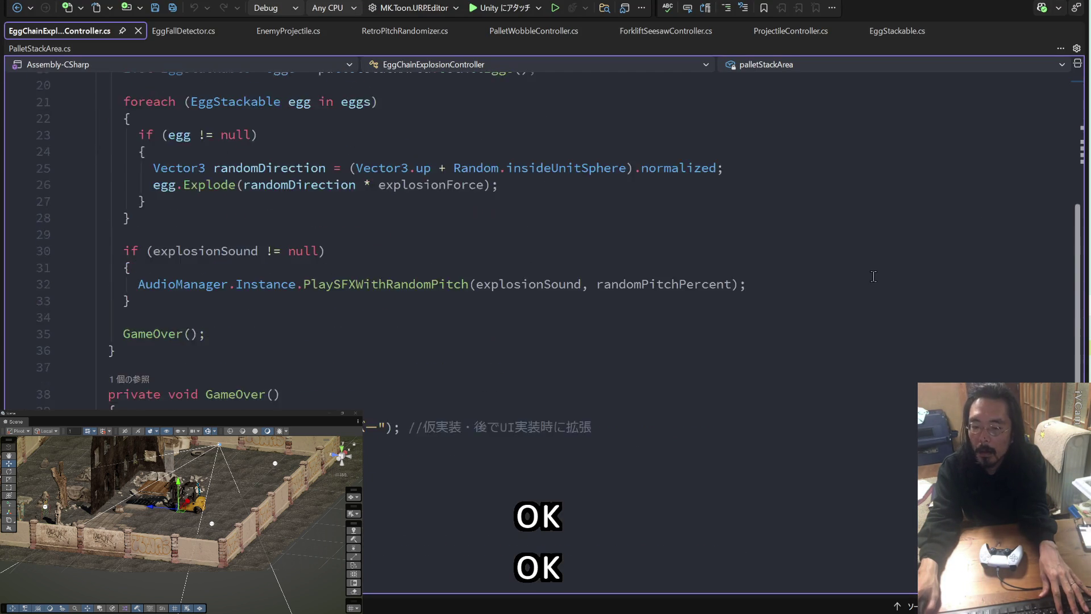
{"action": "scroll", "coordinate": [873, 277], "scroll_direction": "up", "scroll_amount": 6}
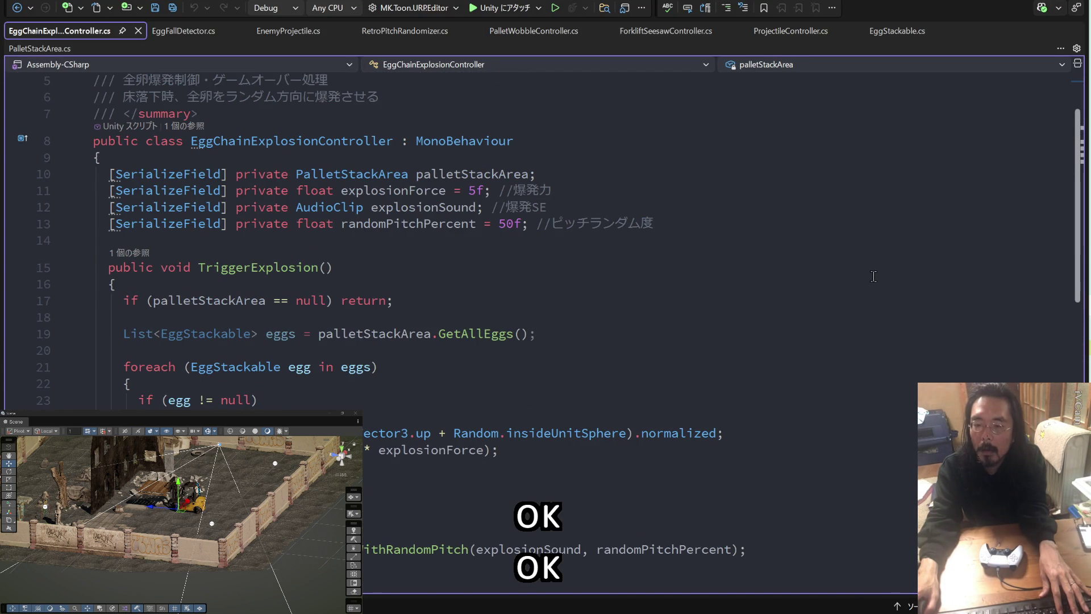
{"action": "scroll", "coordinate": [873, 277], "scroll_direction": "up", "scroll_amount": 2}
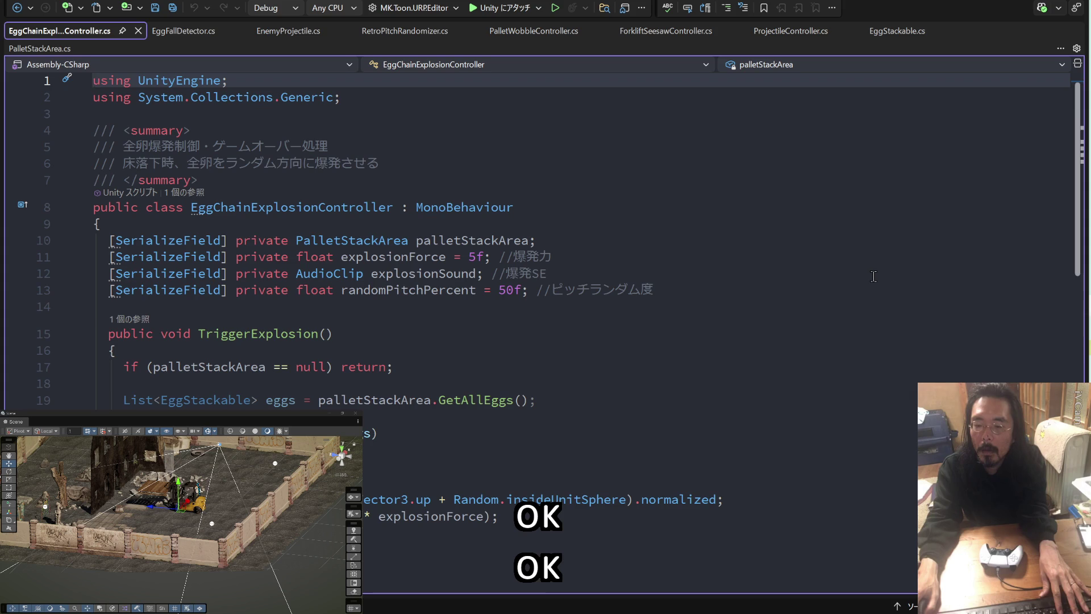
{"action": "scroll", "coordinate": [873, 277], "scroll_direction": "down", "scroll_amount": 4}
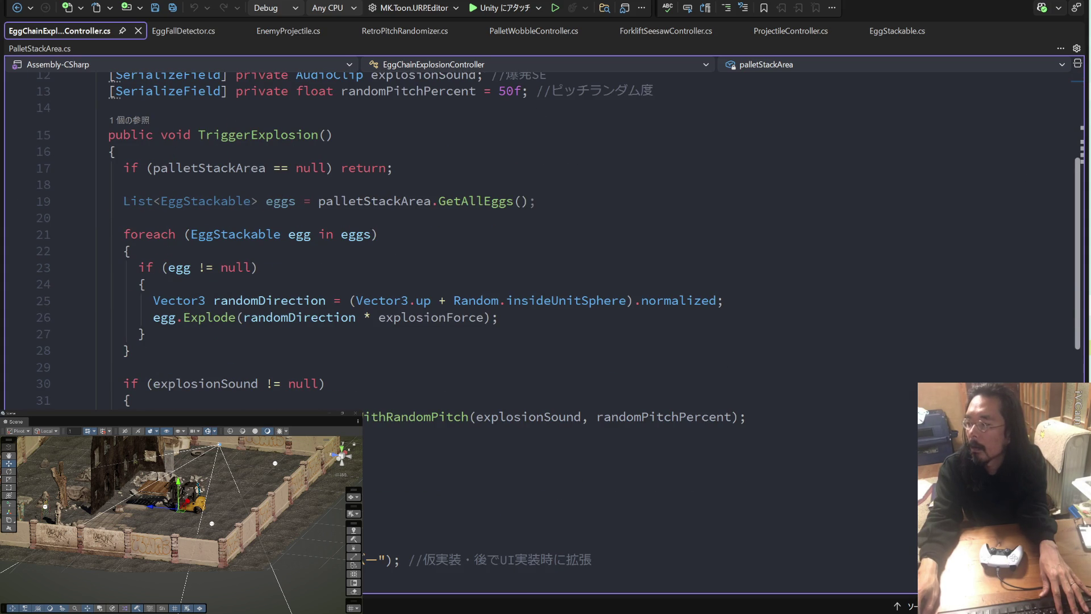
{"action": "key", "text": "alt+Tab"}
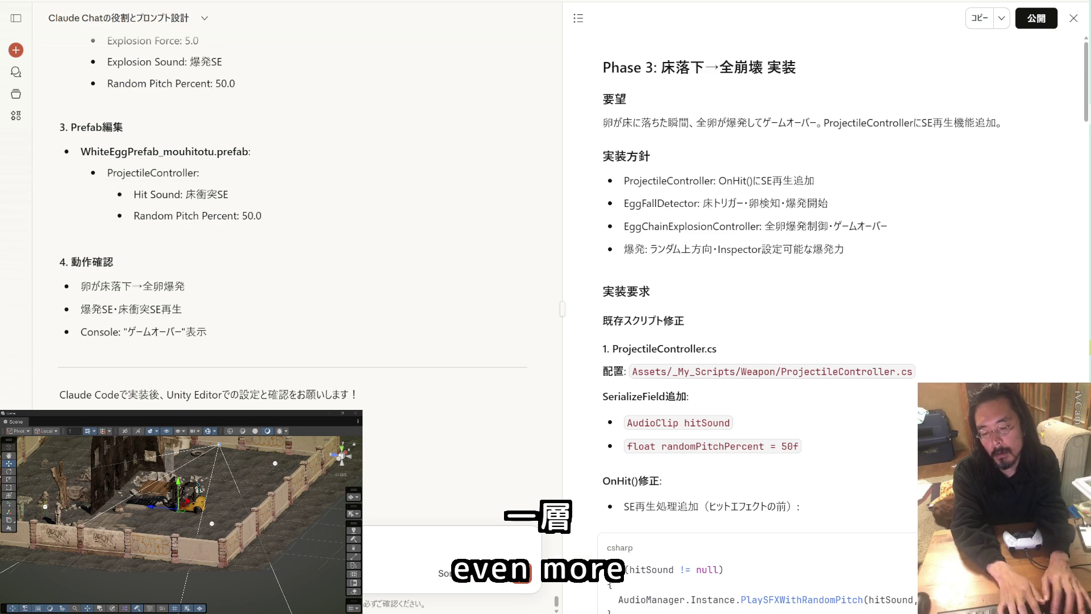
- Review the Phase 3 floor-drop explosion plan, then open the EggChainExplosionController script's context menu in Unity
{"action": "key", "text": "shift+Return"}
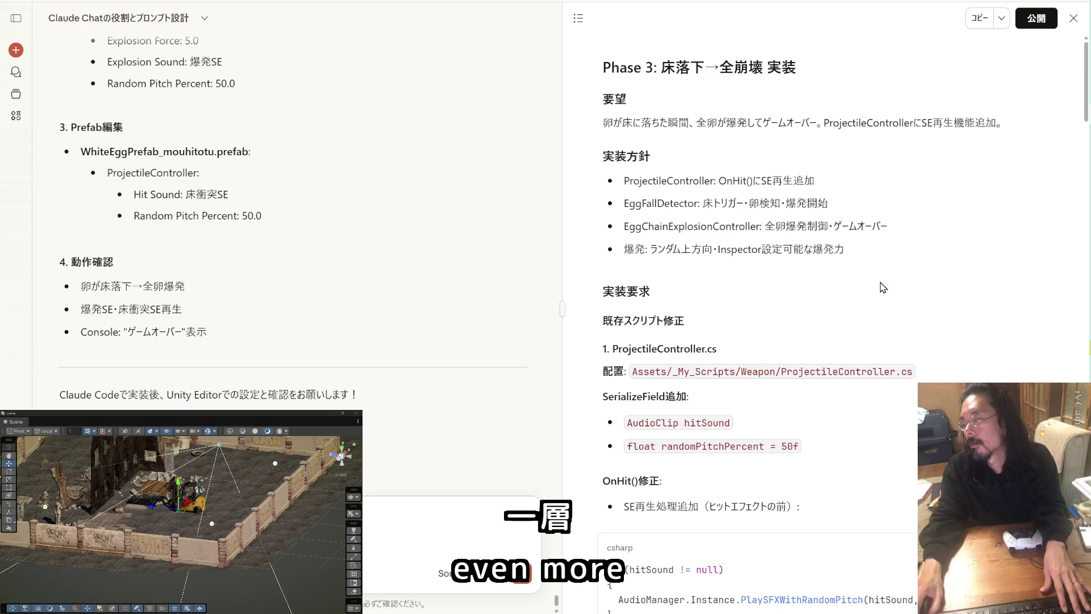
{"action": "key", "text": "alt+Tab"}
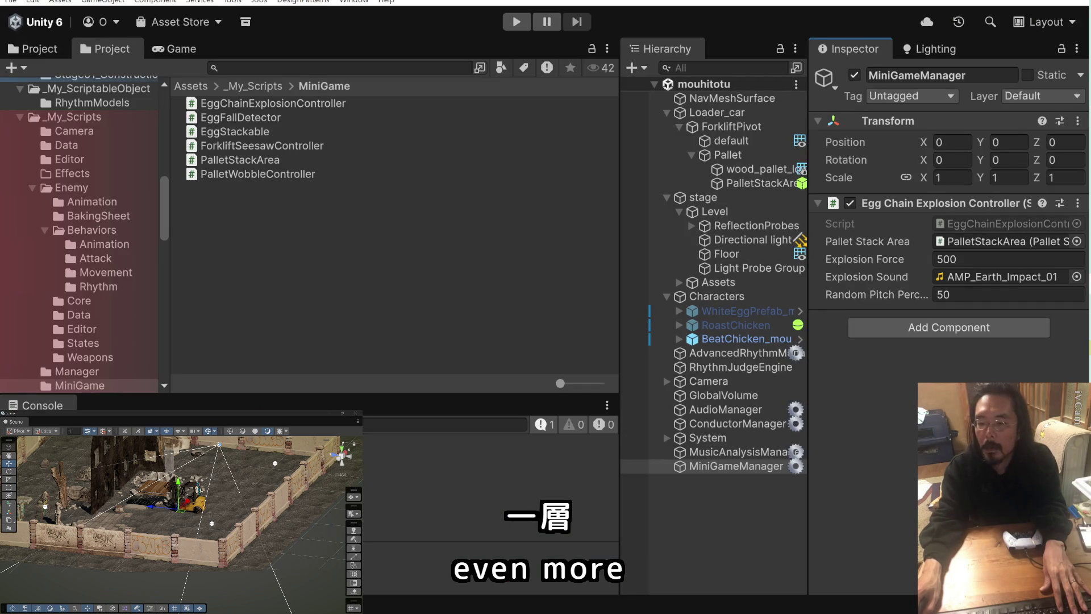
{"action": "left_click", "coordinate": [1025, 226]}
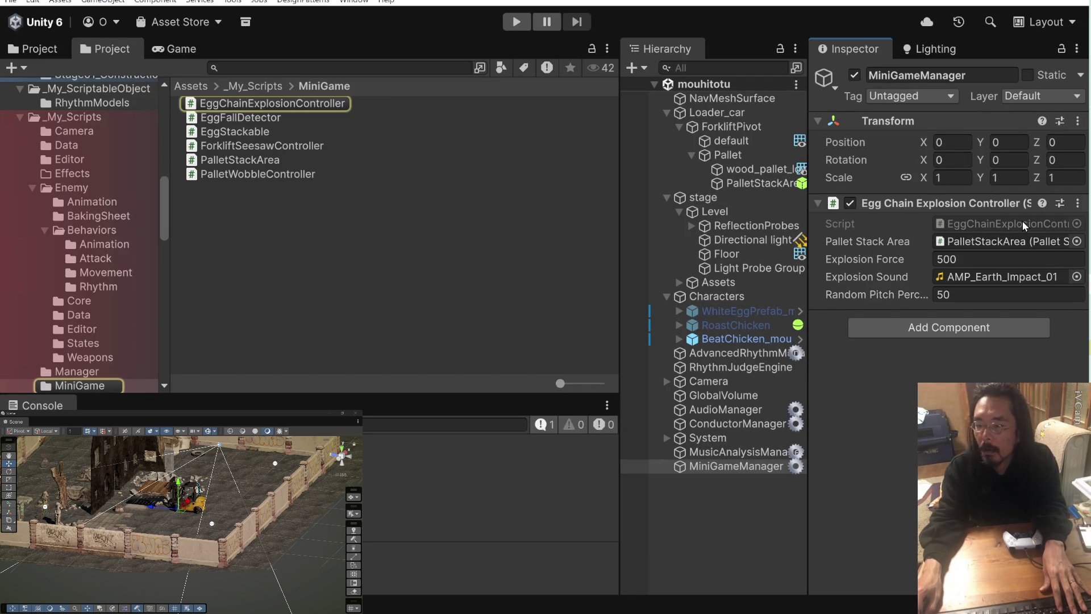
{"action": "right_click", "coordinate": [287, 106]}
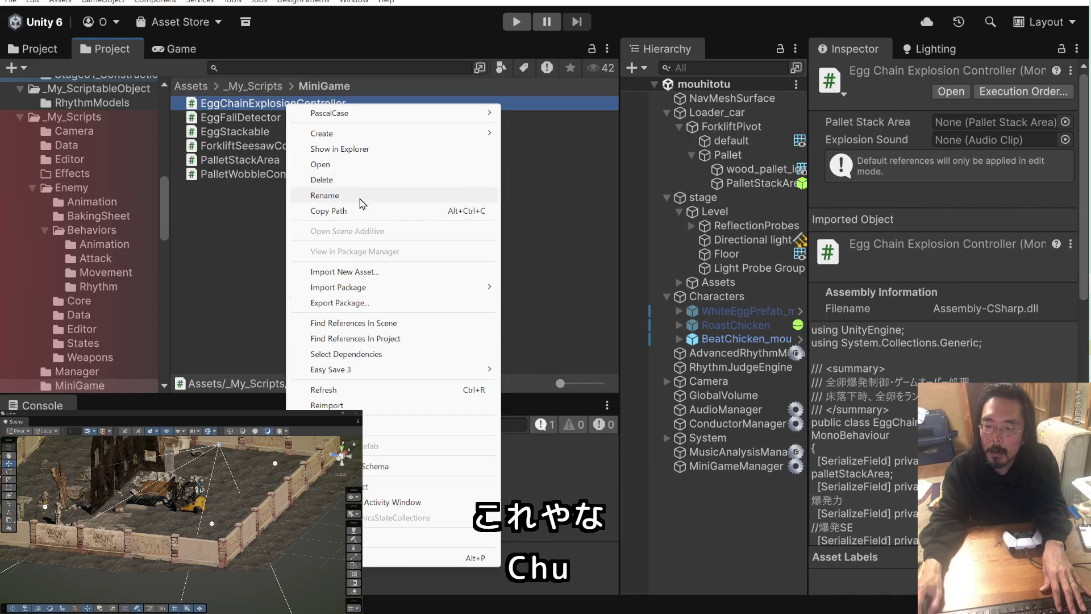
- Reveal EggChainExplosionController.cs in File Explorer and drag it into the Claude chat
{"action": "left_click", "coordinate": [341, 149]}
{"action": "left_click_drag", "start_coordinate": [401, 12], "coordinate": [240, 442]}
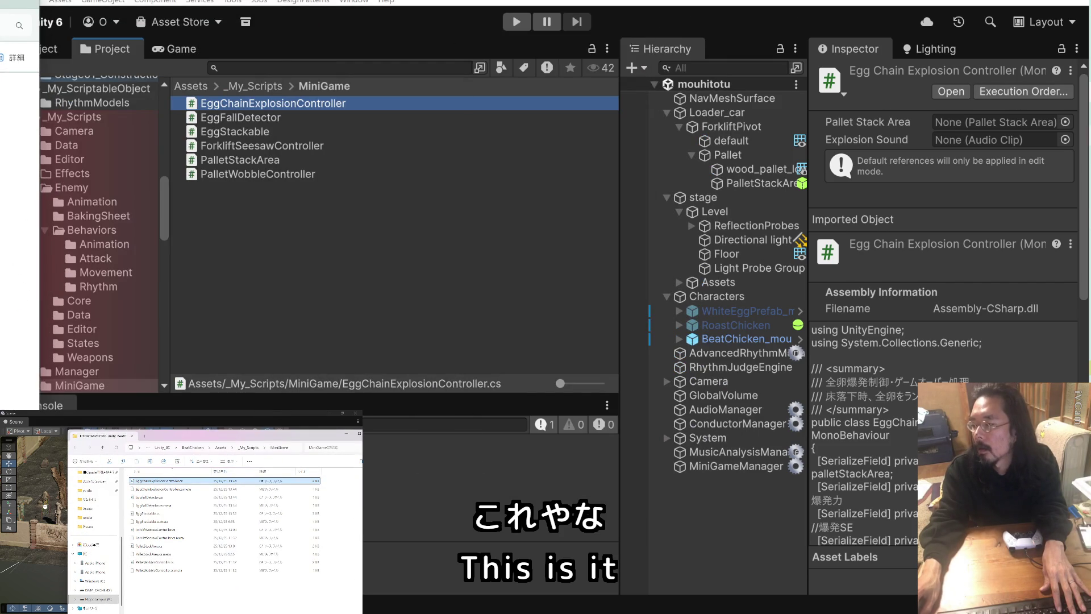
{"action": "key", "text": "alt+Tab"}
{"action": "mouse_move", "coordinate": [153, 481]}
{"action": "left_mouse_down"}
{"action": "mouse_move", "coordinate": [206, 508]}
{"action": "mouse_move", "coordinate": [94, 332]}
{"action": "mouse_move", "coordinate": [245, 397]}
{"action": "left_mouse_up"}
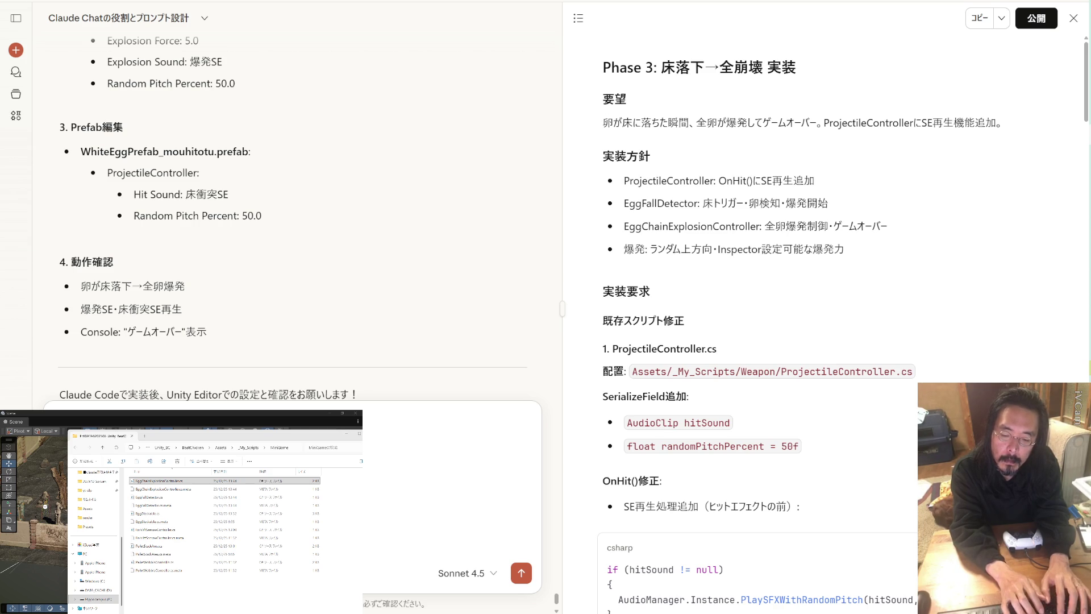
- Finish the Japanese follow-up question about egg explosions with the script attached, then return to Unity
{"action": "key", "text": "space"}
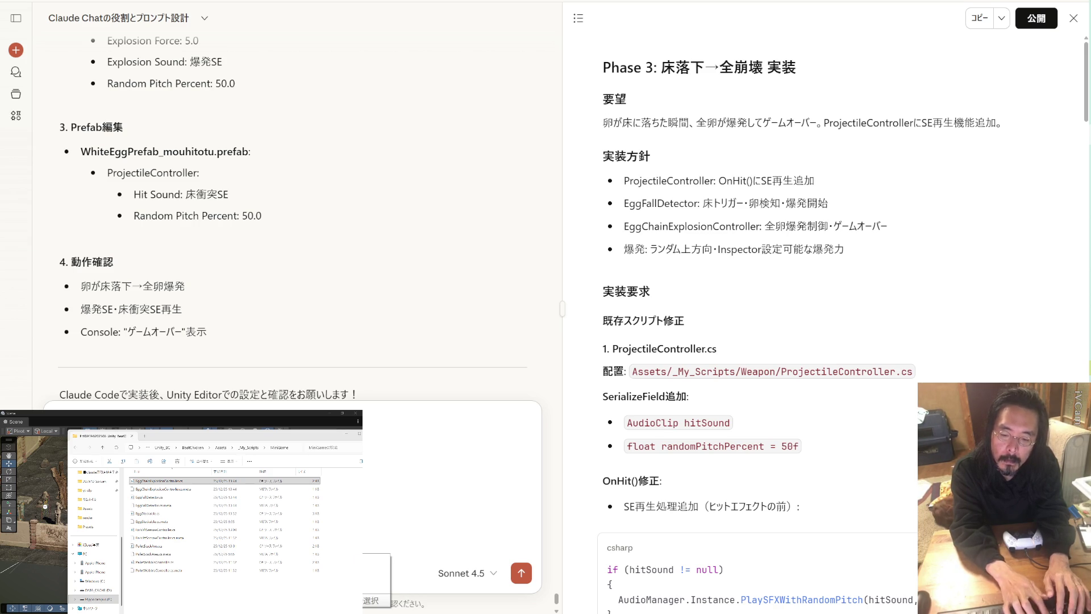
{"action": "type", "text": "ka"}
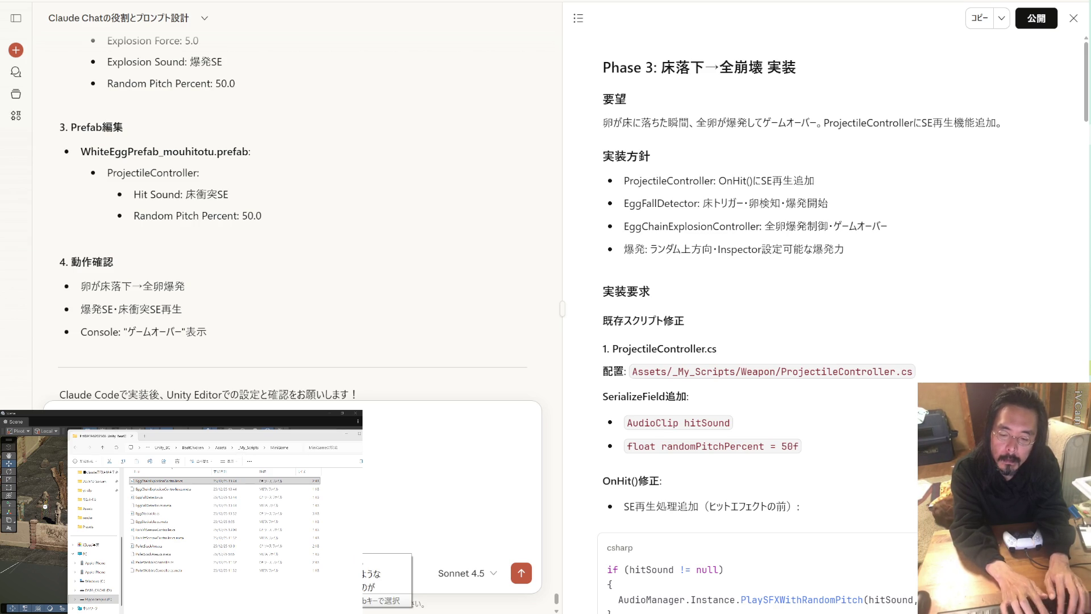
{"action": "type", "text": "yoideki"}
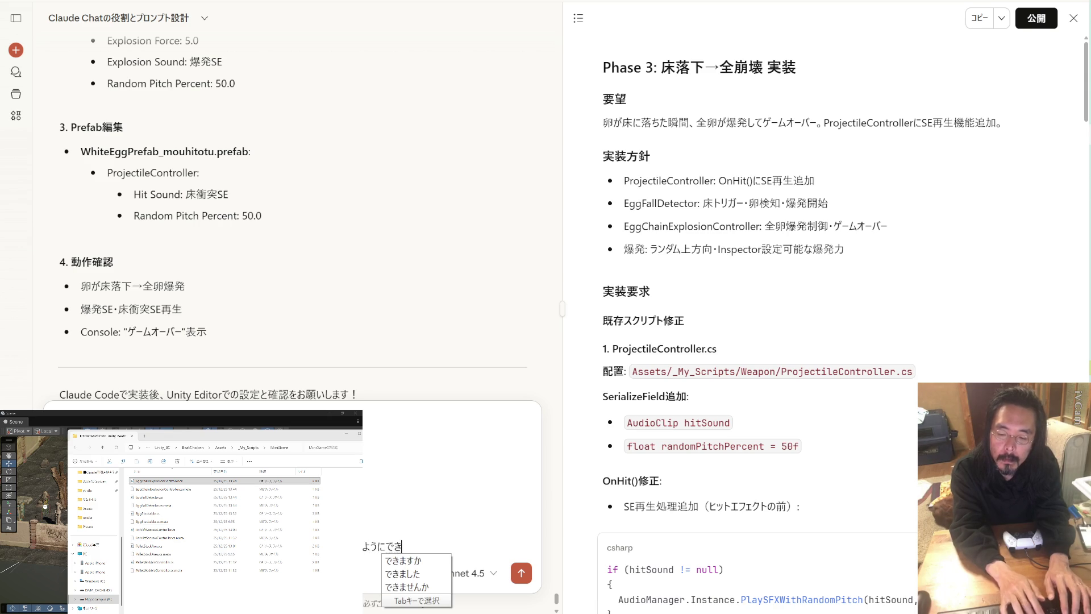
{"action": "type", "text": "ka"}
{"action": "key", "text": "Return"}
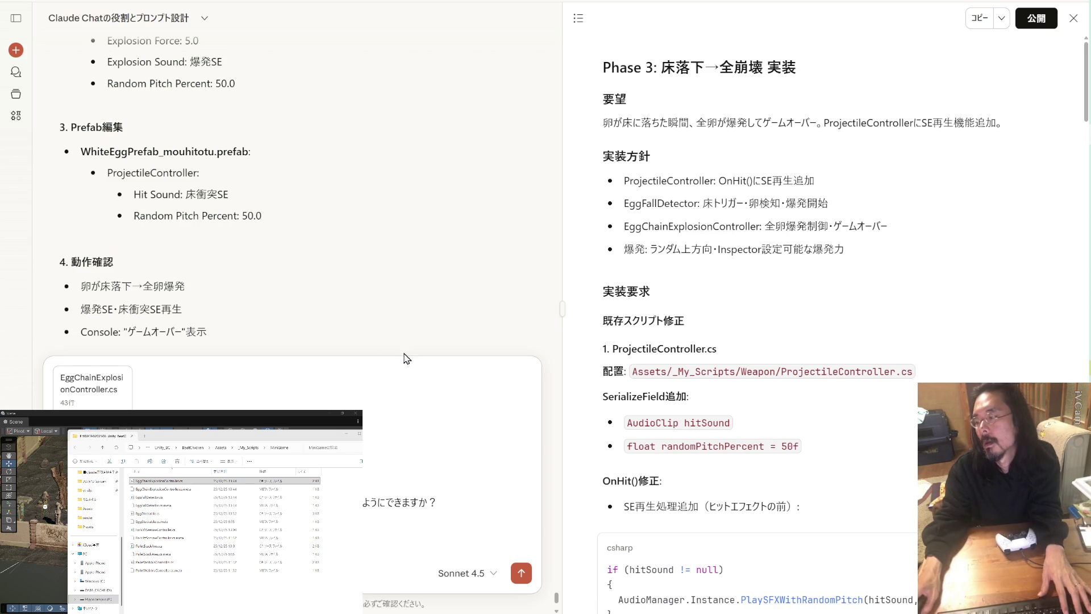
{"action": "key", "text": "alt+Tab"}
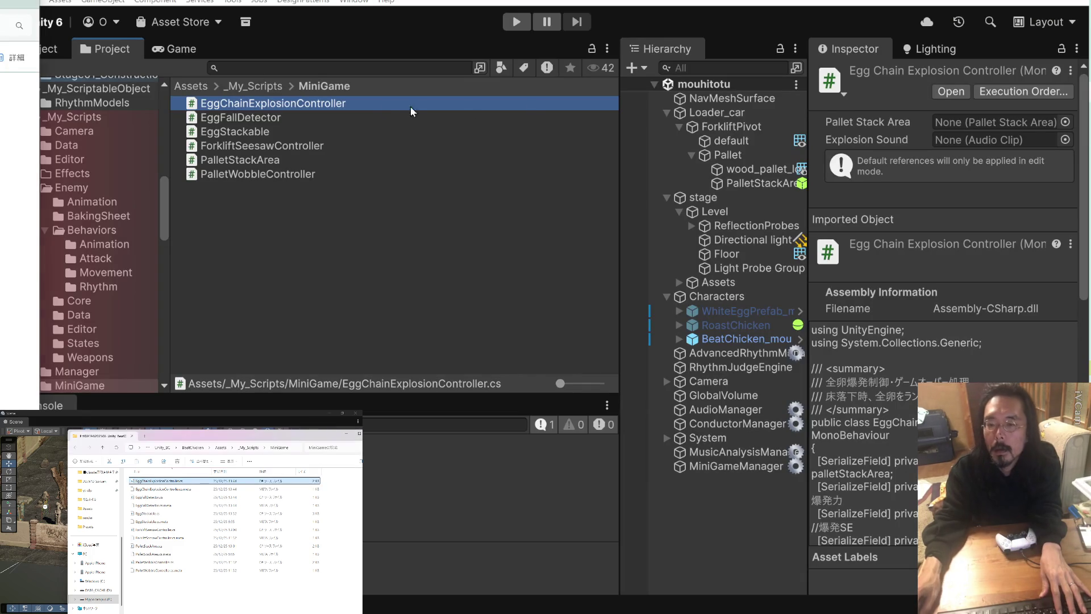
- Open _My_Audio/SFX/MiniGame and check the Earth, Fire, Ice, Lightning, Water and Wind impact sounds
{"action": "scroll", "coordinate": [118, 142], "scroll_direction": "up", "scroll_amount": 10}
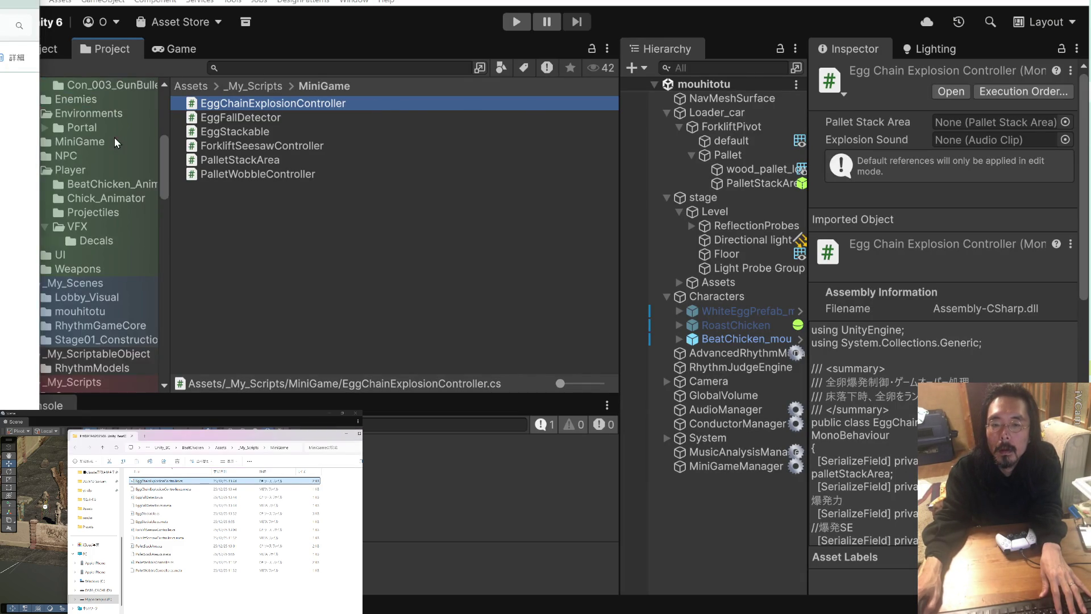
{"action": "left_click", "coordinate": [99, 183]}
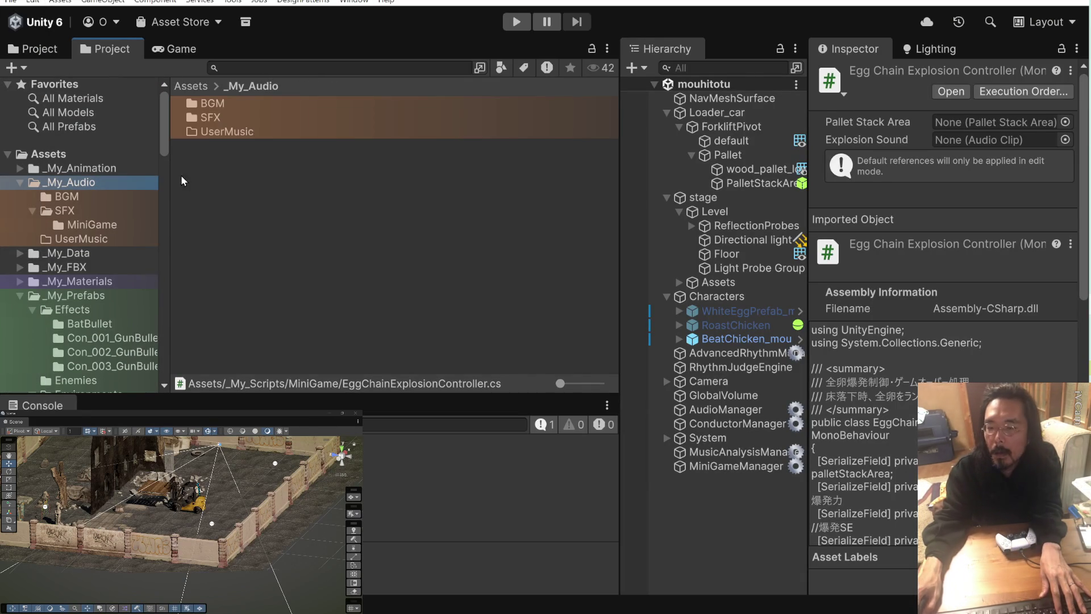
{"action": "double_click", "coordinate": [208, 118]}
{"action": "double_click", "coordinate": [215, 107]}
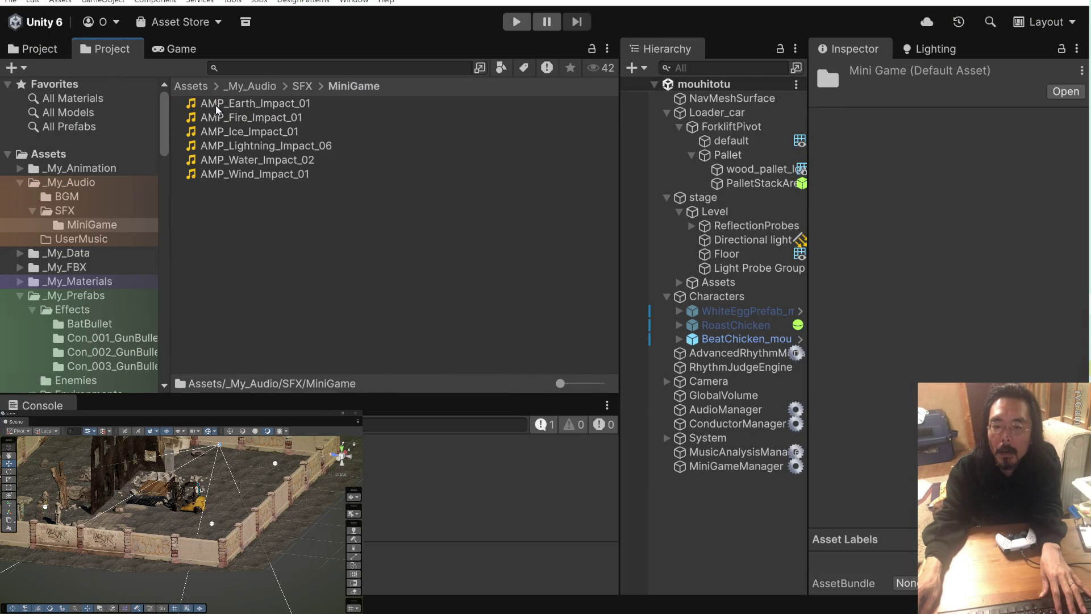
{"action": "left_click", "coordinate": [217, 105]}
{"action": "left_click", "coordinate": [220, 118]}
{"action": "left_click", "coordinate": [221, 132]}
{"action": "left_click", "coordinate": [222, 146]}
{"action": "left_click", "coordinate": [223, 160]}
{"action": "left_click", "coordinate": [225, 175]}
{"action": "left_click", "coordinate": [228, 241]}
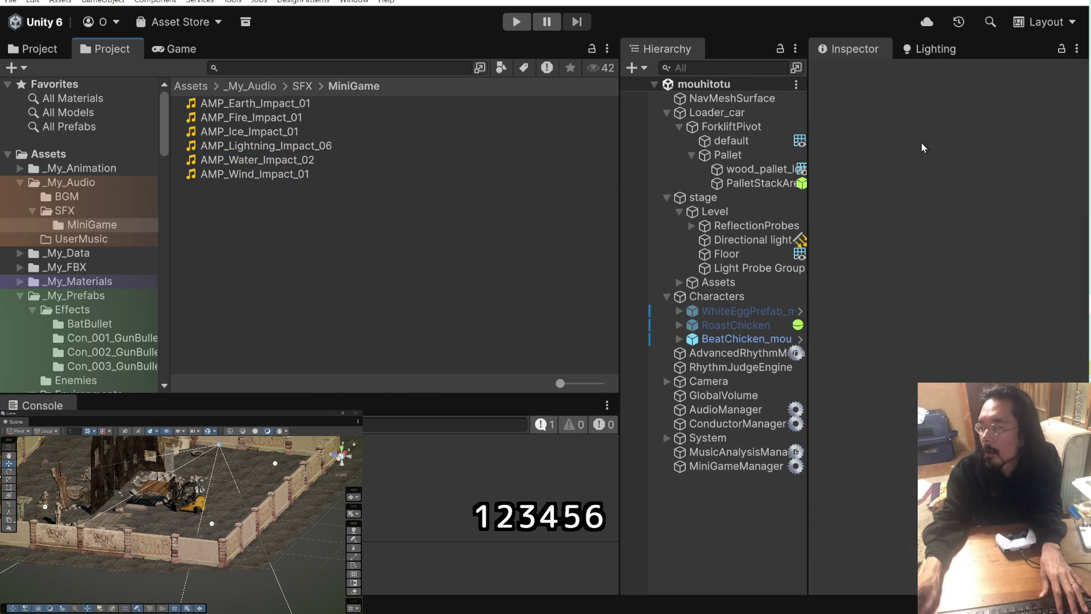
- Switch between the Claude chat and Unity, ending back in the Unity editor
{"action": "key", "text": "alt+Tab"}
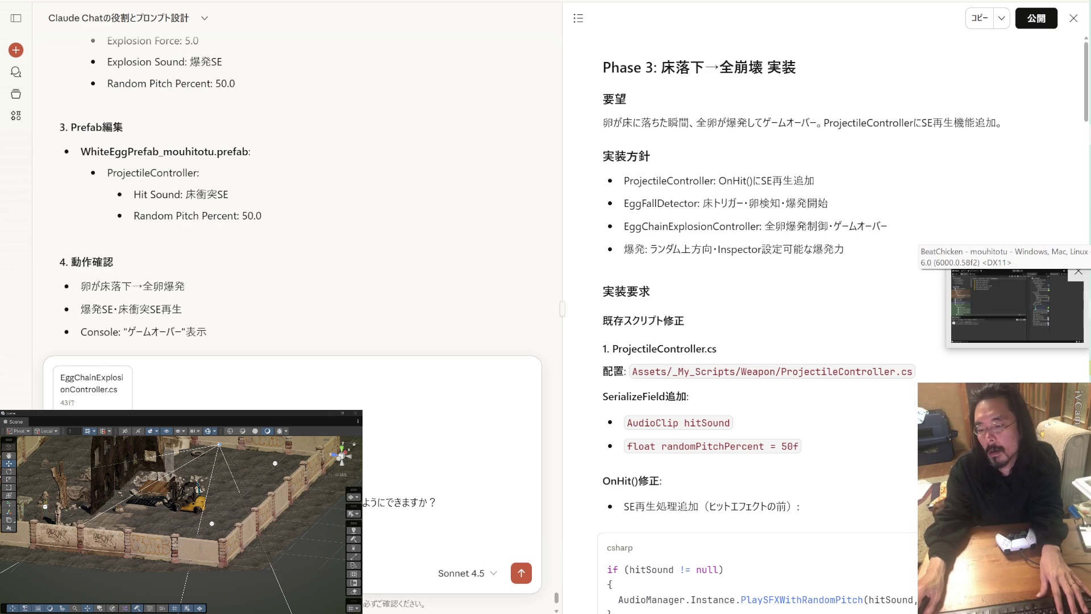
{"action": "left_click", "coordinate": [1017, 306]}
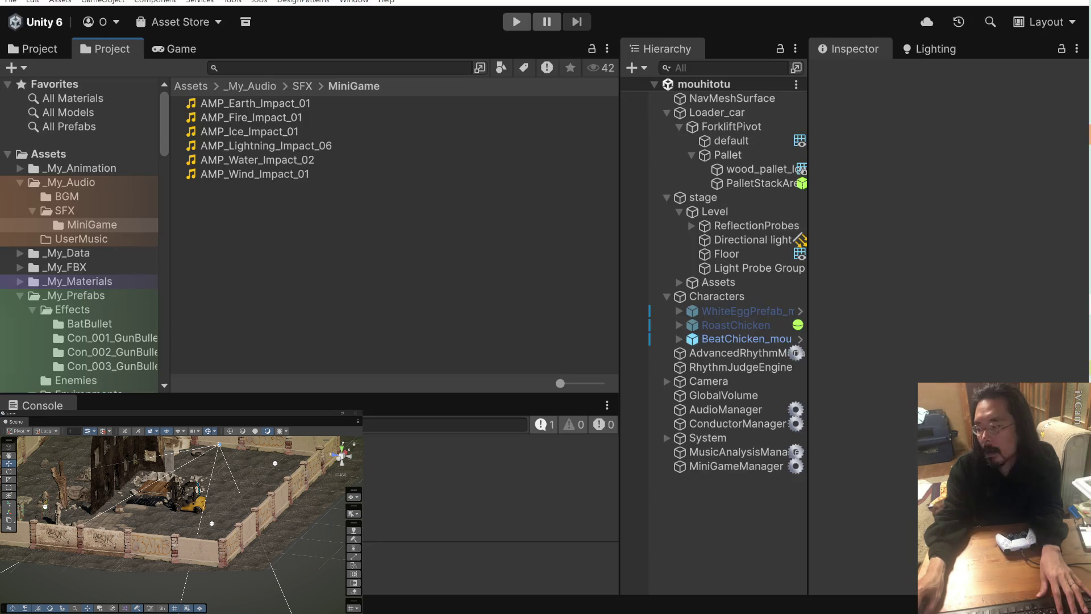
{"action": "left_click", "coordinate": [1088, 300]}
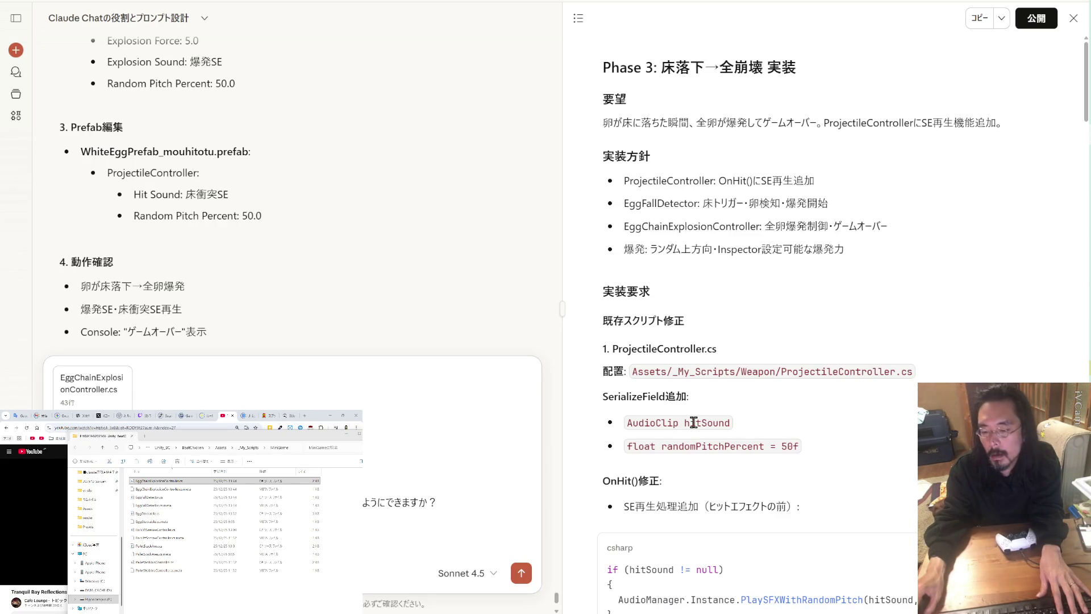
{"action": "key", "text": "alt+Tab"}
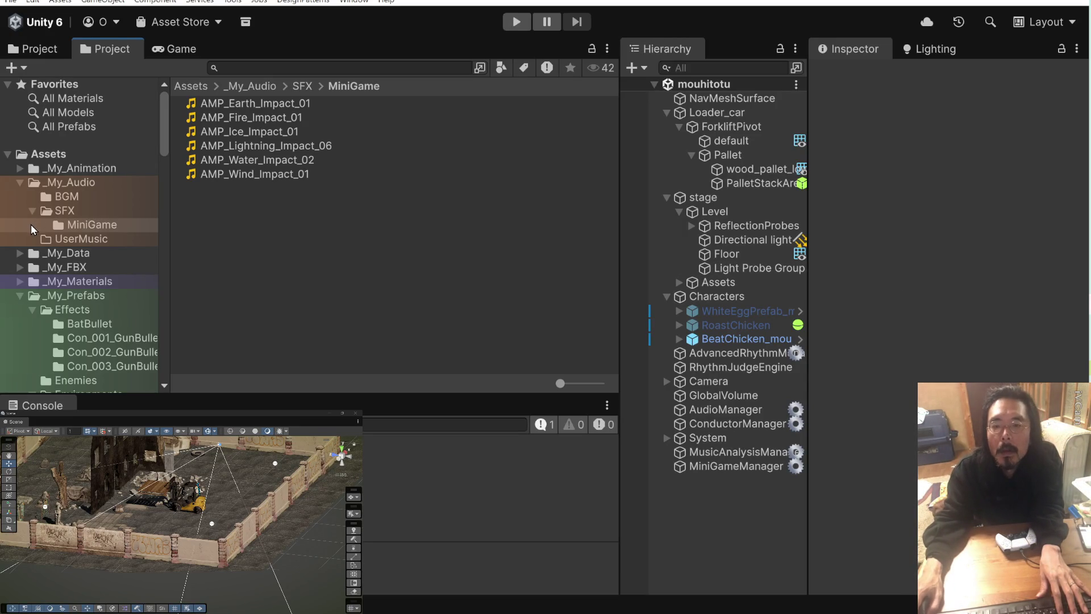
{"action": "scroll", "coordinate": [114, 245], "scroll_direction": "down", "scroll_amount": 10}
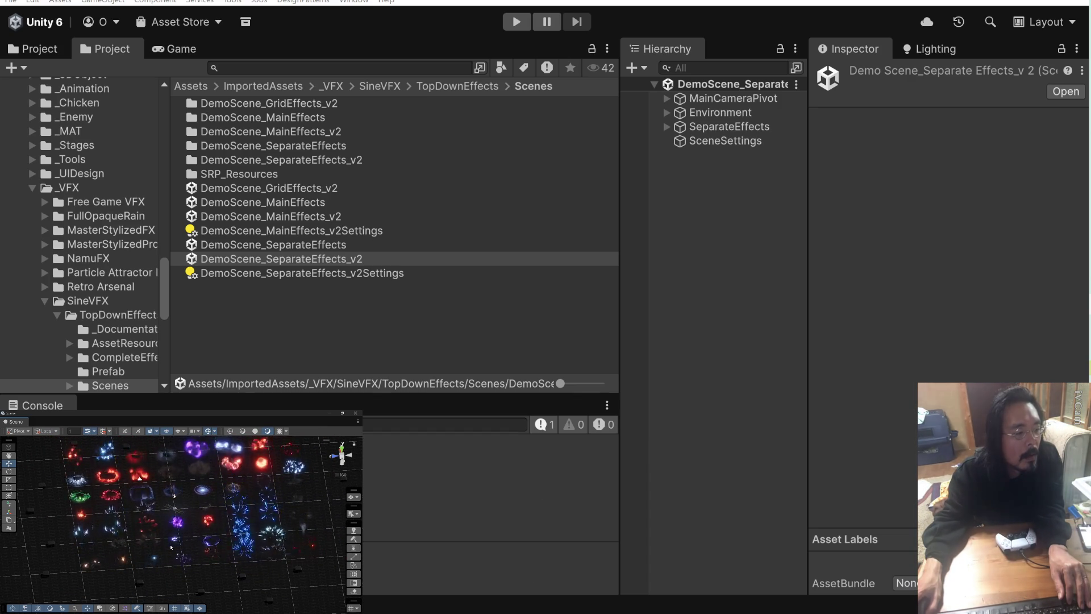
- Inspect the DemoScene_SeparateEffects_v2 effects in the Scene view, then return to Claude
{"action": "scroll", "coordinate": [171, 546], "scroll_direction": "up", "scroll_amount": 2}
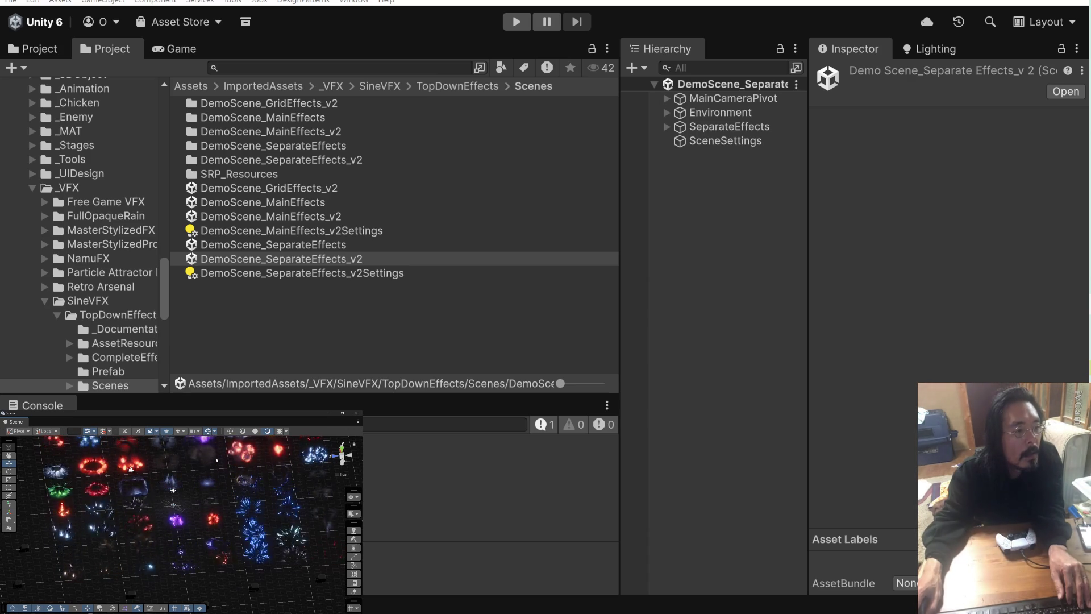
{"action": "key", "text": "h"}
{"action": "key", "text": "h"}
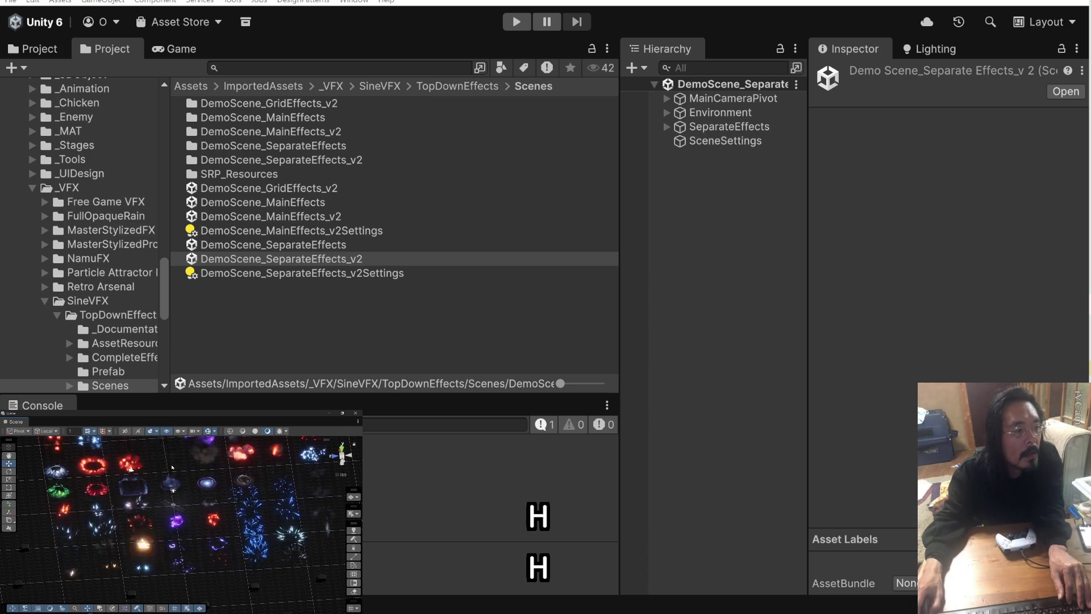
{"action": "key", "text": "1"}
{"action": "key", "text": "2"}
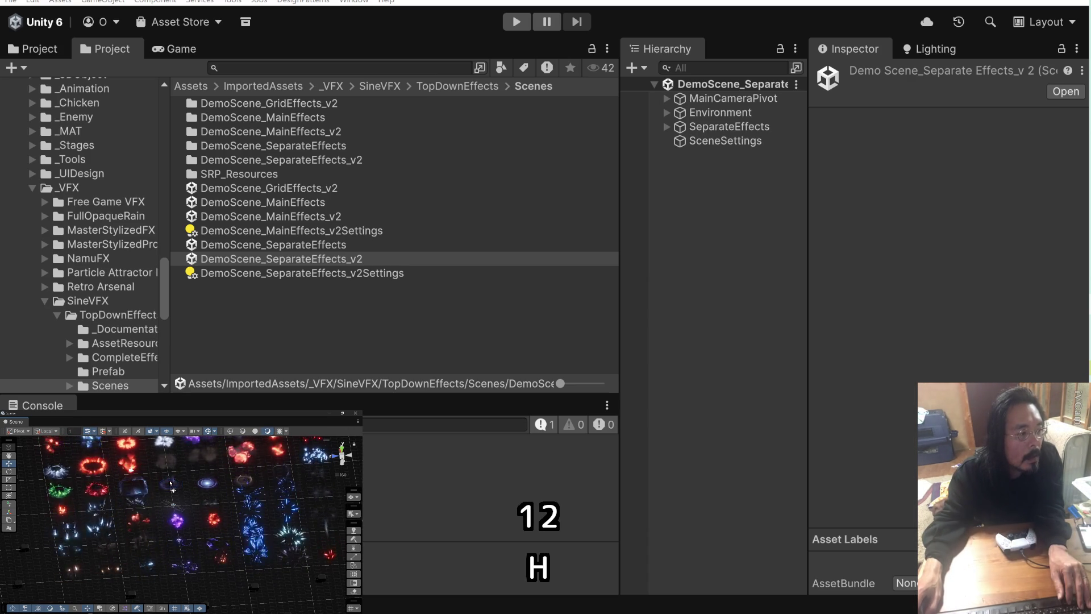
{"action": "key", "text": "1"}
{"action": "key", "text": "2"}
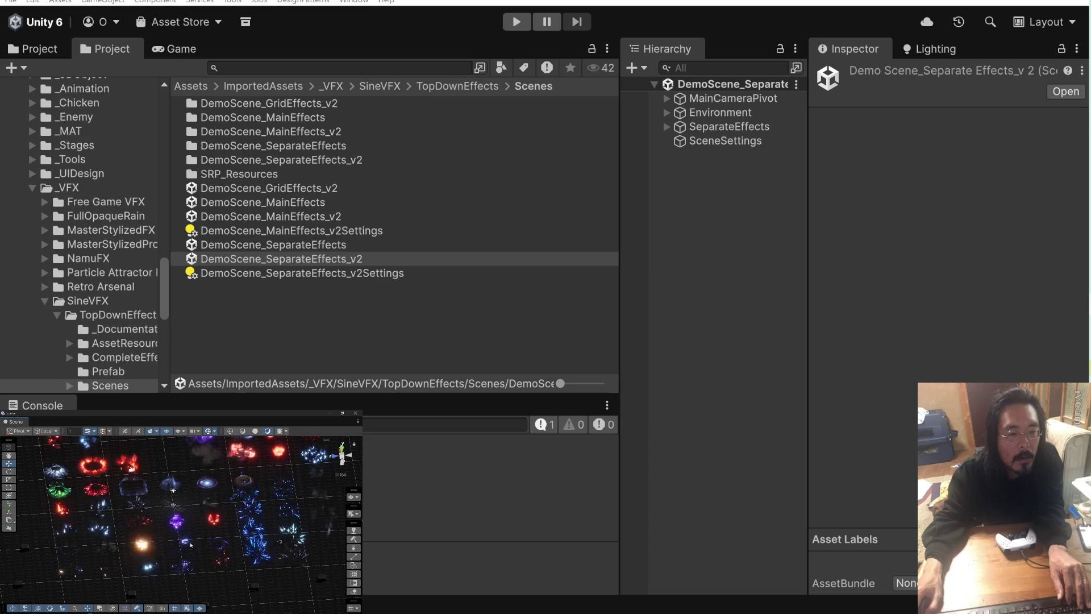
{"action": "key", "text": "3"}
{"action": "key", "text": "4"}
{"action": "key", "text": "shift+3"}
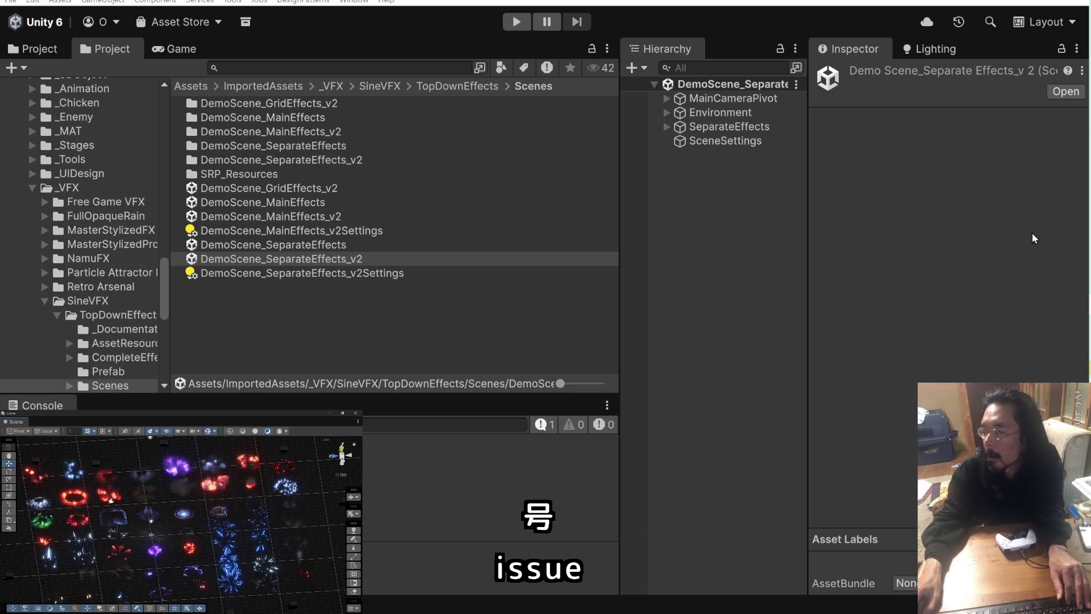
{"action": "key", "text": "alt+Tab"}
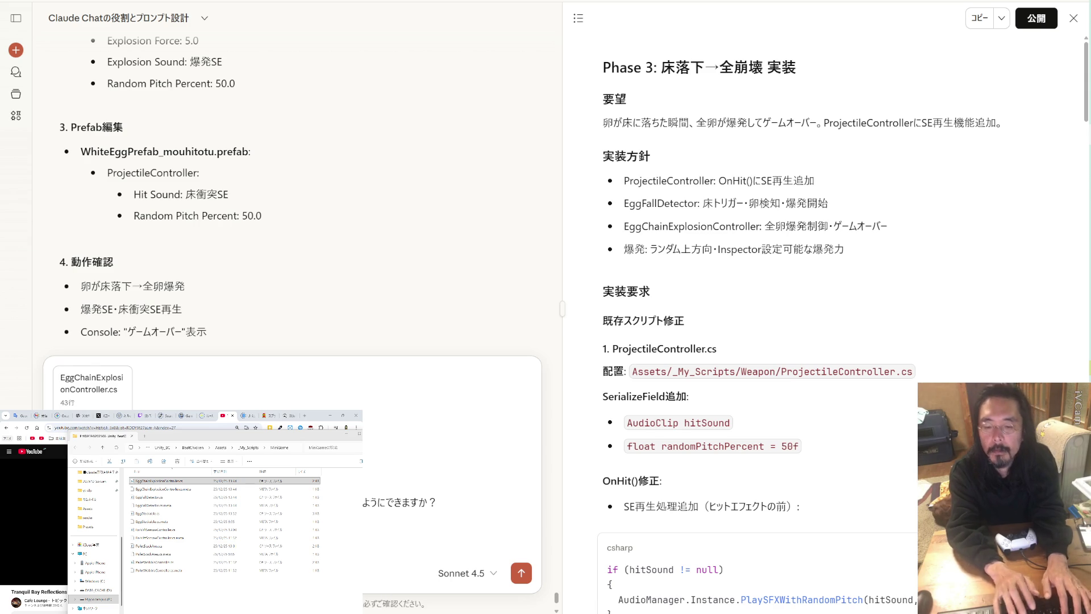
- Send the staggered-explosion request, then check the Twitch stream manager in another browser tab
{"action": "key", "text": "Return"}
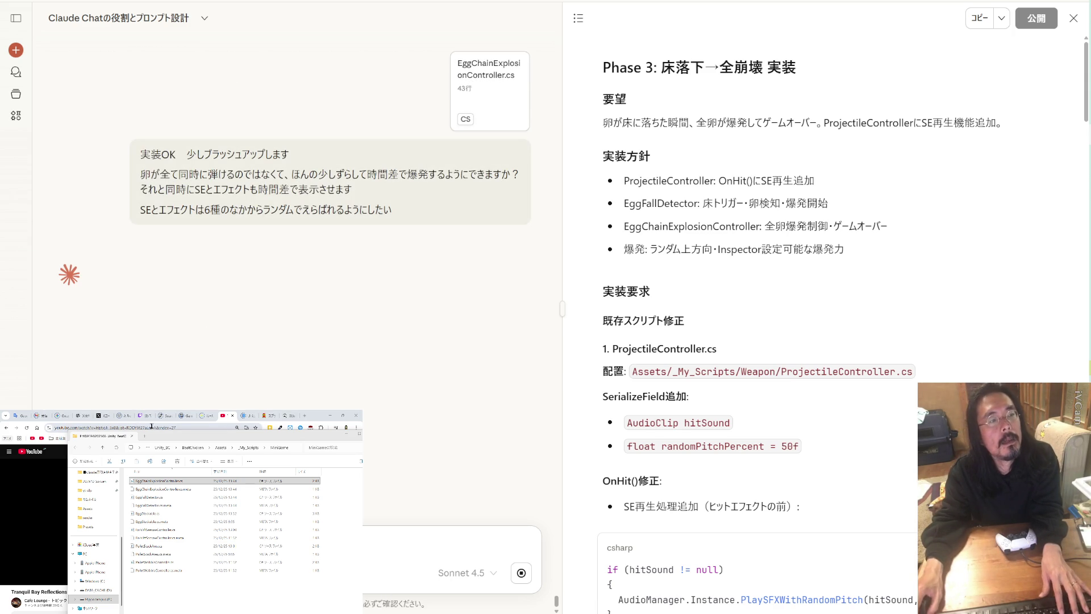
{"action": "left_click", "coordinate": [181, 416]}
{"action": "left_click", "coordinate": [144, 415]}
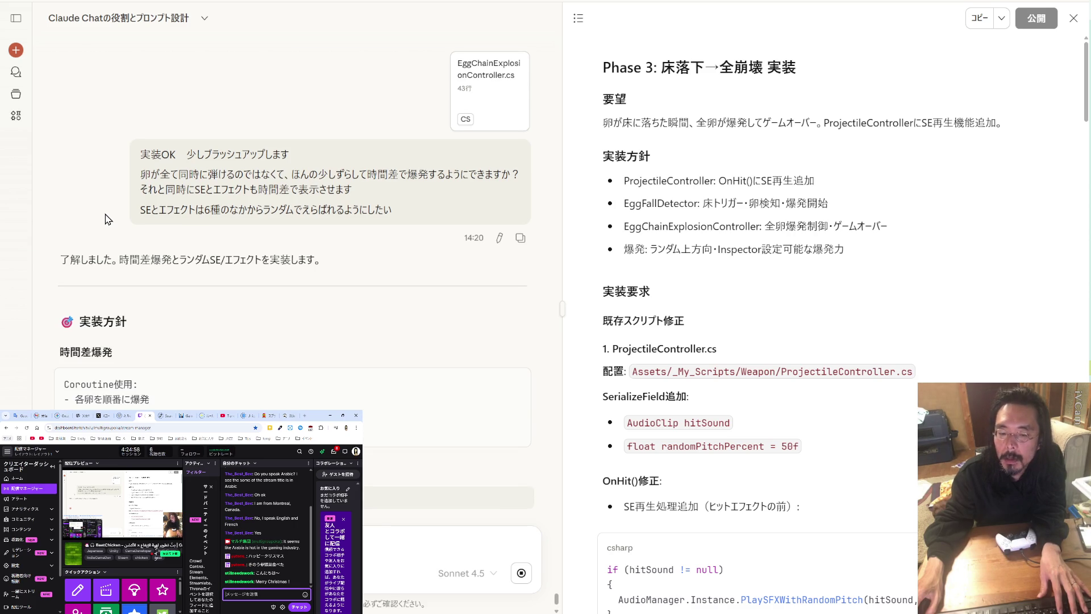
- Read through Claude's updated EggChainExplosionController.cs spec with six sounds and six effects
{"action": "scroll", "coordinate": [108, 220], "scroll_direction": "down", "scroll_amount": 2}
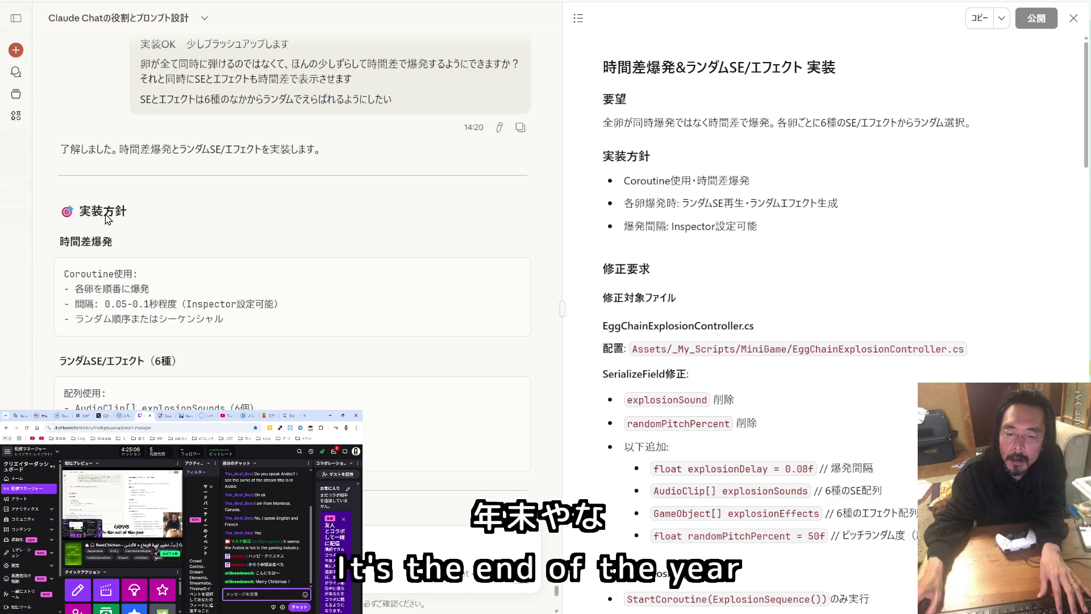
{"action": "scroll", "coordinate": [105, 219], "scroll_direction": "down", "scroll_amount": 2}
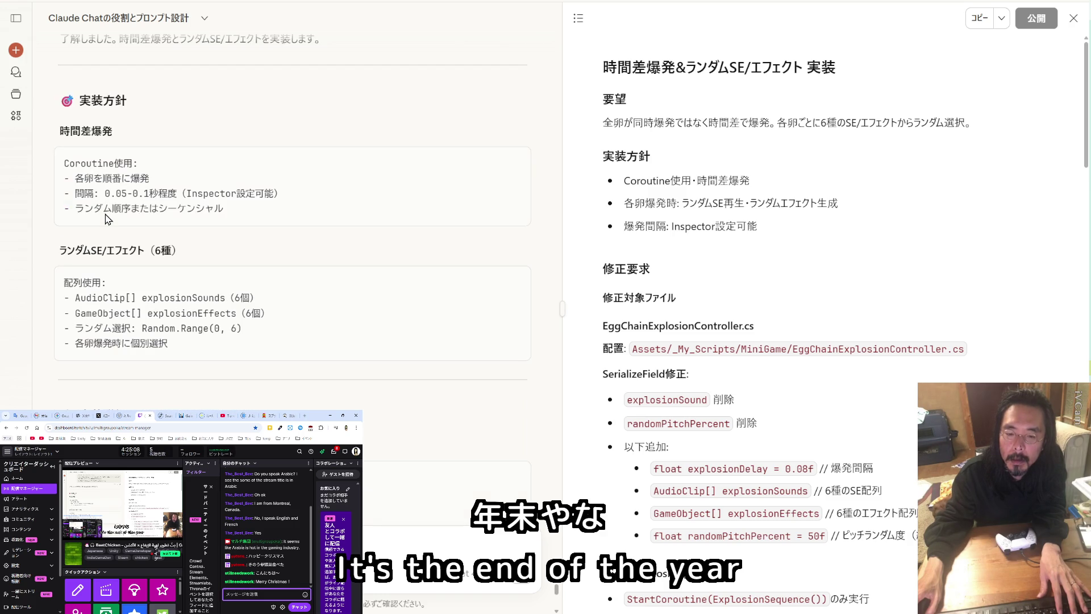
{"action": "scroll", "coordinate": [105, 219], "scroll_direction": "down", "scroll_amount": 2}
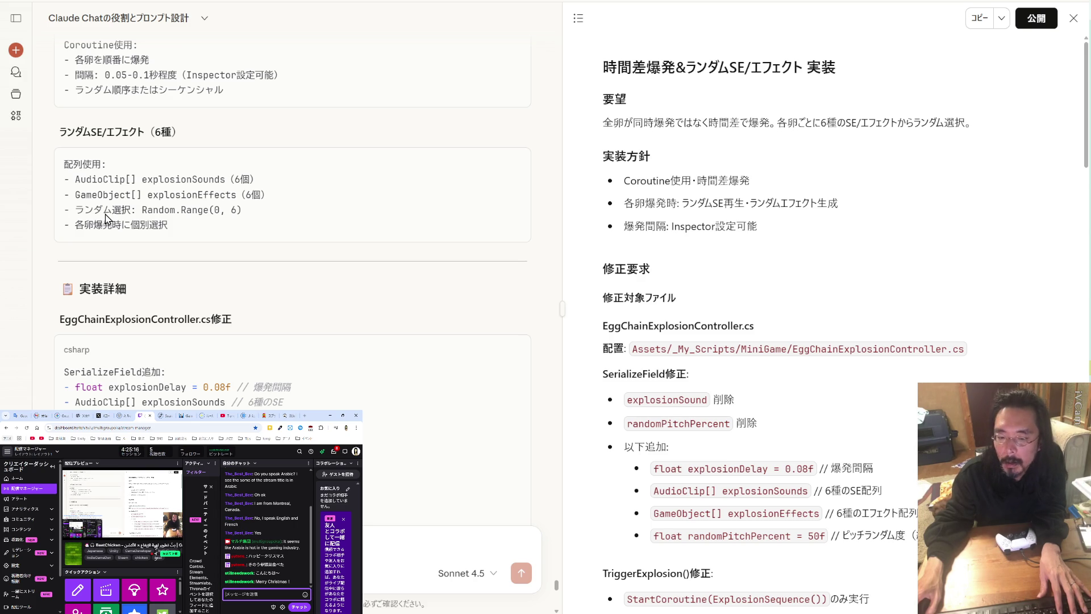
{"action": "scroll", "coordinate": [105, 219], "scroll_direction": "down", "scroll_amount": 2}
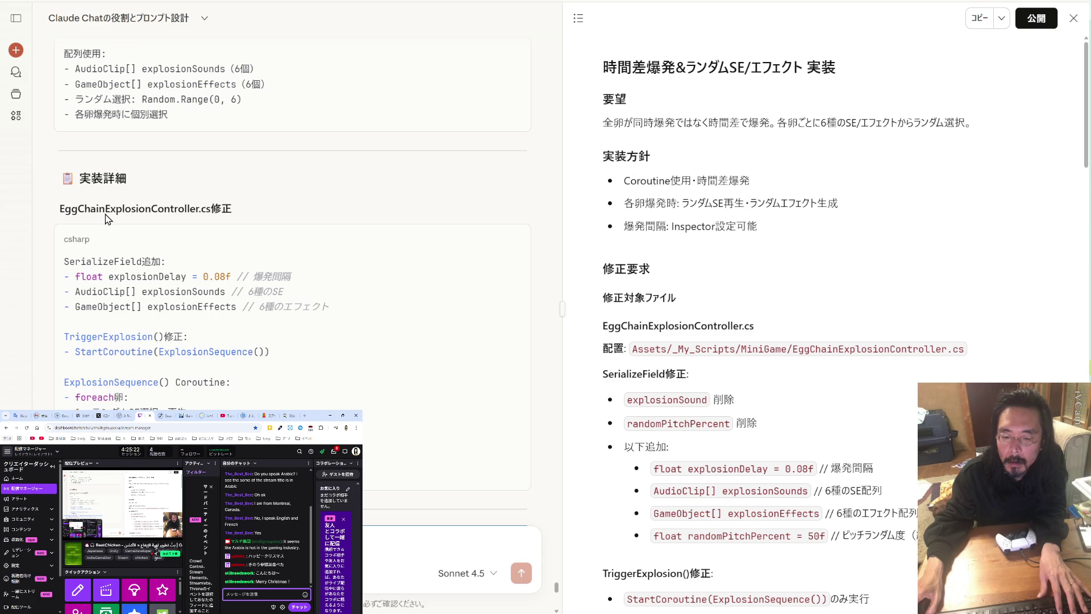
{"action": "scroll", "coordinate": [106, 219], "scroll_direction": "down", "scroll_amount": 4}
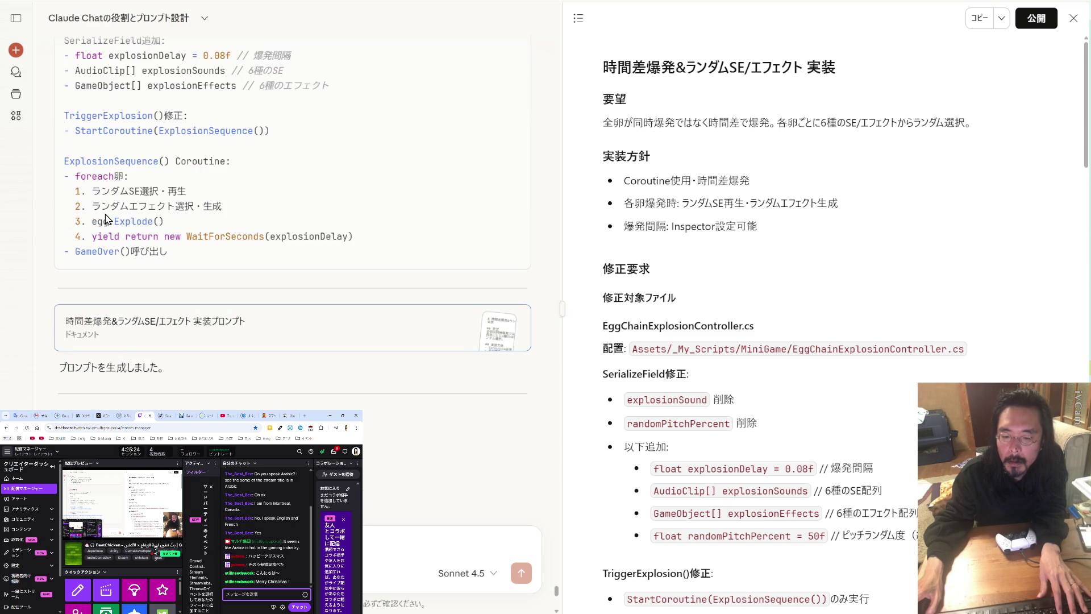
{"action": "scroll", "coordinate": [105, 219], "scroll_direction": "down", "scroll_amount": 2}
{"action": "scroll", "coordinate": [106, 219], "scroll_direction": "down", "scroll_amount": 2}
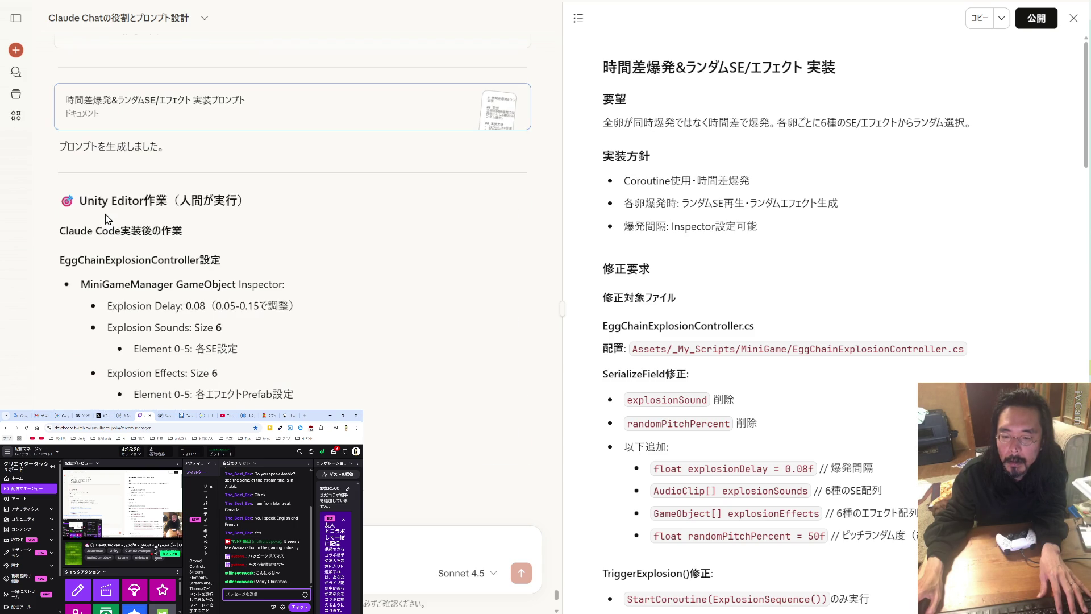
{"action": "scroll", "coordinate": [106, 219], "scroll_direction": "down", "scroll_amount": 2}
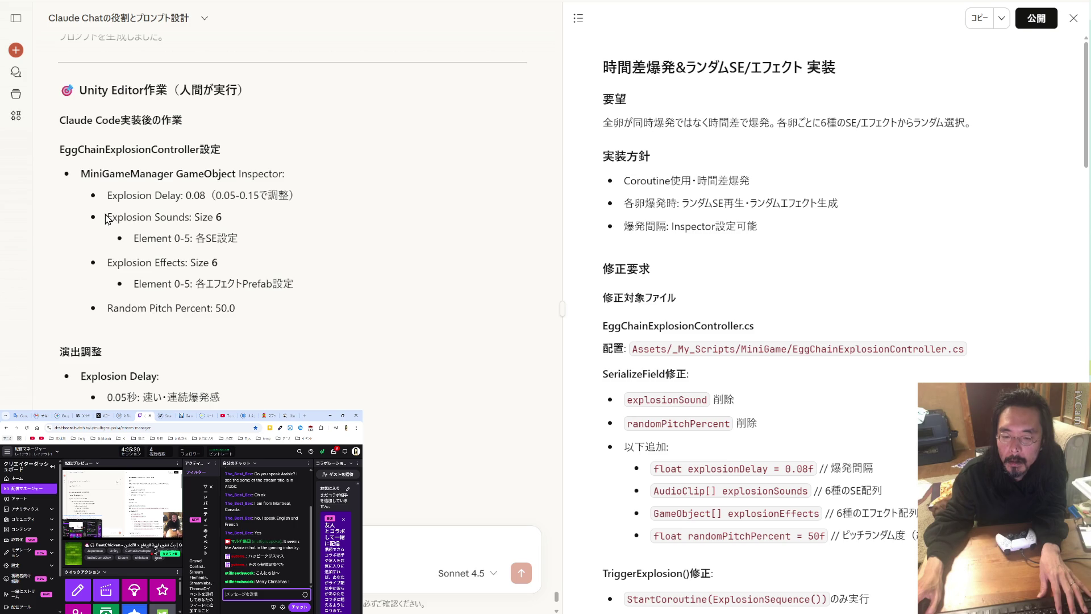
{"action": "scroll", "coordinate": [106, 219], "scroll_direction": "down", "scroll_amount": 2}
{"action": "scroll", "coordinate": [106, 219], "scroll_direction": "down", "scroll_amount": 3}
{"action": "scroll", "coordinate": [619, 262], "scroll_direction": "down", "scroll_amount": 10}
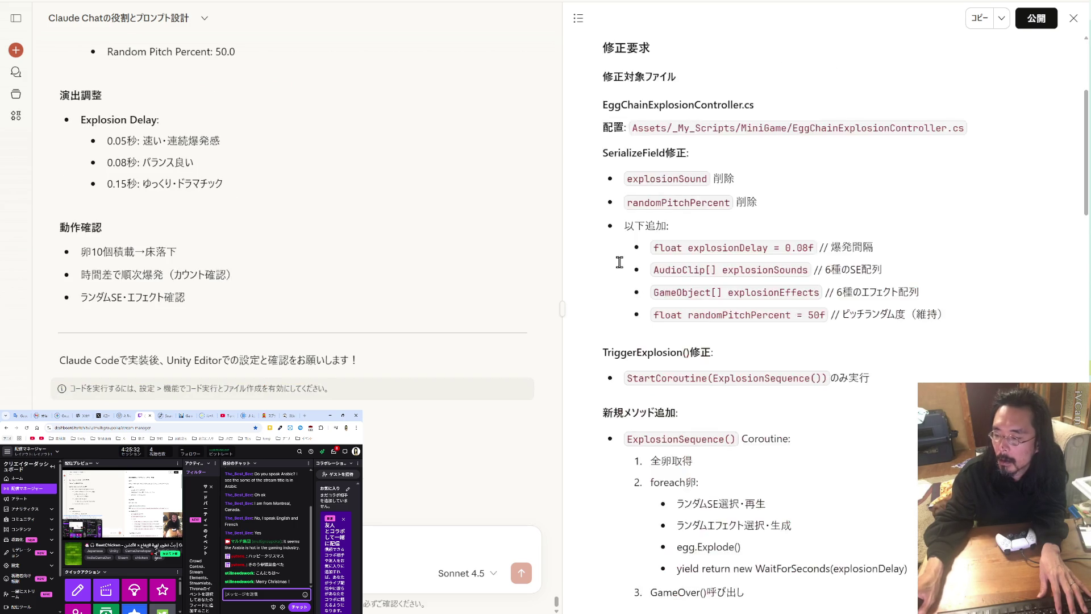
{"action": "scroll", "coordinate": [618, 262], "scroll_direction": "down", "scroll_amount": 15}
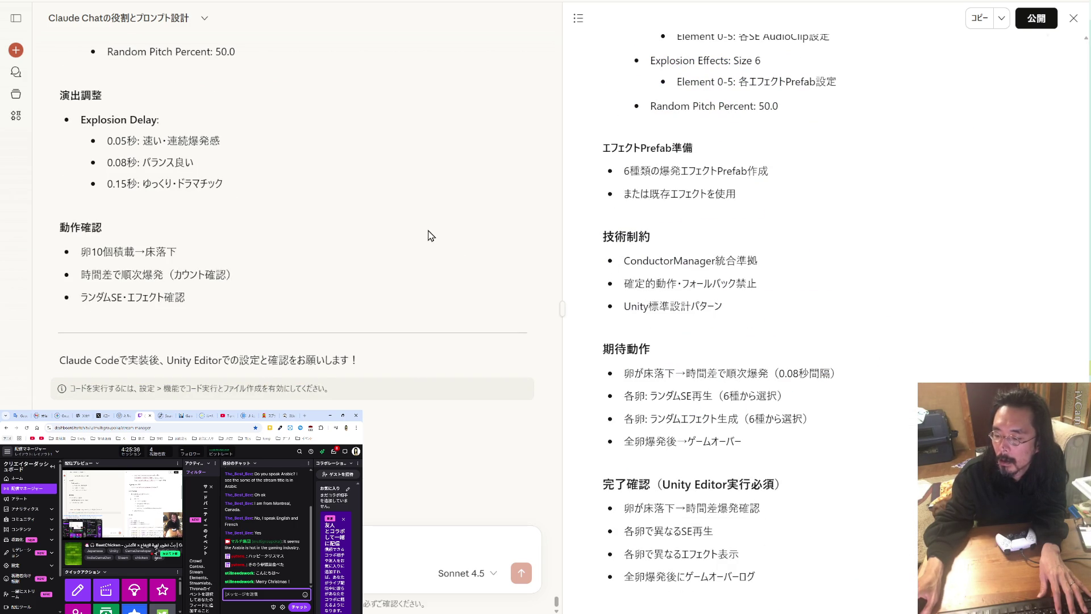
- Select the random-or-sequential order note in 実装方針 and paste it into the message box
{"action": "scroll", "coordinate": [428, 235], "scroll_direction": "up", "scroll_amount": 10}
{"action": "scroll", "coordinate": [316, 227], "scroll_direction": "up", "scroll_amount": 10}
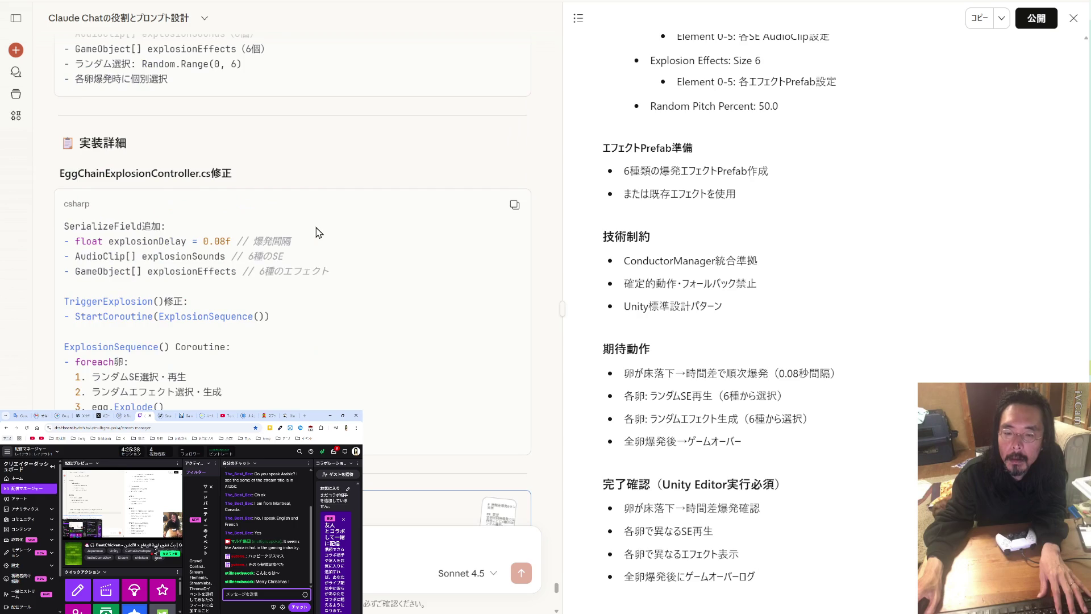
{"action": "left_click_drag", "start_coordinate": [227, 166], "coordinate": [75, 166]}
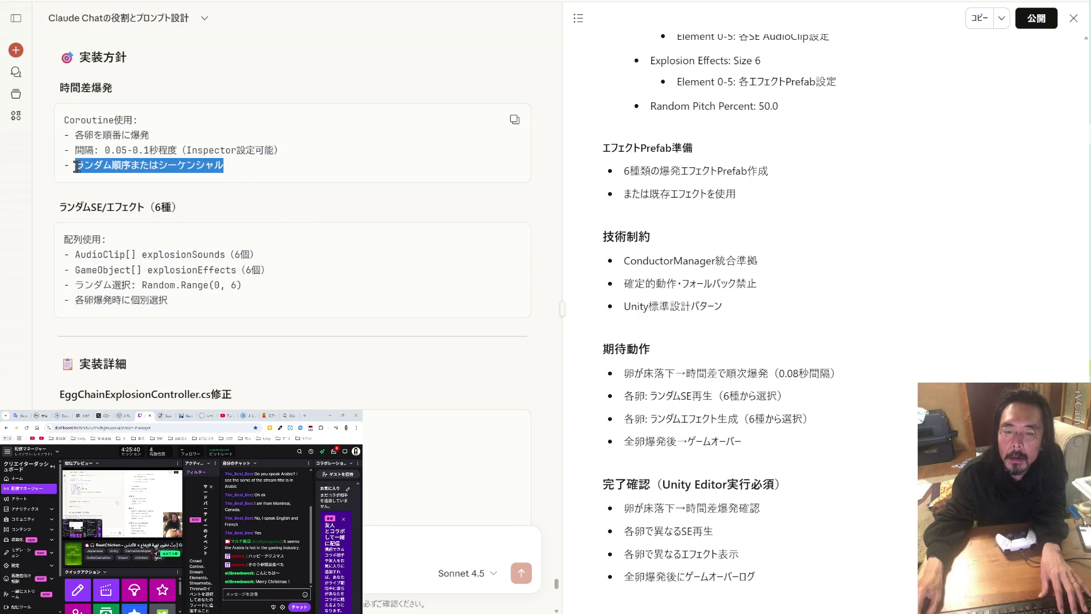
{"action": "key", "text": "ctrl+v"}
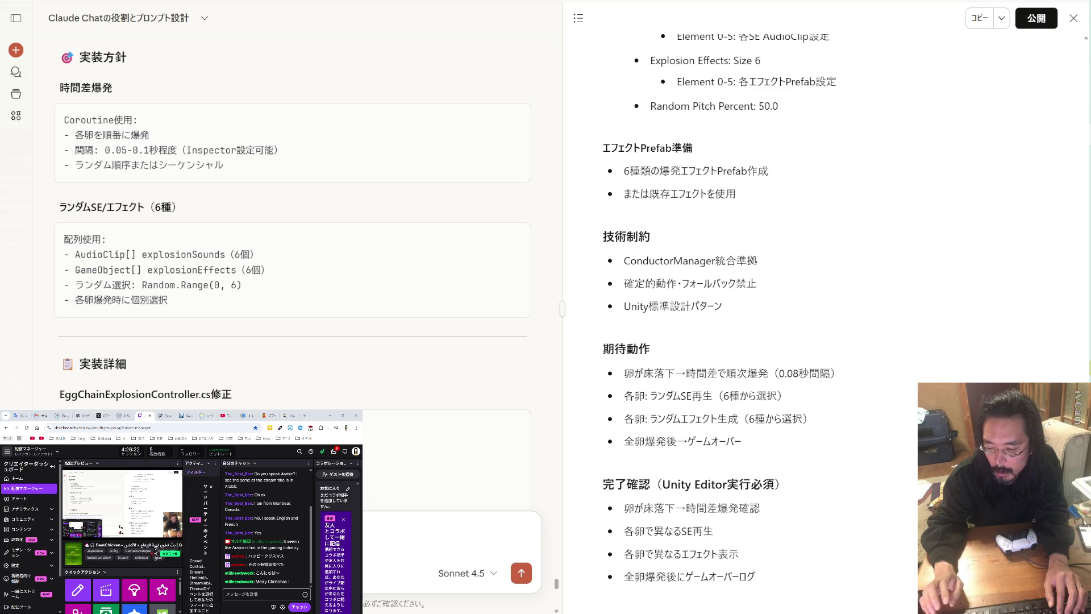
- Type and send a Japanese request for random-timed egg explosions all finishing within 2 seconds
{"action": "key", "text": "e"}
{"action": "key", "text": "t"}
{"action": "key", "text": "1"}
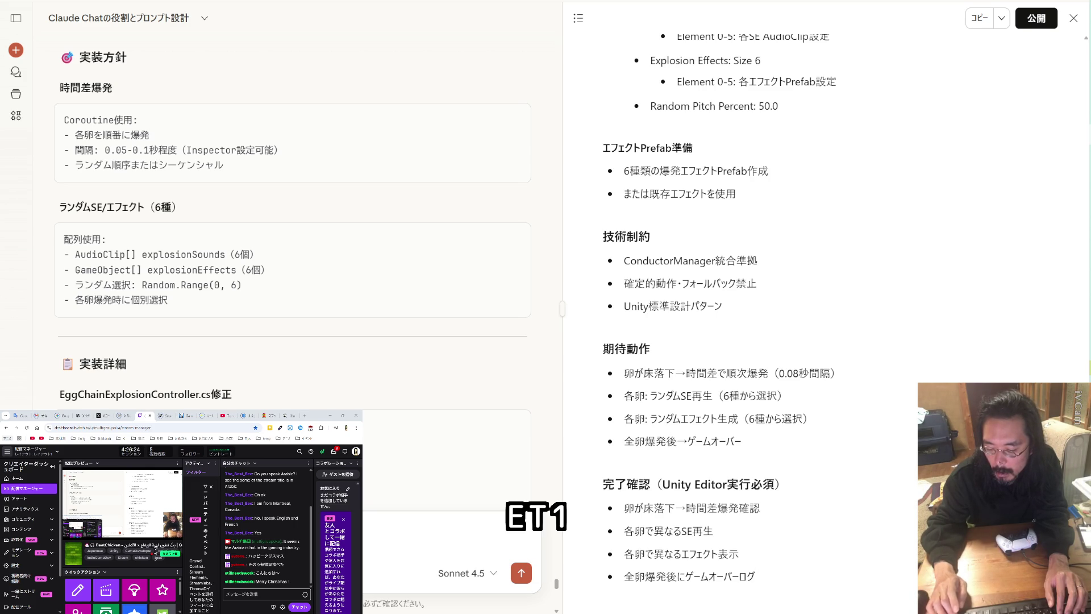
{"action": "key", "text": "e"}
{"action": "key", "text": "t"}
{"action": "key", "text": "1"}
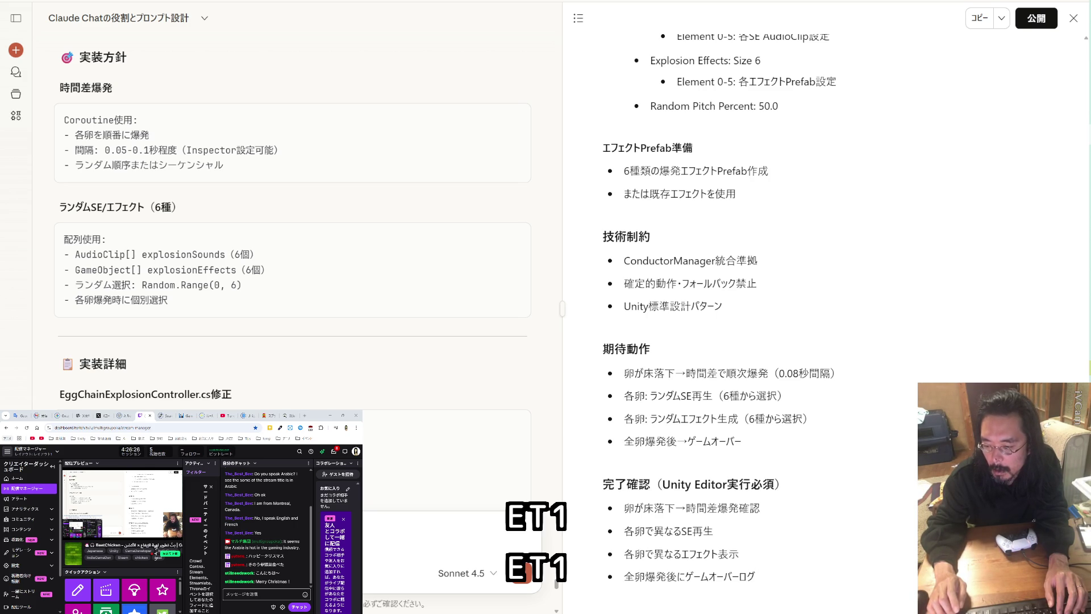
{"action": "type", "text": "12"}
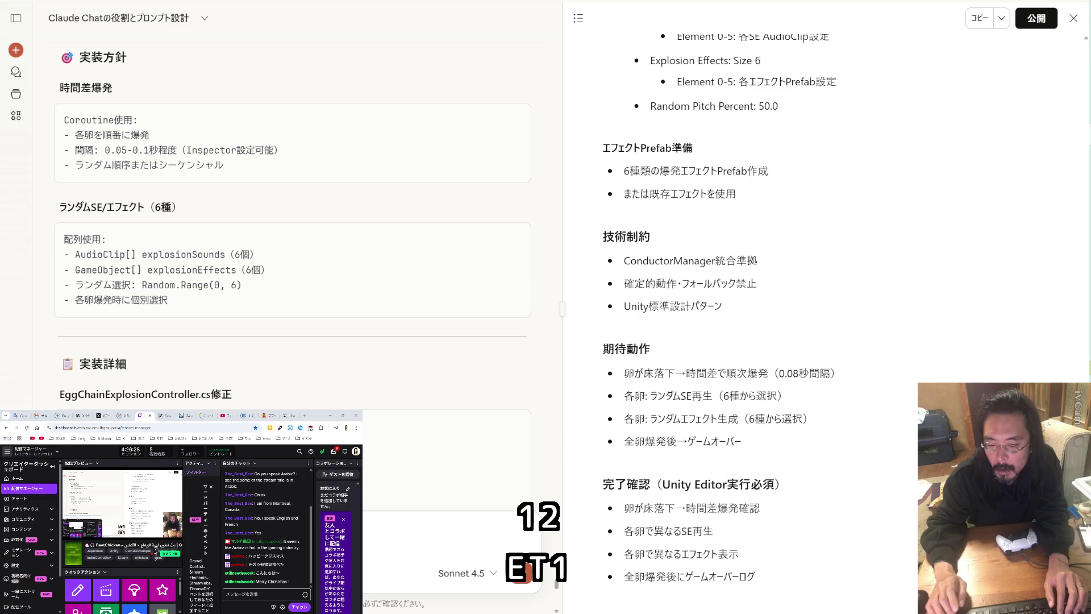
{"action": "type", "text": "Twitter"}
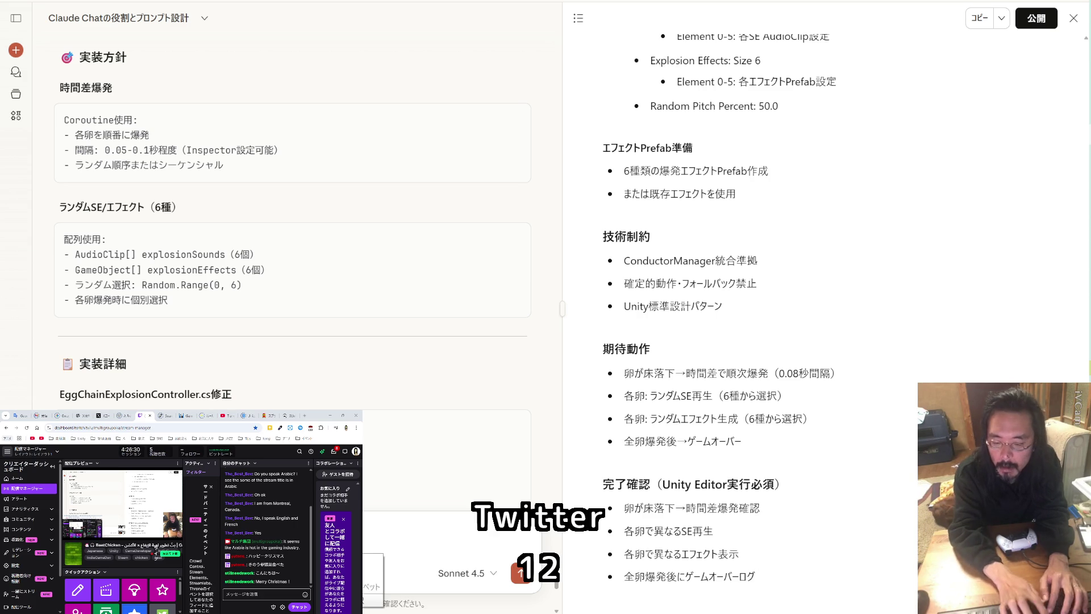
{"action": "type", "text": "2秒"}
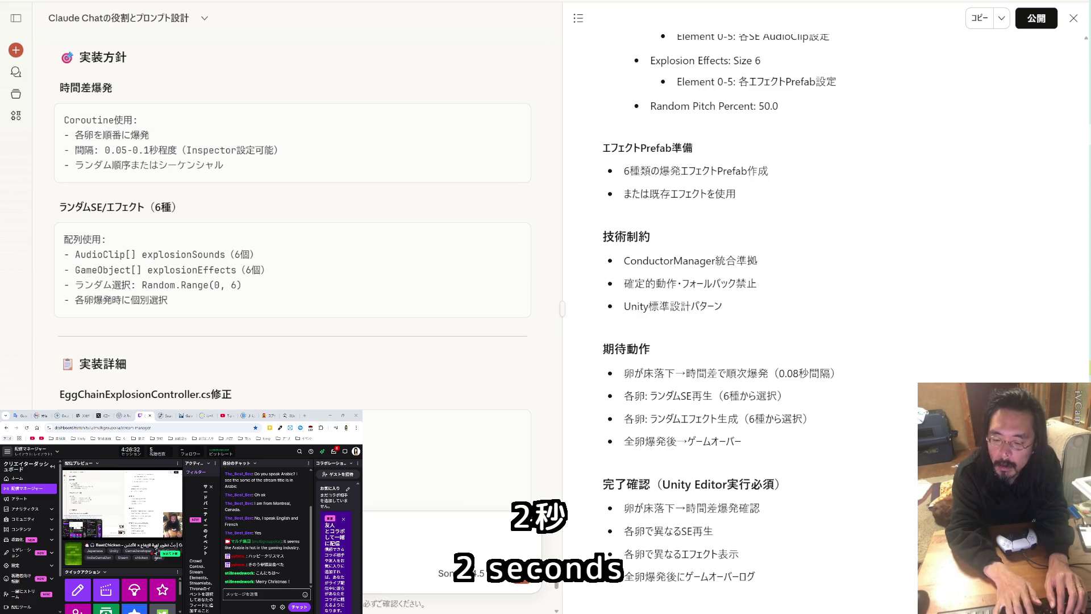
{"action": "key", "text": "space"}
{"action": "type", "text": "するし終わる"}
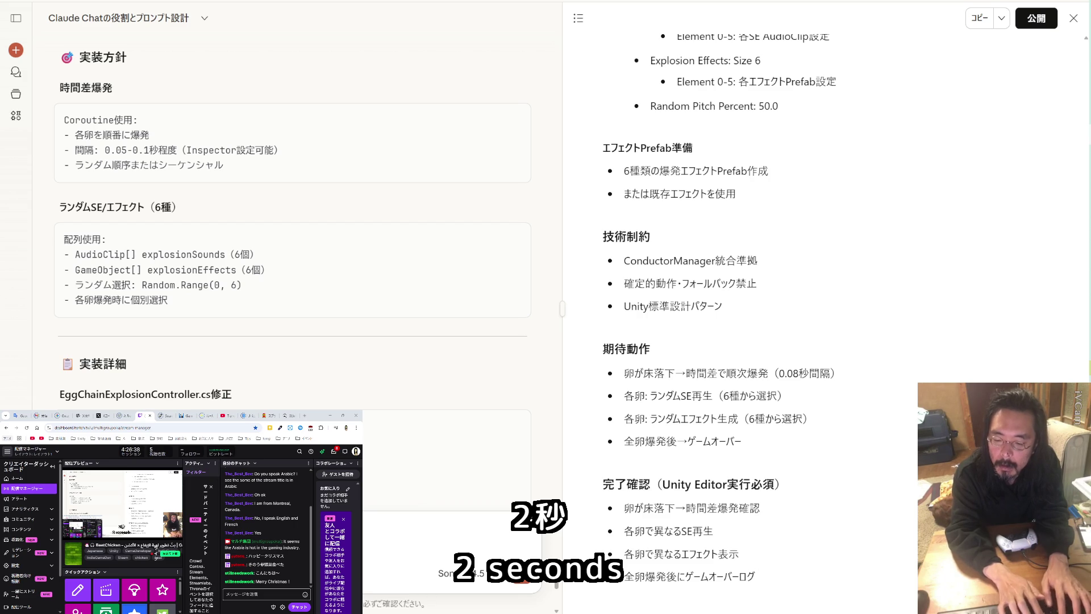
{"action": "type", "text": "感じにs"}
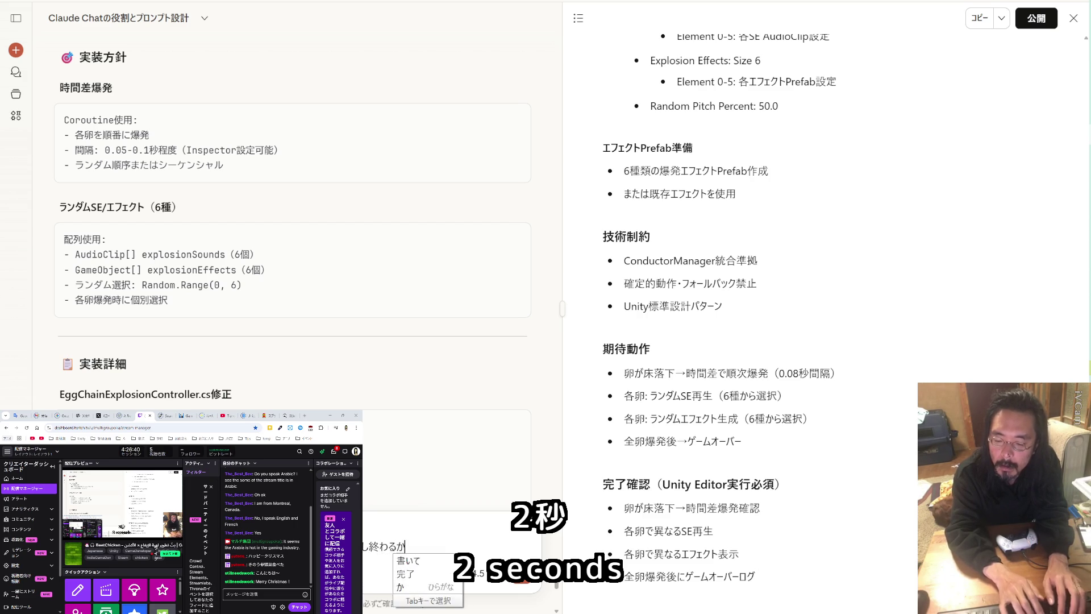
{"action": "type", "text": "itai"}
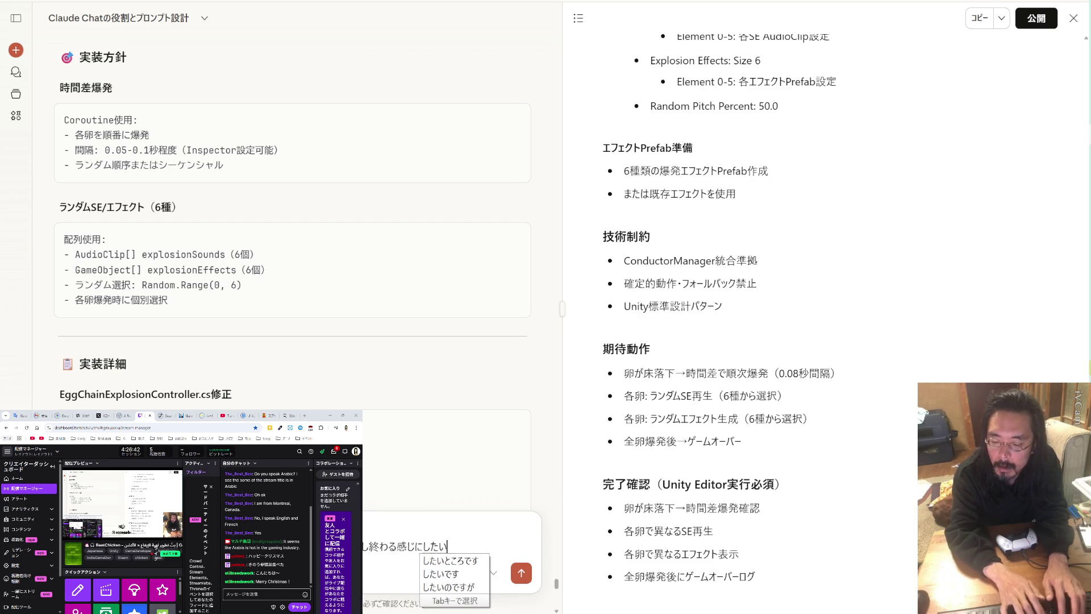
{"action": "key", "text": "Return"}
{"action": "key", "text": "Return"}
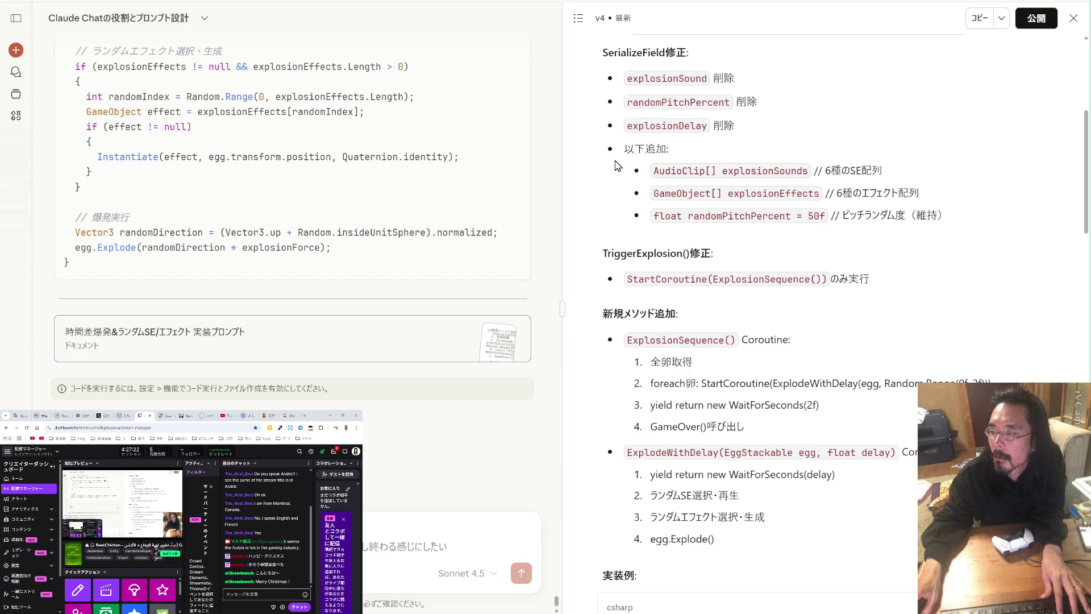
- Review the prompt text and C# example code across the chat and artifact panel
{"action": "scroll", "coordinate": [618, 165], "scroll_direction": "down", "scroll_amount": 5}
{"action": "scroll", "coordinate": [617, 166], "scroll_direction": "up", "scroll_amount": 10}
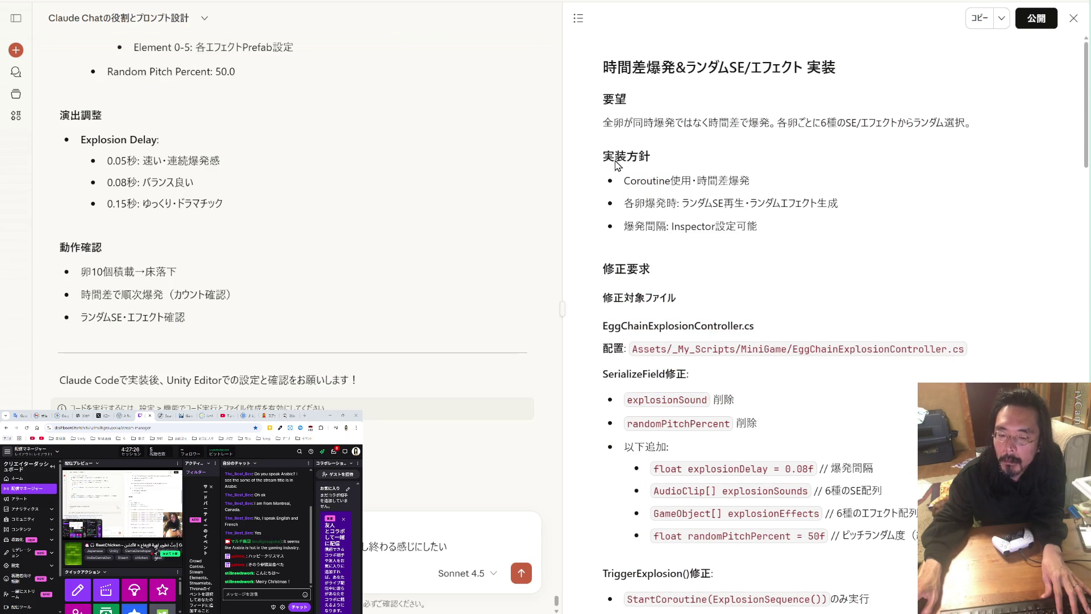
{"action": "scroll", "coordinate": [497, 181], "scroll_direction": "down", "scroll_amount": 1}
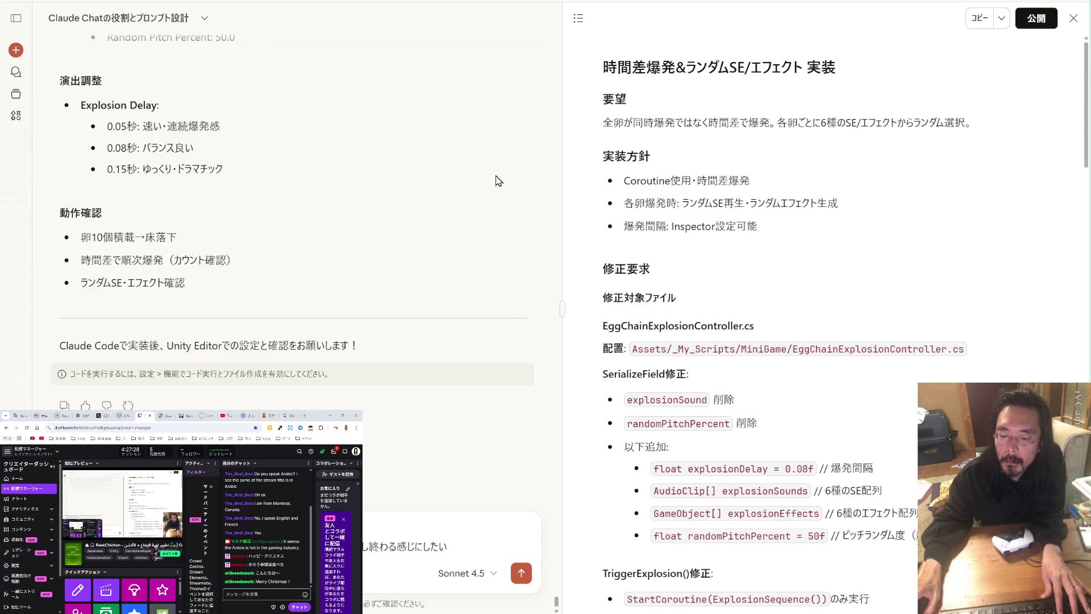
{"action": "scroll", "coordinate": [498, 181], "scroll_direction": "up", "scroll_amount": 10}
{"action": "scroll", "coordinate": [498, 180], "scroll_direction": "up", "scroll_amount": 10}
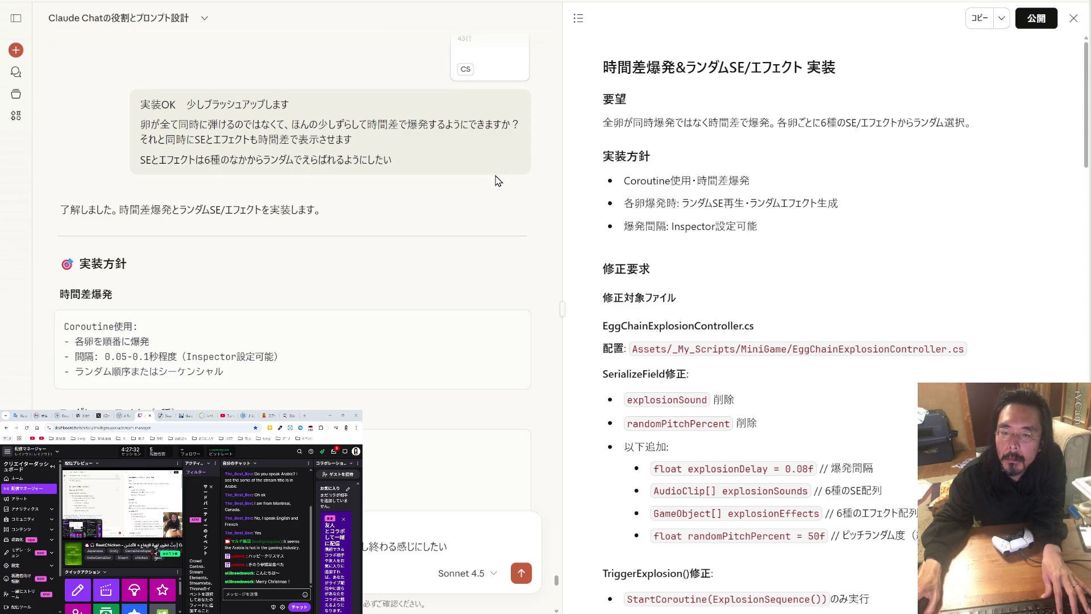
{"action": "scroll", "coordinate": [497, 181], "scroll_direction": "down", "scroll_amount": 4}
{"action": "scroll", "coordinate": [498, 181], "scroll_direction": "down", "scroll_amount": 10}
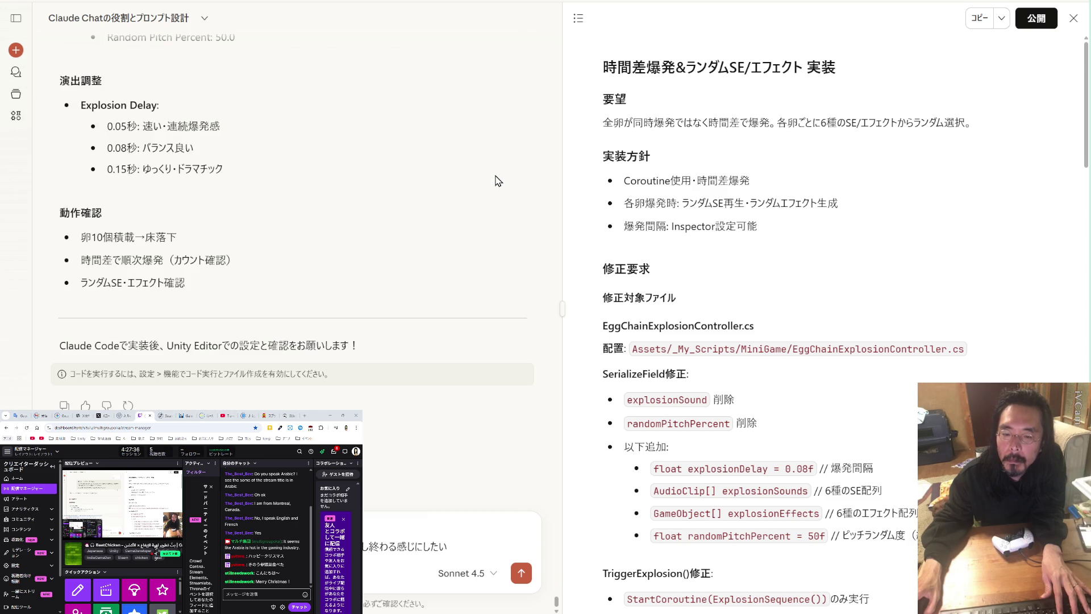
{"action": "scroll", "coordinate": [742, 210], "scroll_direction": "down", "scroll_amount": 20}
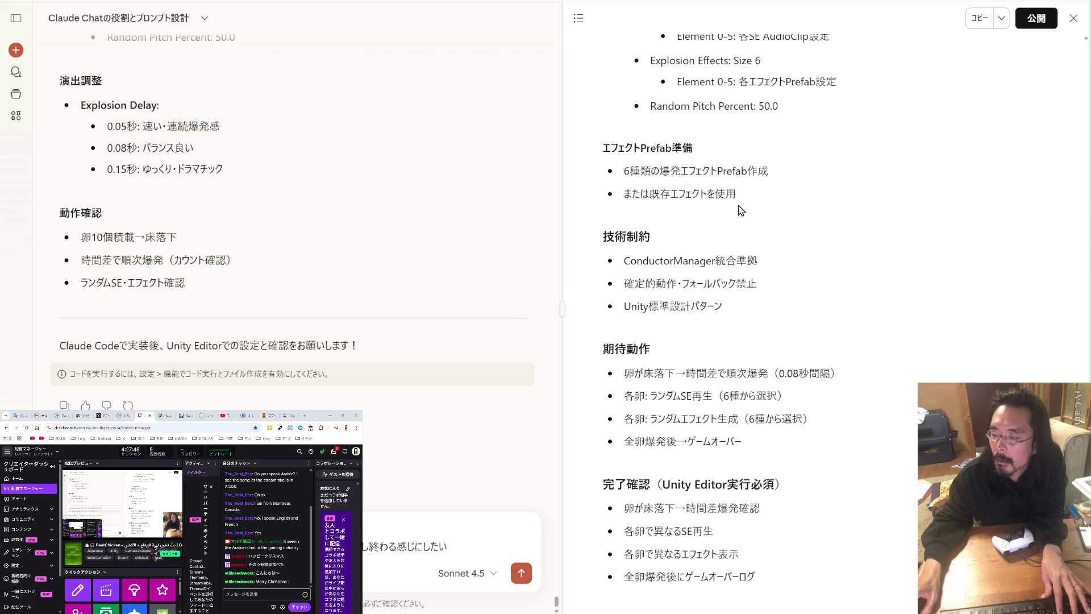
{"action": "scroll", "coordinate": [741, 210], "scroll_direction": "up", "scroll_amount": 15}
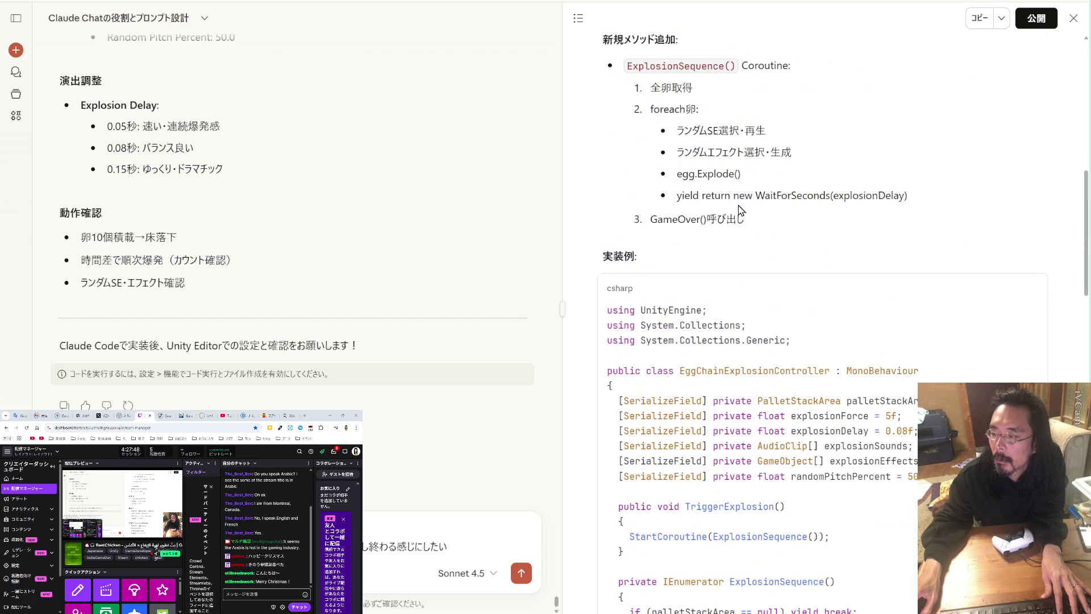
{"action": "scroll", "coordinate": [741, 210], "scroll_direction": "up", "scroll_amount": 10}
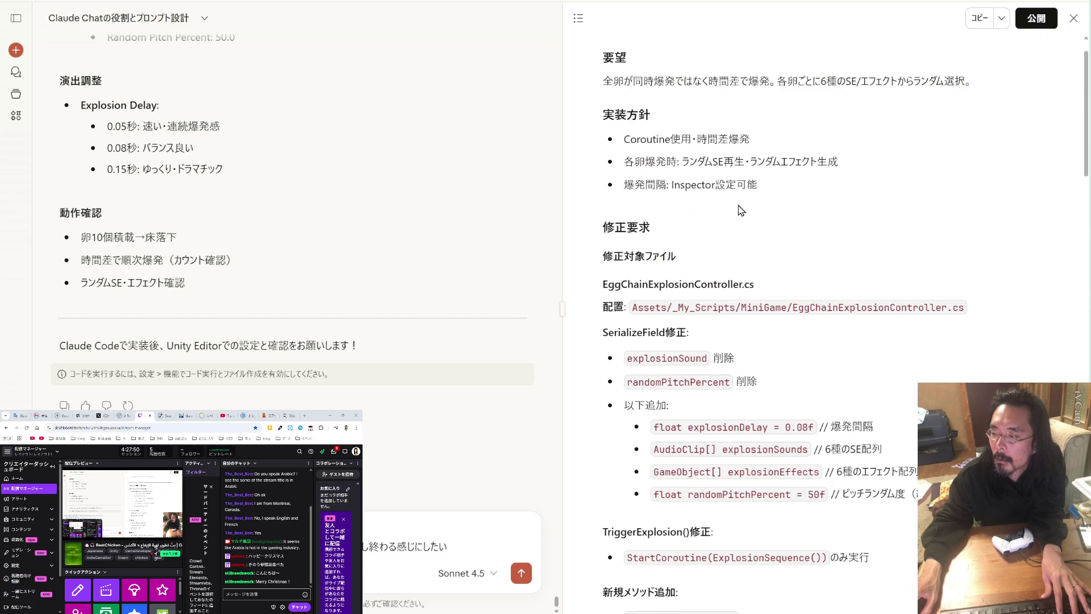
{"action": "scroll", "coordinate": [738, 209], "scroll_direction": "up", "scroll_amount": 1}
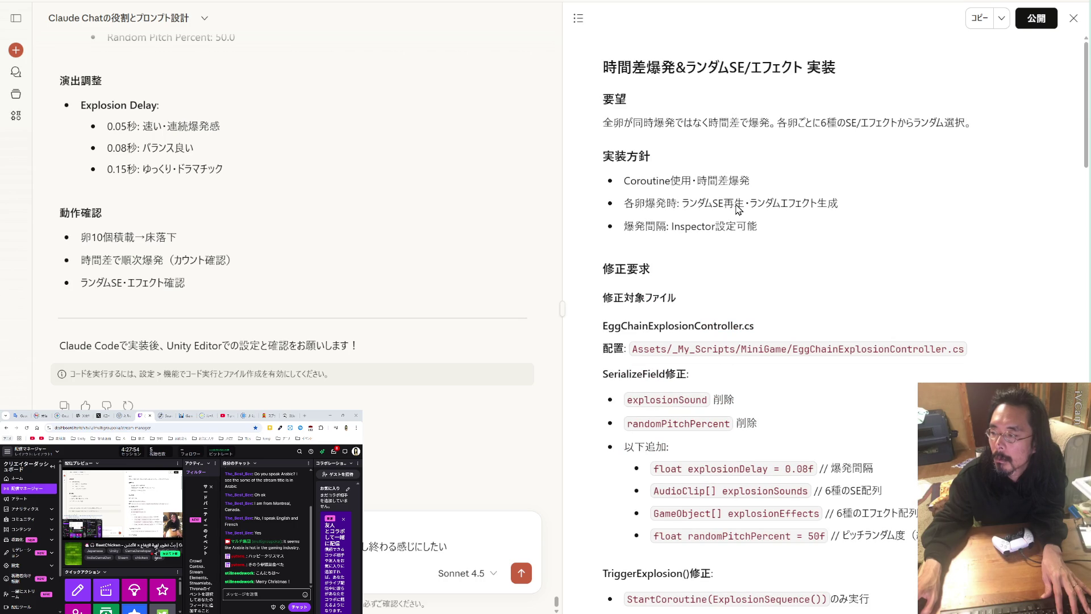
{"action": "scroll", "coordinate": [737, 210], "scroll_direction": "down", "scroll_amount": 4}
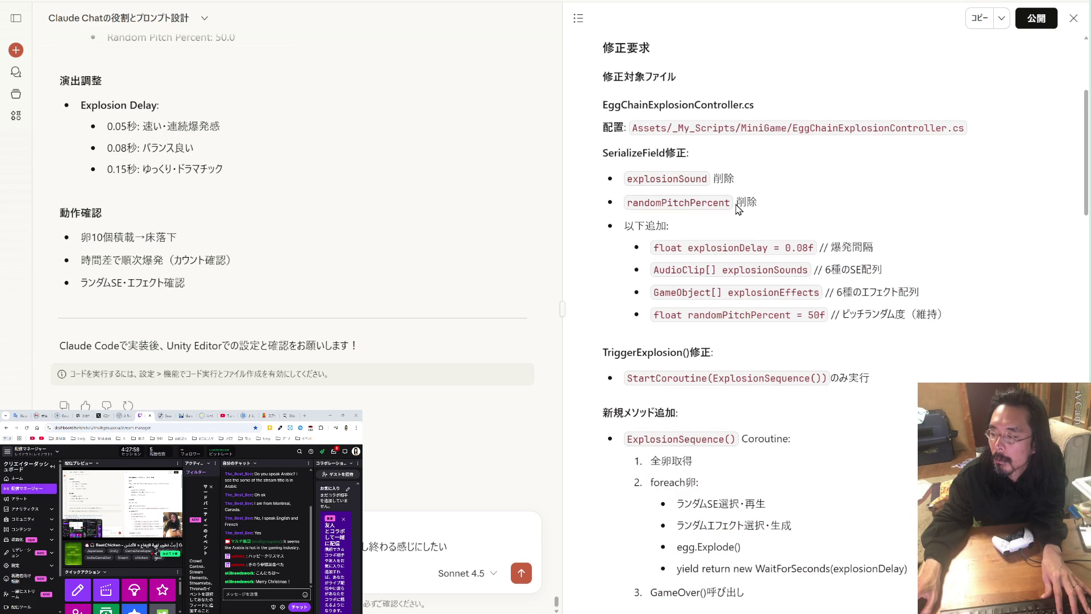
{"action": "scroll", "coordinate": [736, 205], "scroll_direction": "down", "scroll_amount": 4}
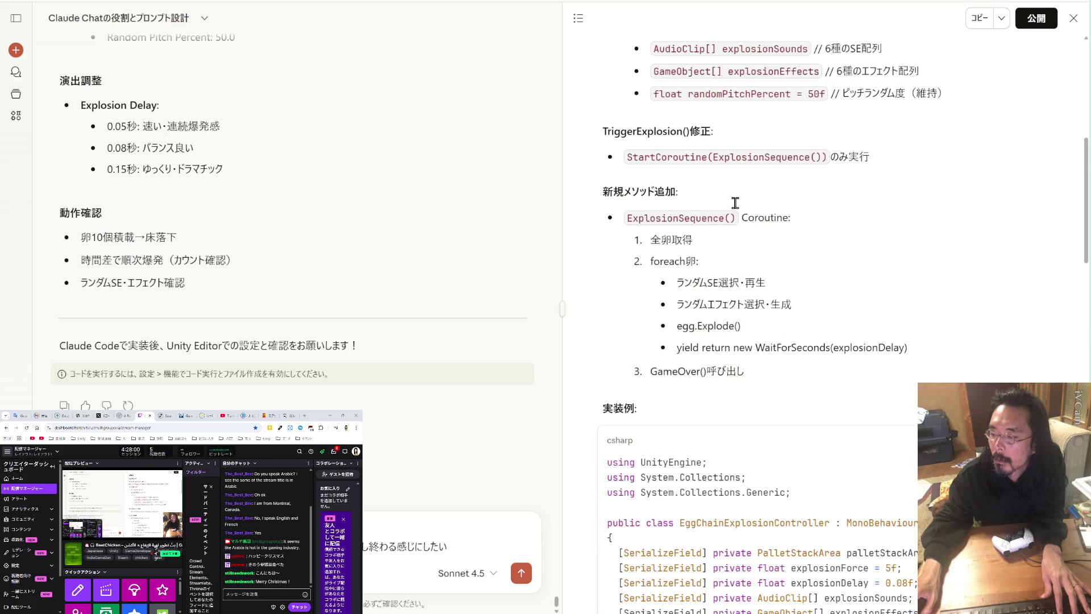
{"action": "scroll", "coordinate": [735, 202], "scroll_direction": "down", "scroll_amount": 6}
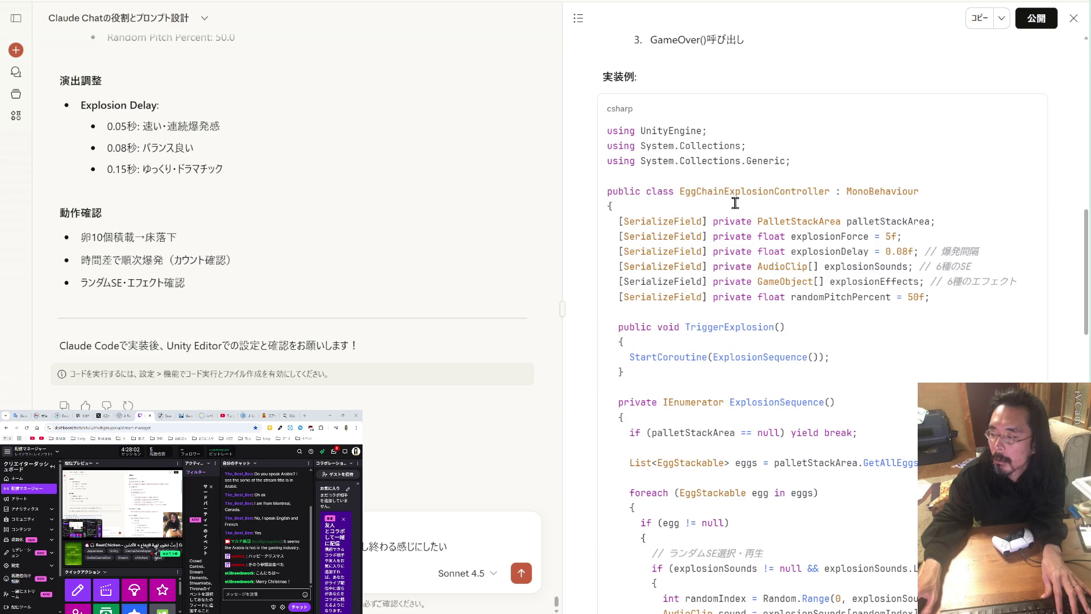
{"action": "scroll", "coordinate": [735, 202], "scroll_direction": "down", "scroll_amount": 8}
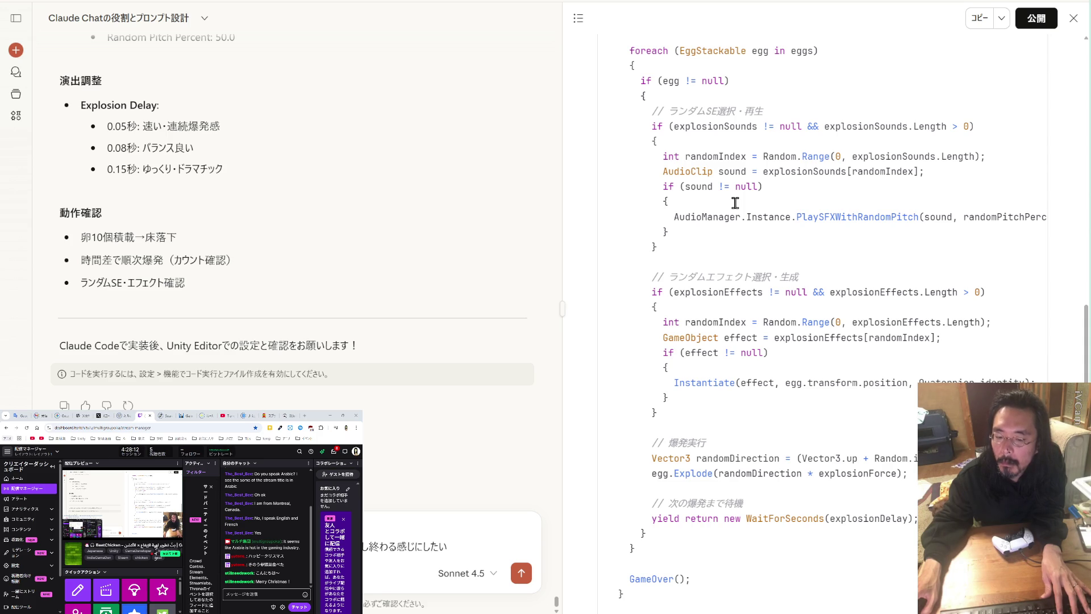
{"action": "scroll", "coordinate": [735, 203], "scroll_direction": "down", "scroll_amount": 3}
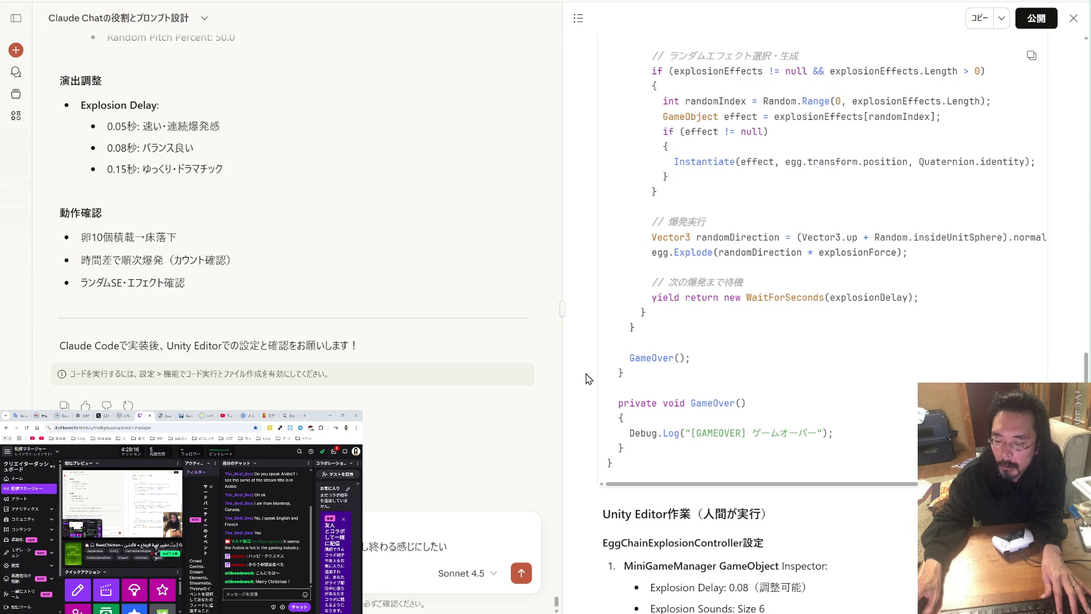
{"action": "left_click", "coordinate": [522, 581]}
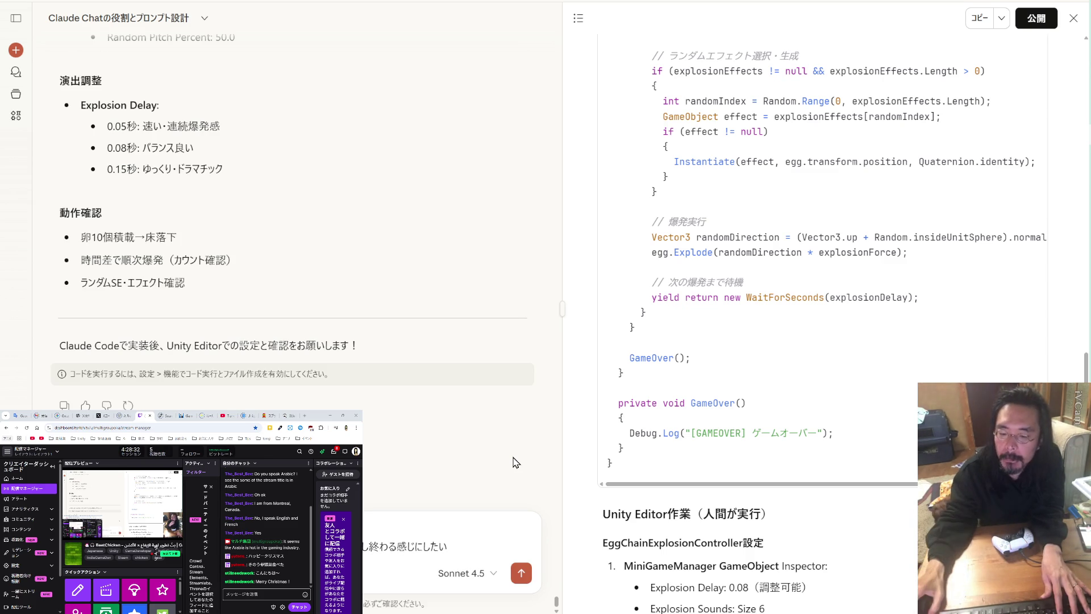
{"action": "scroll", "coordinate": [426, 369], "scroll_direction": "up", "scroll_amount": 5}
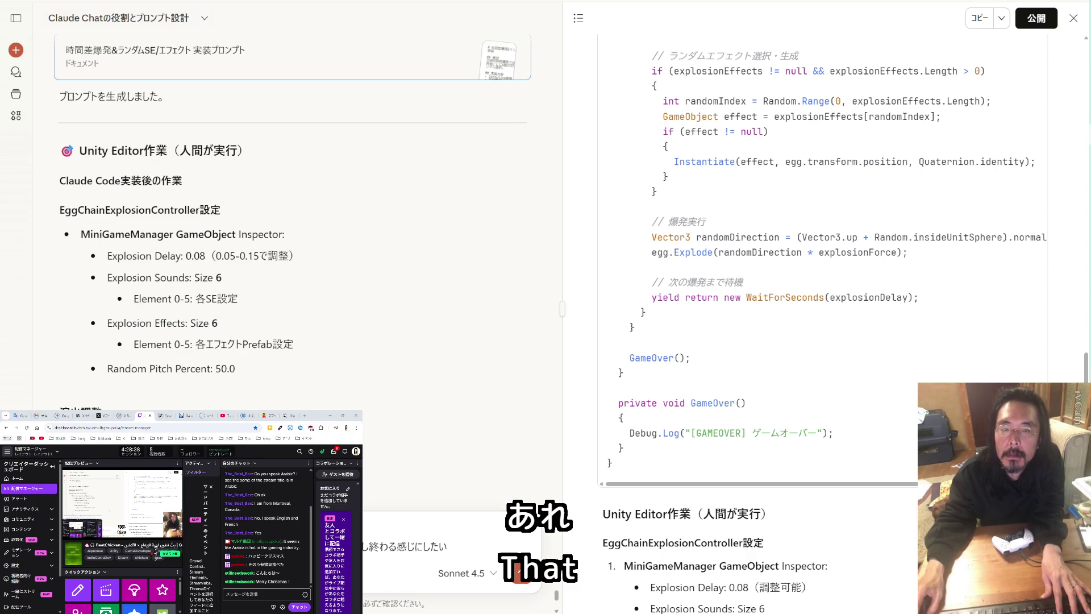
{"action": "key", "text": "ctrl+a"}
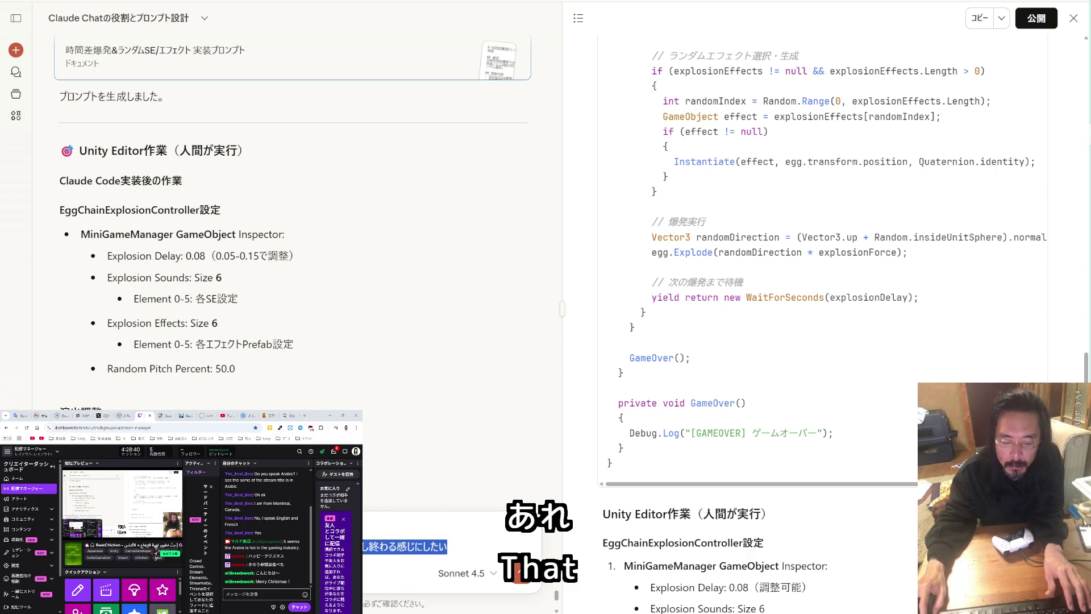
{"action": "key", "text": "BackSpace"}
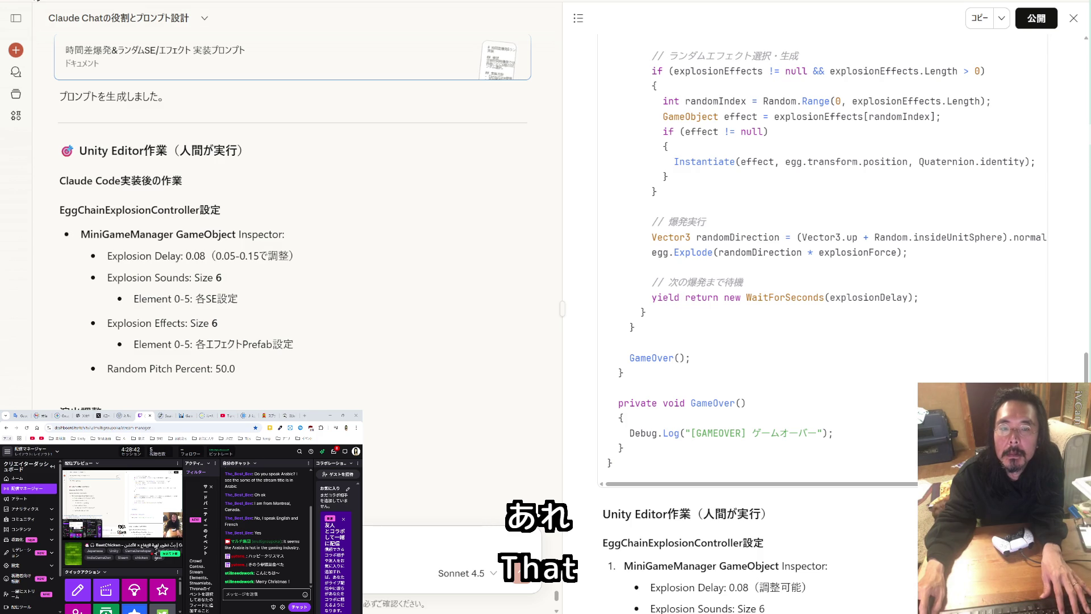
{"action": "left_click", "coordinate": [17, 2]}
{"action": "mouse_move", "coordinate": [39, 6]}
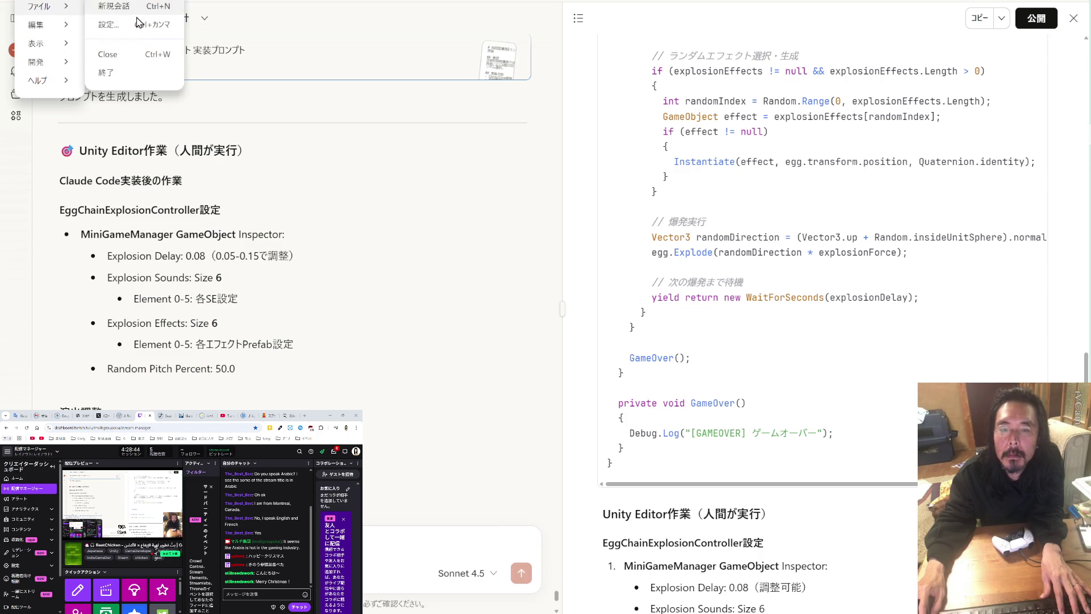
{"action": "left_click", "coordinate": [135, 74]}
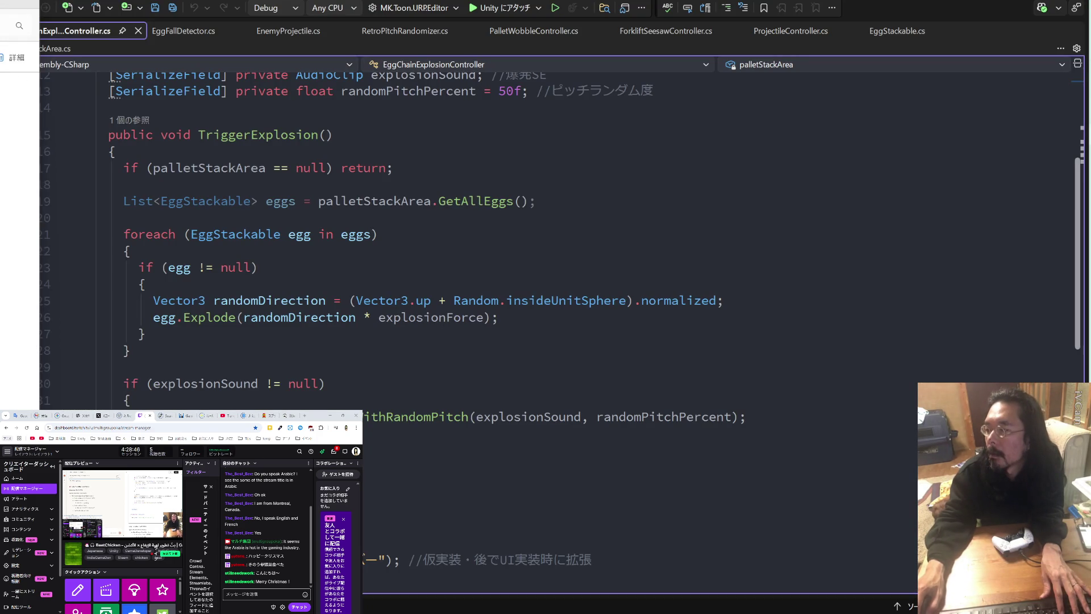
{"action": "mouse_move", "coordinate": [1078, 84]}
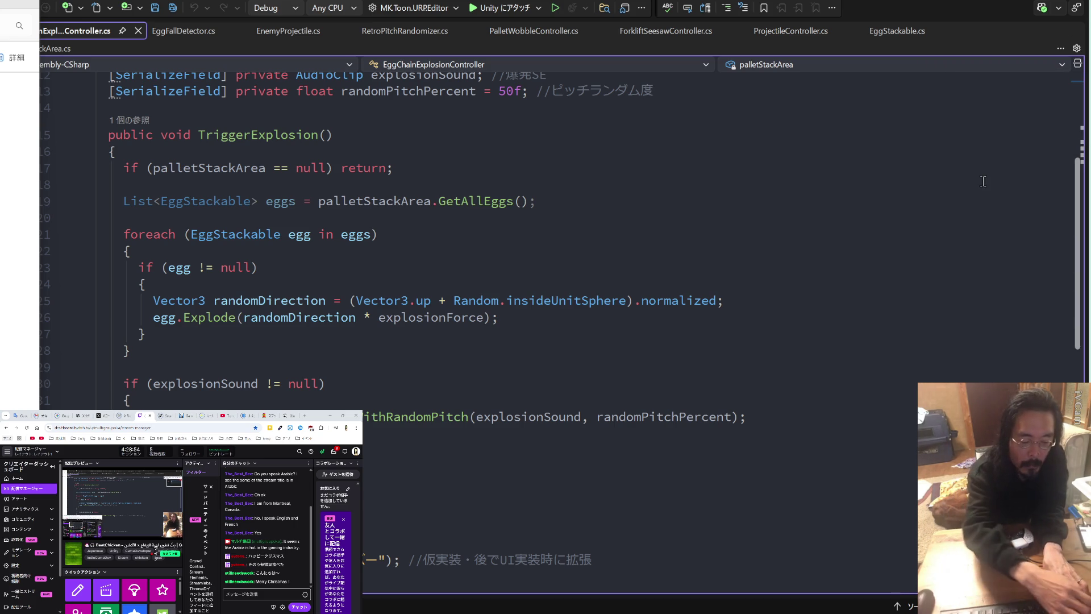
{"action": "key", "text": "ctrl+shift+Escape"}
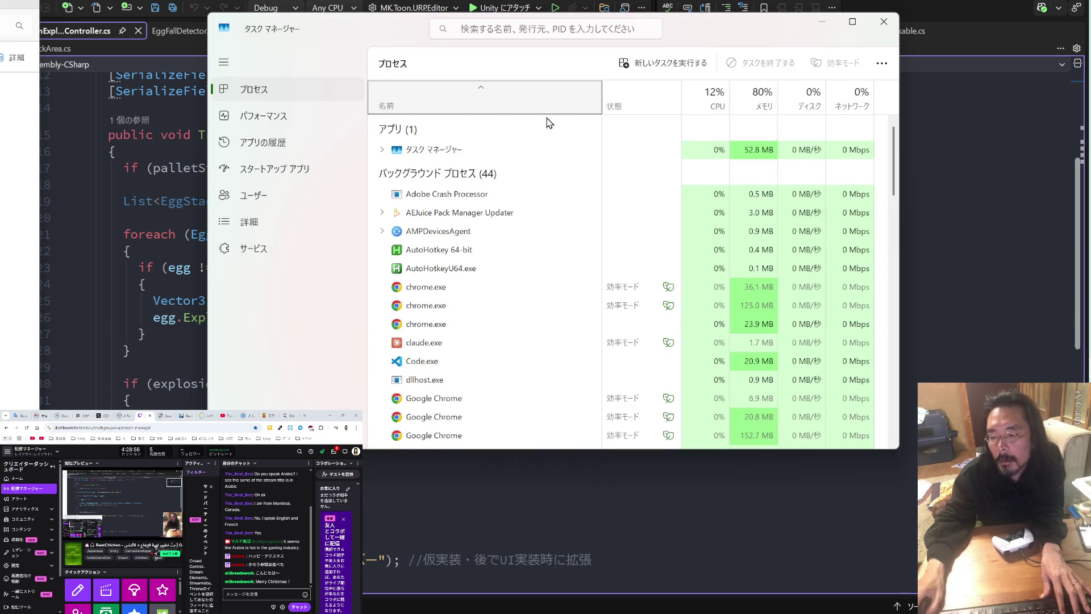
- End the Claude process in Task Manager, then close Task Manager
{"action": "scroll", "coordinate": [468, 346], "scroll_direction": "down", "scroll_amount": 1}
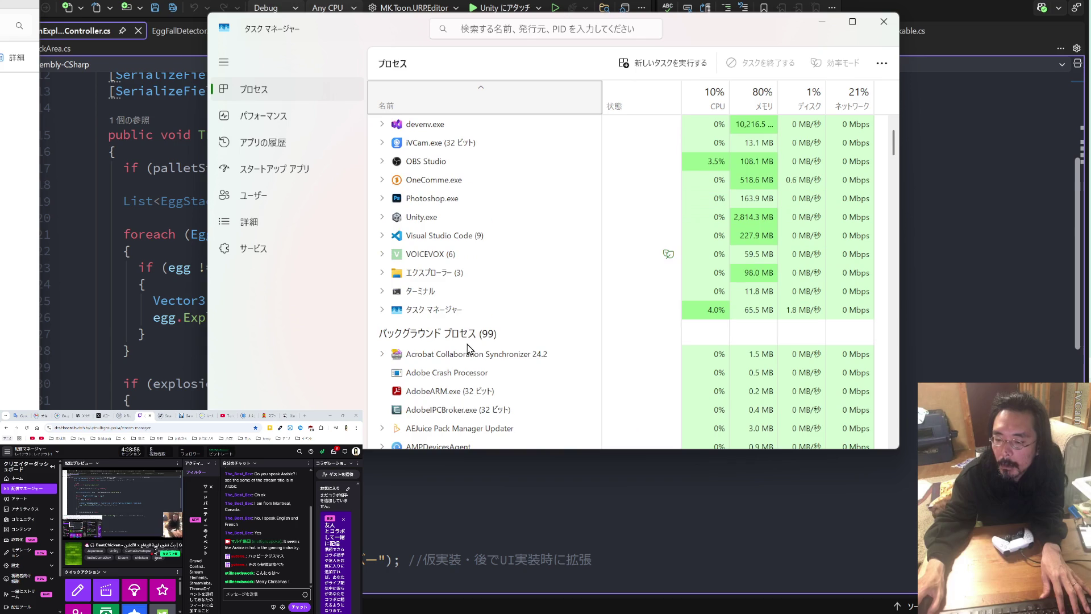
{"action": "left_click", "coordinate": [226, 415]}
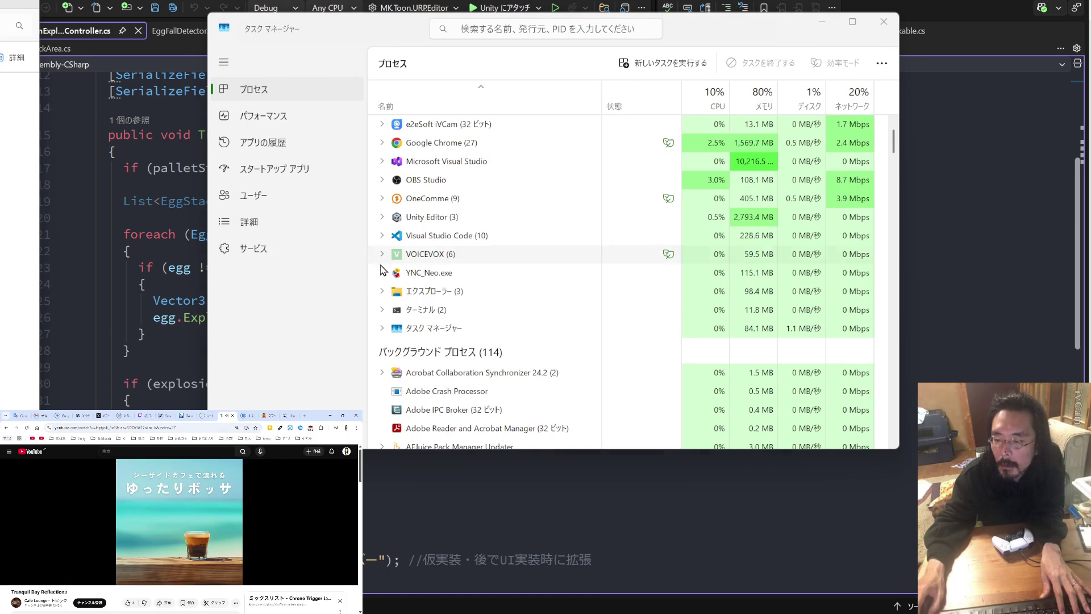
{"action": "mouse_move", "coordinate": [97, 579]}
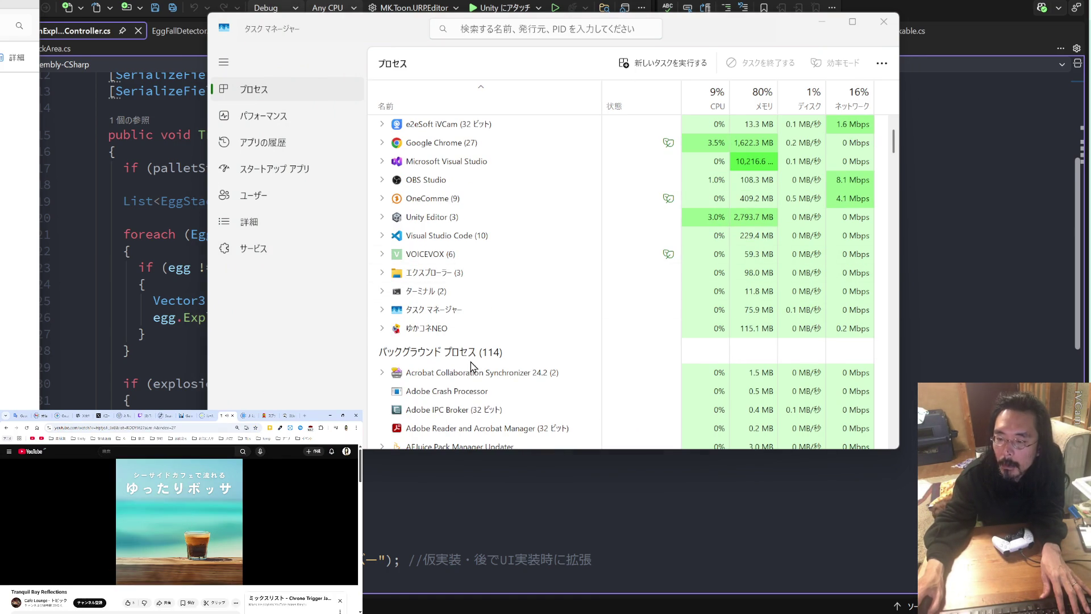
{"action": "scroll", "coordinate": [470, 365], "scroll_direction": "down", "scroll_amount": 2}
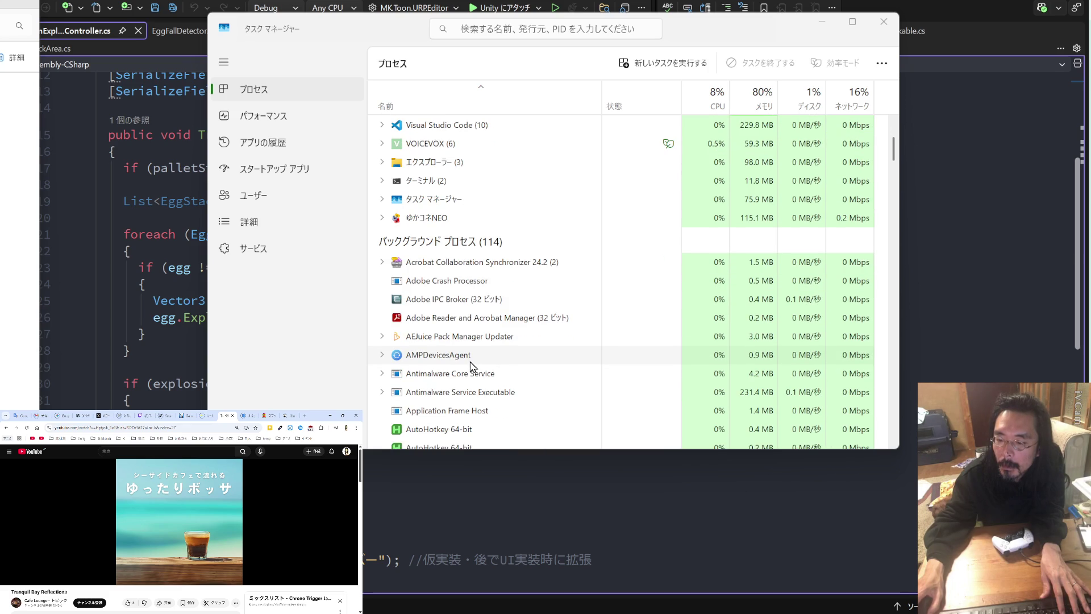
{"action": "scroll", "coordinate": [467, 355], "scroll_direction": "down", "scroll_amount": 2}
{"action": "scroll", "coordinate": [467, 349], "scroll_direction": "down", "scroll_amount": 3}
{"action": "left_click", "coordinate": [438, 405]}
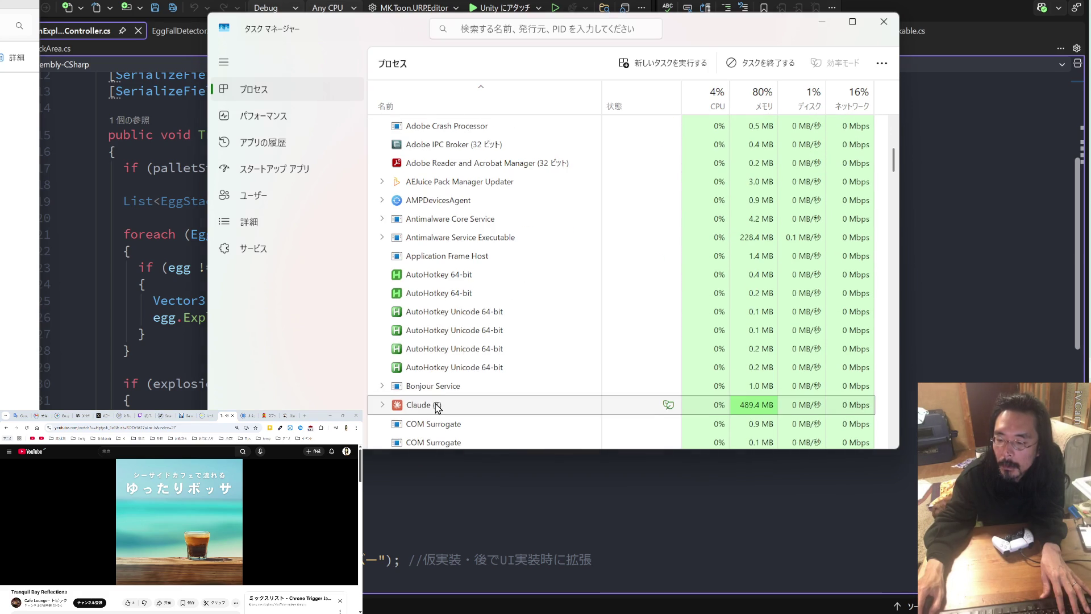
{"action": "right_click", "coordinate": [438, 407]}
{"action": "left_click", "coordinate": [487, 448]}
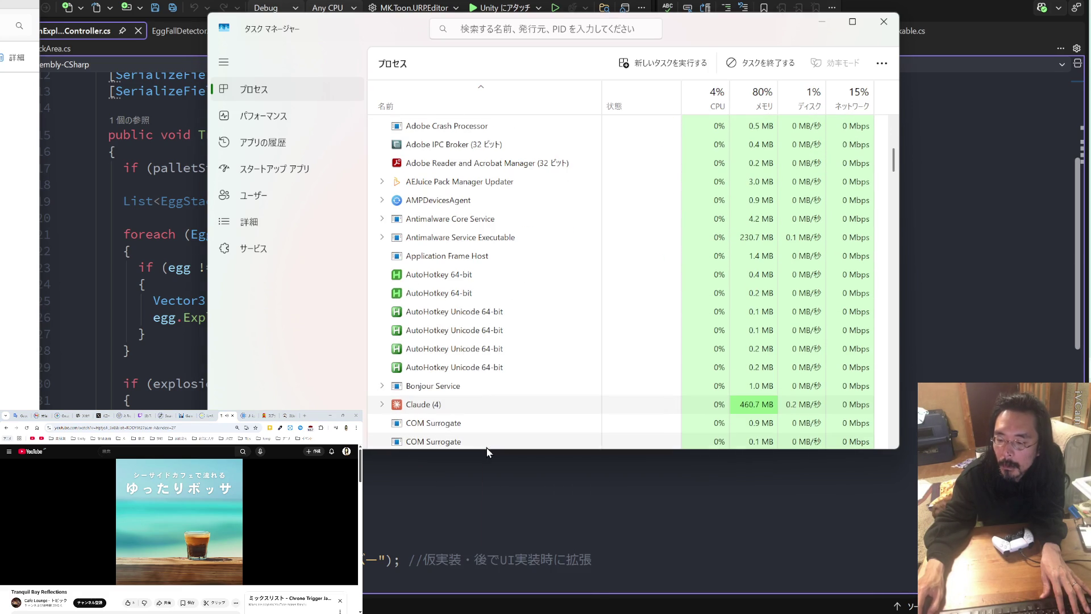
{"action": "left_click", "coordinate": [885, 22]}
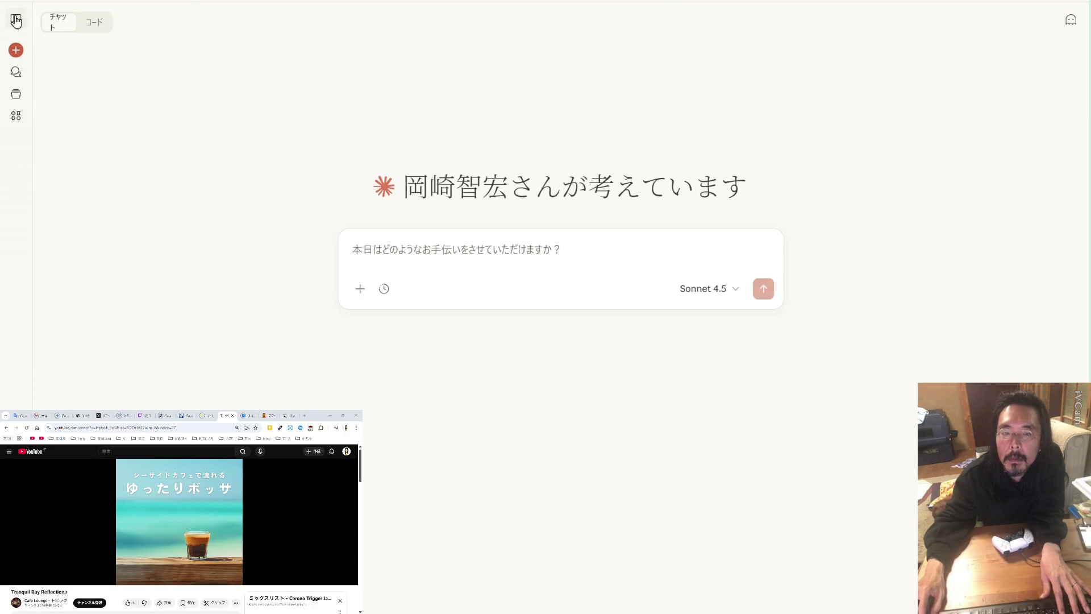
- Rename the latest chat to もうひとつ from the sidebar
{"action": "left_click", "coordinate": [16, 19]}
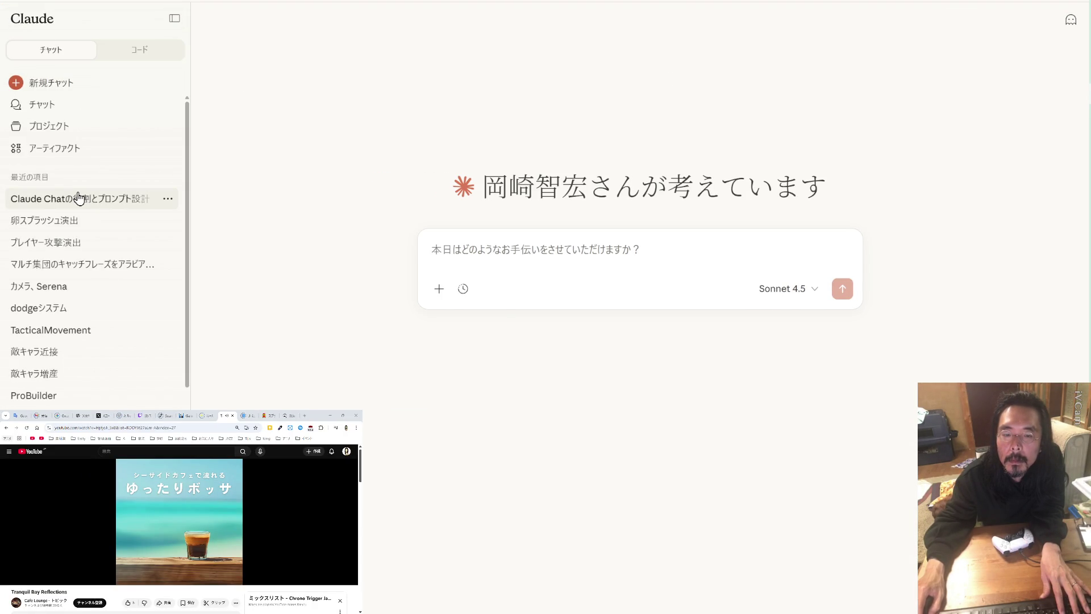
{"action": "left_click", "coordinate": [168, 198]}
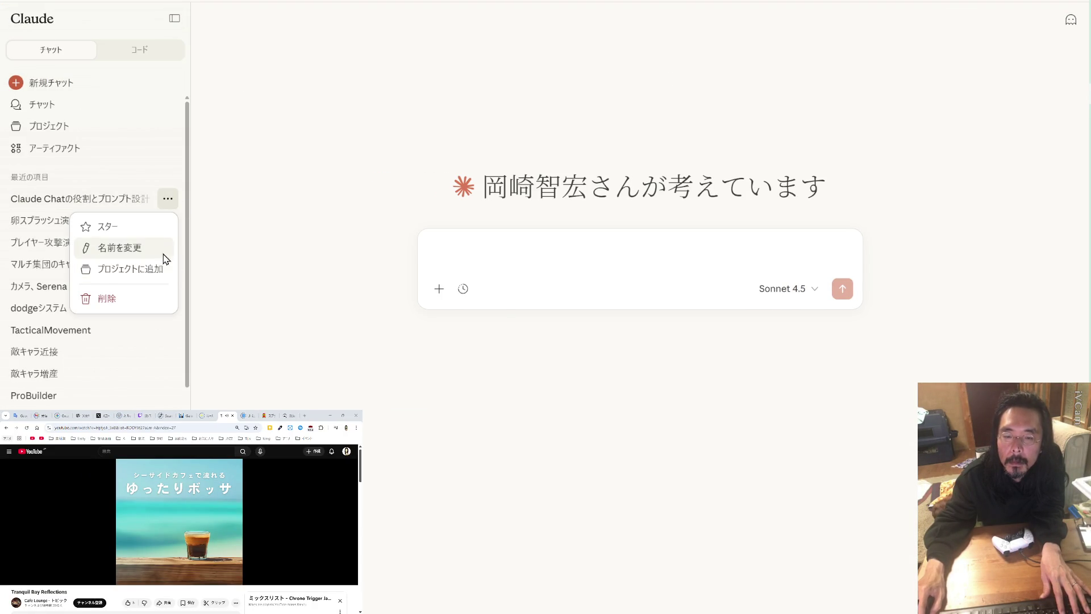
{"action": "left_click", "coordinate": [162, 248]}
{"action": "type", "text": "みに"}
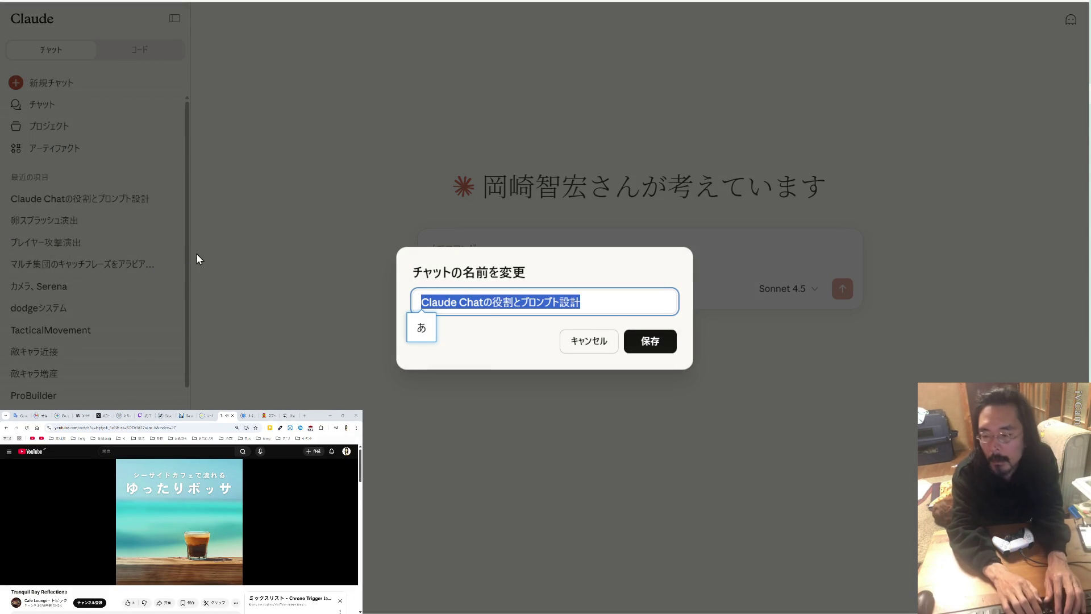
{"action": "key", "text": "BackSpace"}
{"action": "key", "text": "BackSpace"}
{"action": "type", "text": "もうh"}
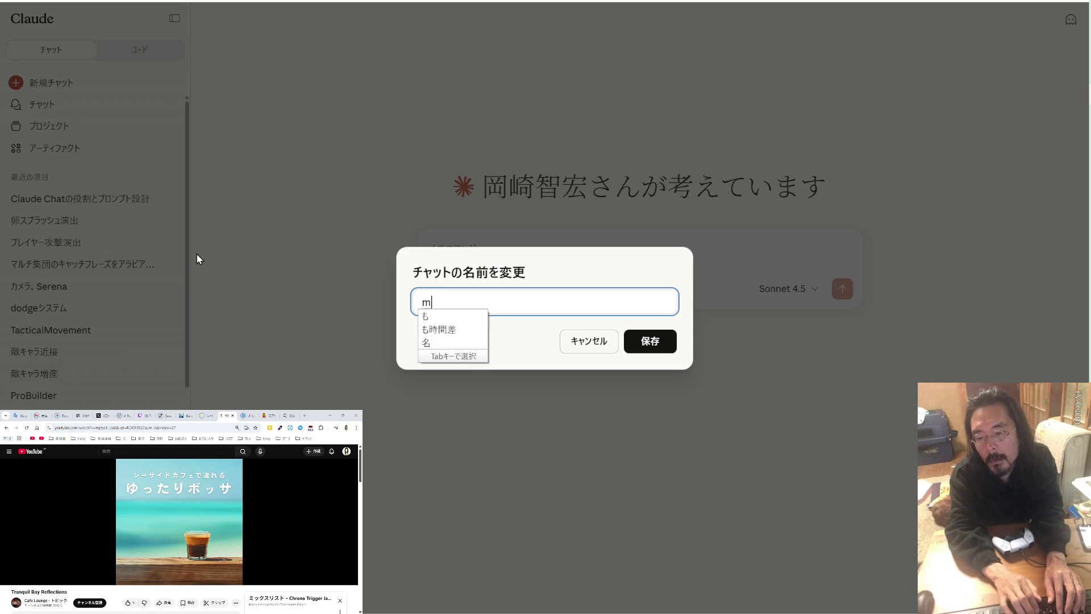
{"action": "type", "text": "ひとつ"}
{"action": "key", "text": "Return"}
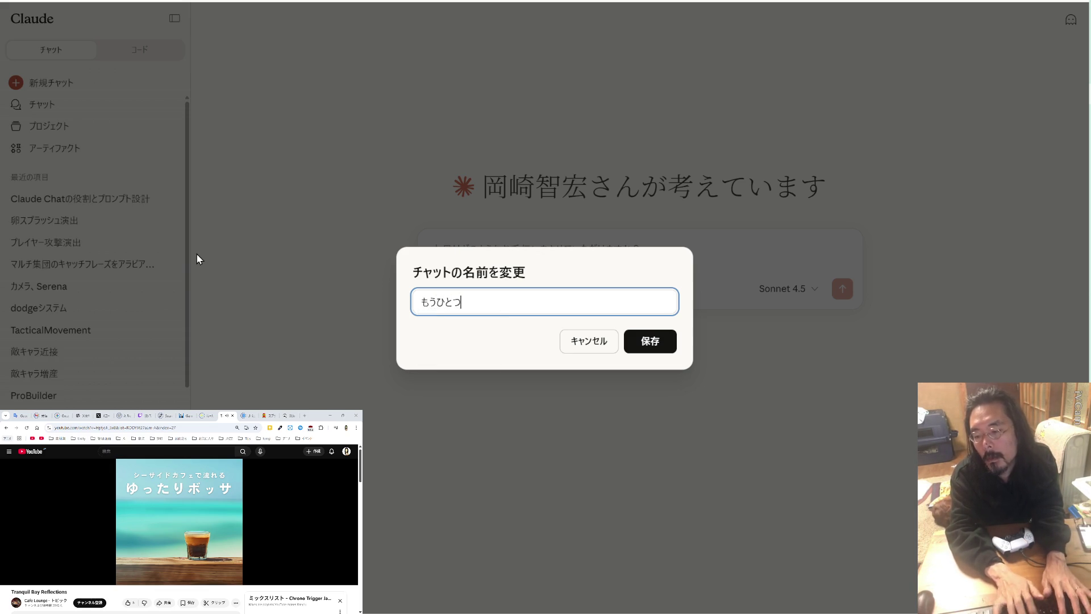
{"action": "key", "text": "Return"}
- Open もうひとつ and its explosion prompt document, then send the 2-second request
{"action": "left_click", "coordinate": [66, 197]}
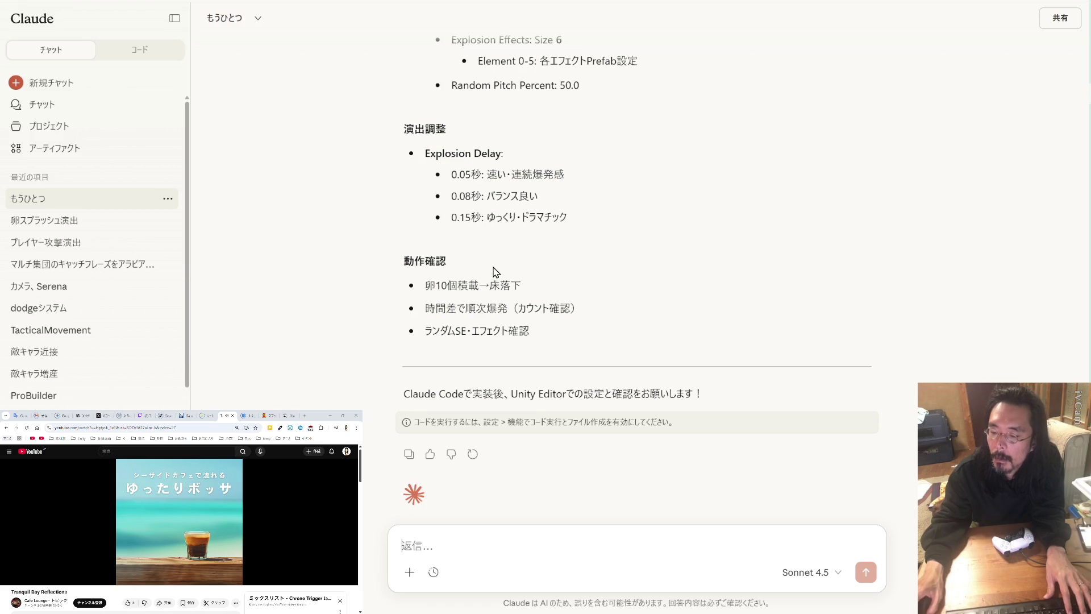
{"action": "scroll", "coordinate": [543, 391], "scroll_direction": "up", "scroll_amount": 8}
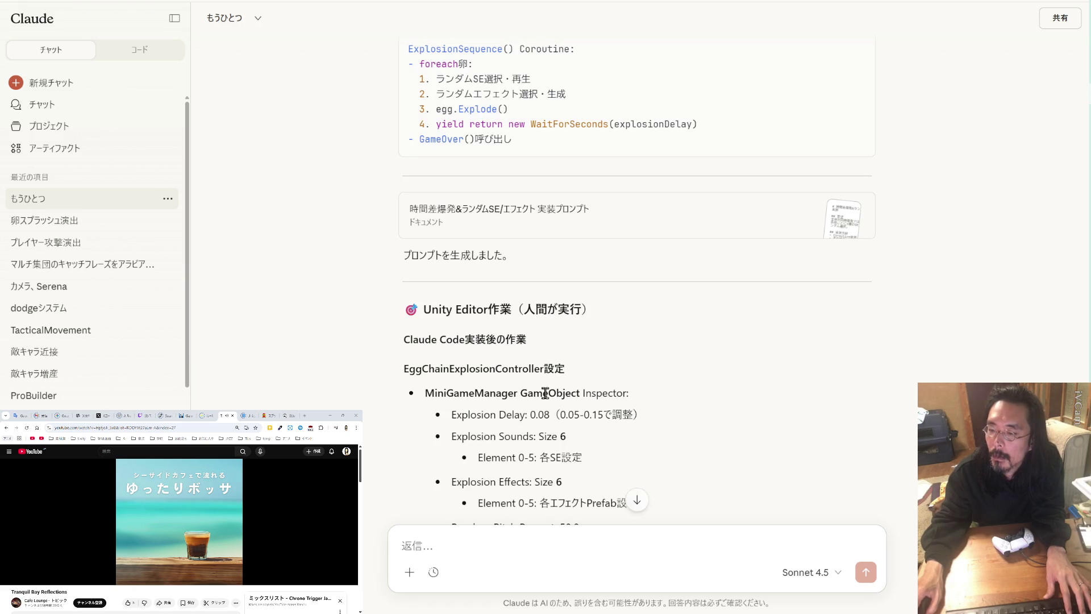
{"action": "left_click", "coordinate": [537, 232]}
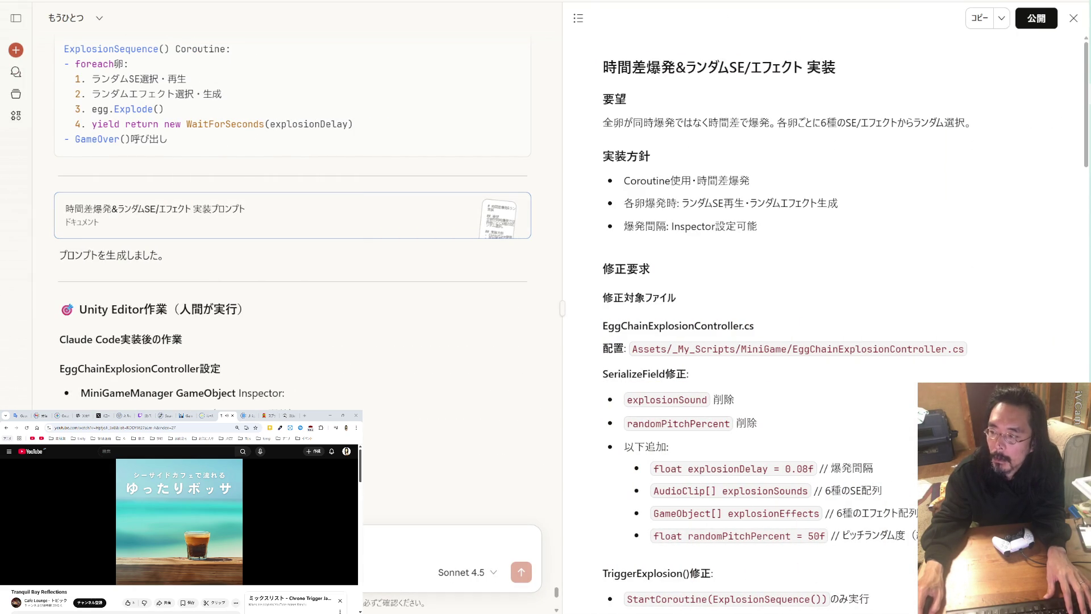
{"action": "type", "text": "し終わる感じにしたい"}
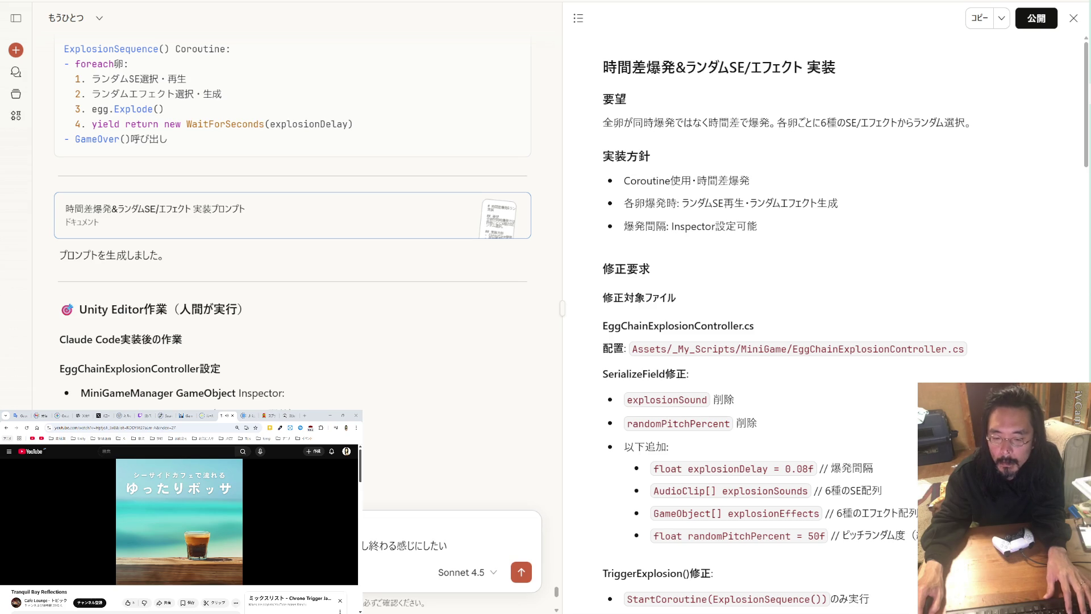
{"action": "key", "text": "BackSpace"}
{"action": "key", "text": "BackSpace"}
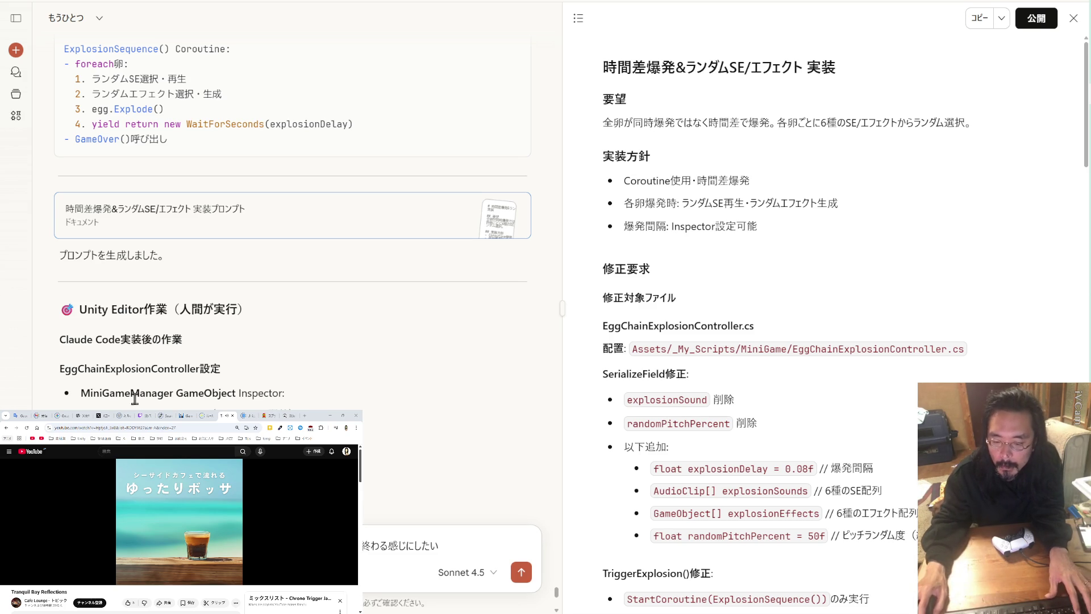
{"action": "left_click", "coordinate": [521, 571]}
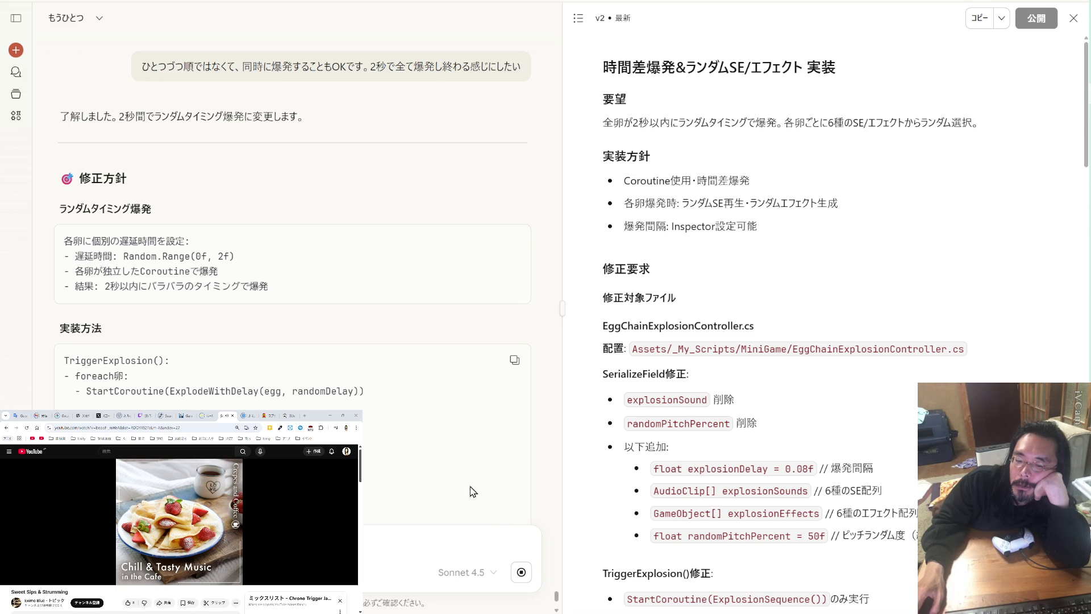
- Scroll down through Claude's reply to review the new coroutine step using ExplodeWithDelay(egg, randomDelay)
{"action": "scroll", "coordinate": [465, 475], "scroll_direction": "down", "scroll_amount": 5}
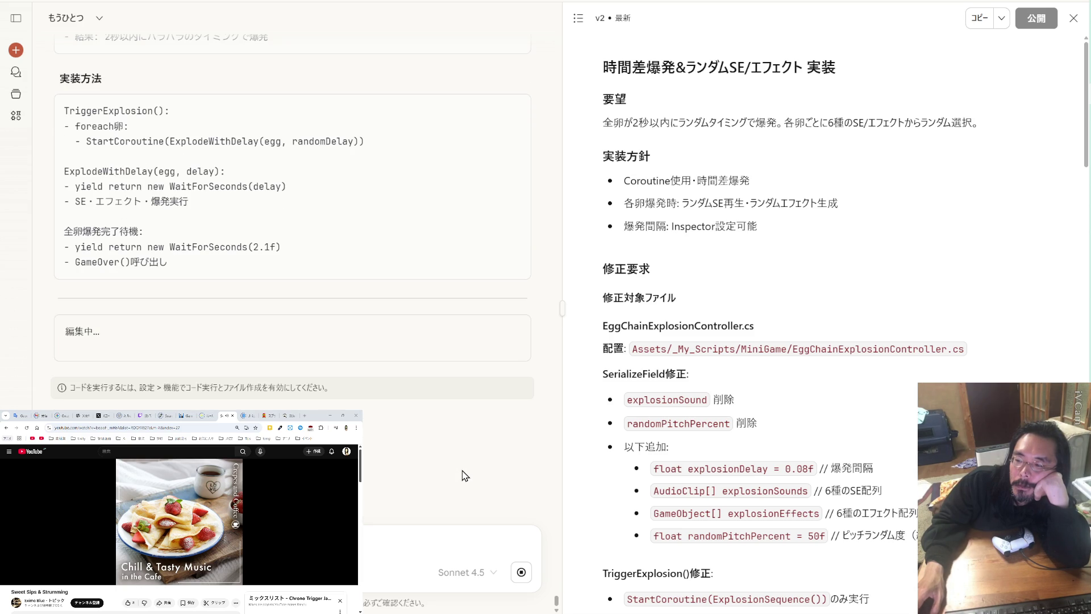
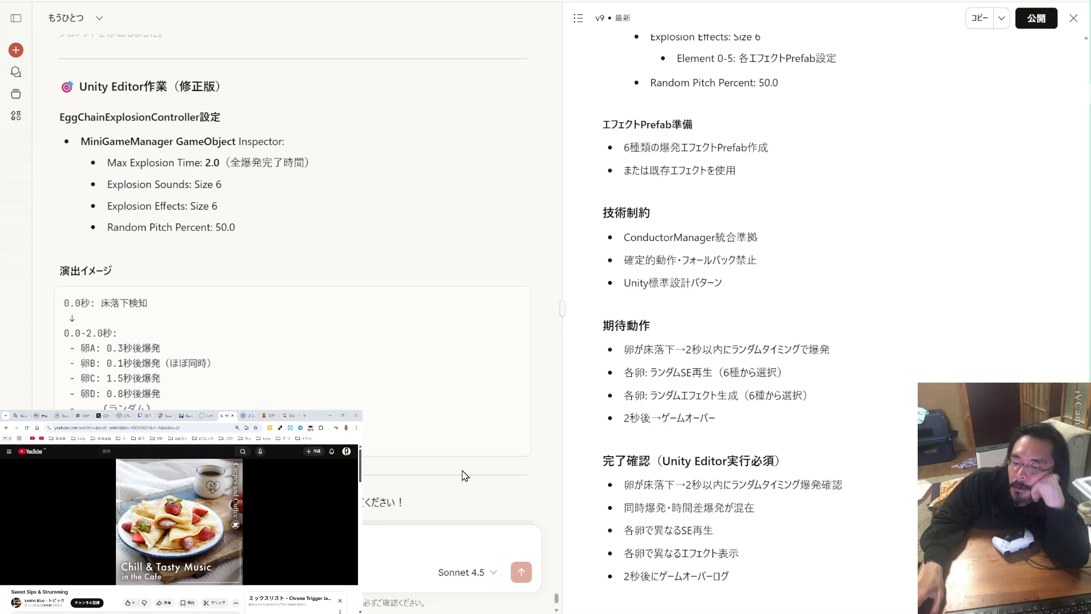
- Copy the full v9 spec document from the Claude artifact
{"action": "scroll", "coordinate": [465, 475], "scroll_direction": "down", "scroll_amount": 3}
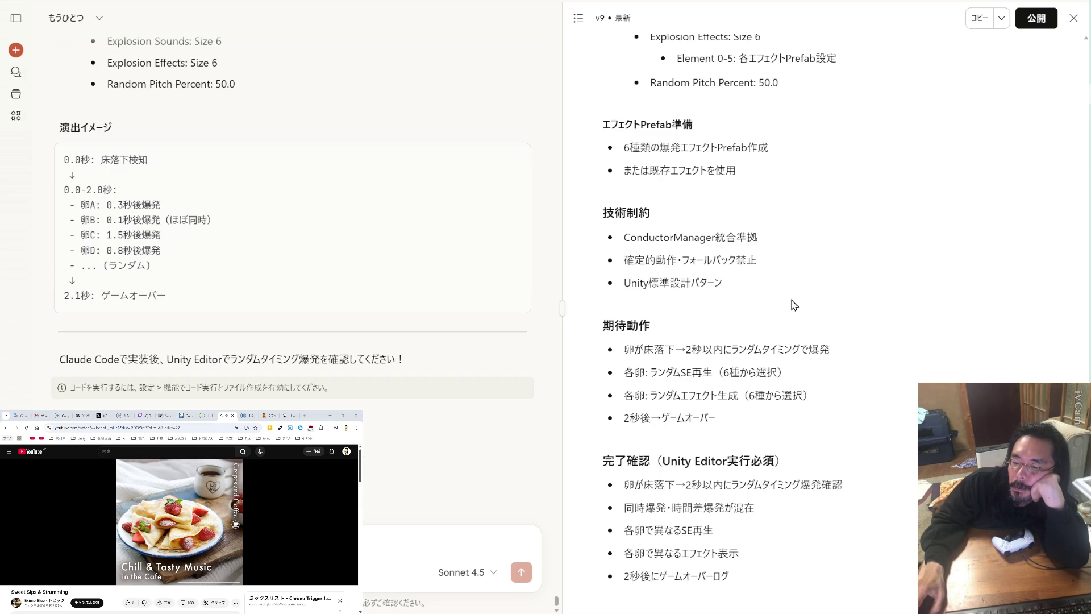
{"action": "left_click", "coordinate": [978, 19]}
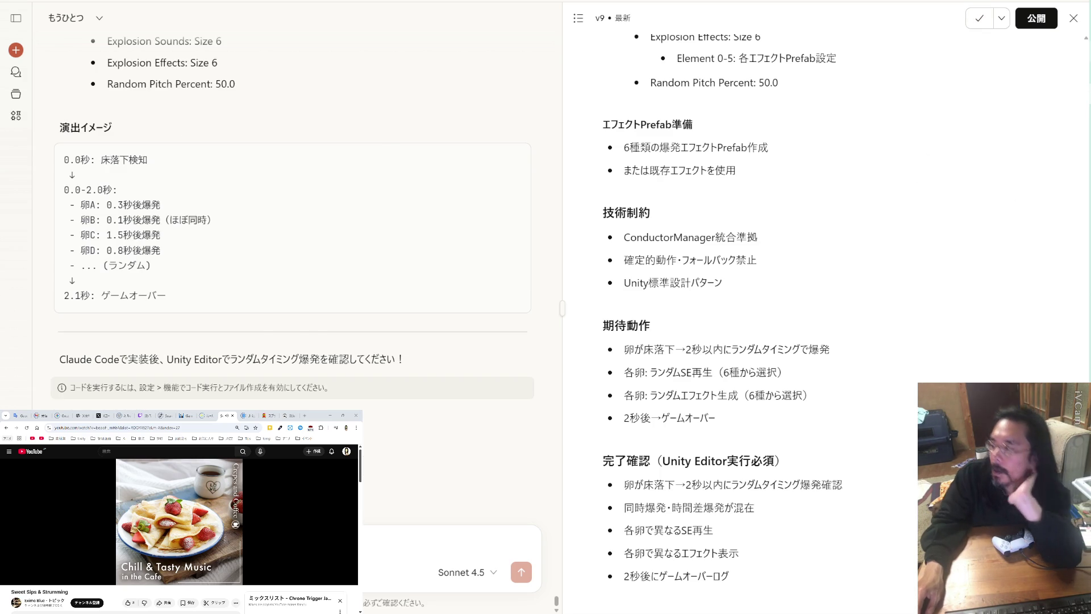
{"action": "key", "text": "alt+Tab"}
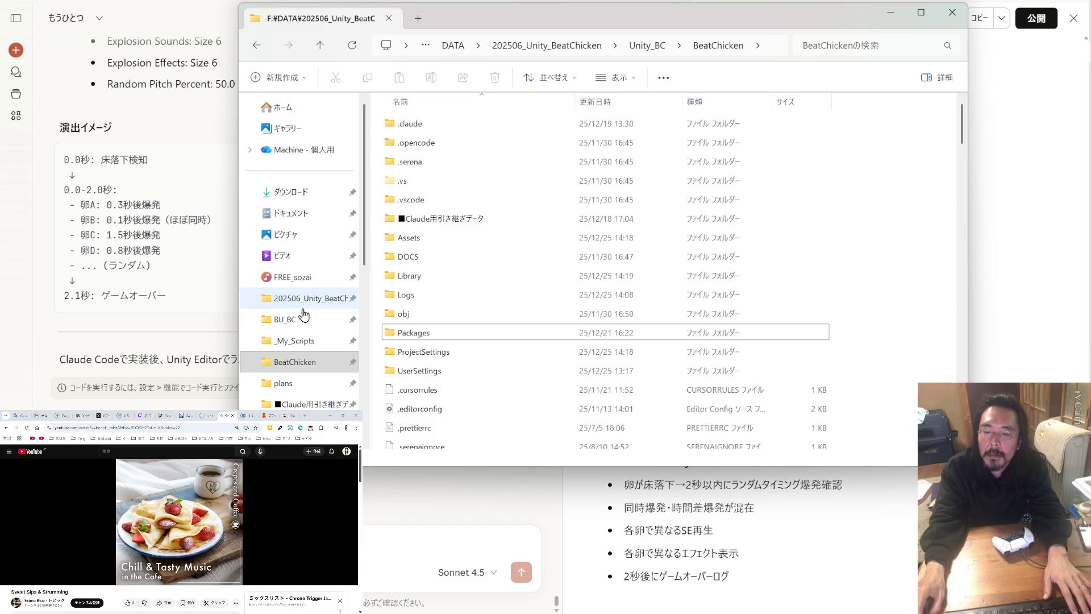
- Create folder 1225_1428 in BU_BC and copy _My_Scripts into it as a backup
{"action": "left_click", "coordinate": [302, 319]}
{"action": "left_click", "coordinate": [290, 78]}
{"action": "left_click", "coordinate": [292, 109]}
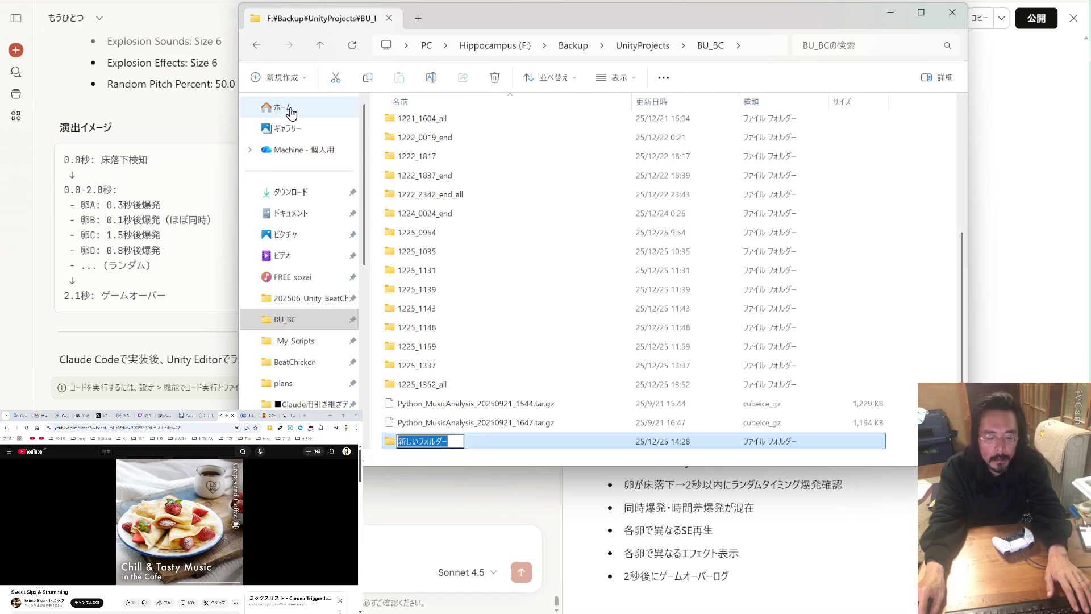
{"action": "type", "text": "1225_1428"}
{"action": "key", "text": "Return"}
{"action": "key", "text": "Return"}
{"action": "mouse_move", "coordinate": [317, 338]}
{"action": "left_mouse_down"}
{"action": "mouse_move", "coordinate": [531, 292]}
{"action": "mouse_move", "coordinate": [845, 164]}
{"action": "left_mouse_up"}
{"action": "left_click", "coordinate": [986, 82]}
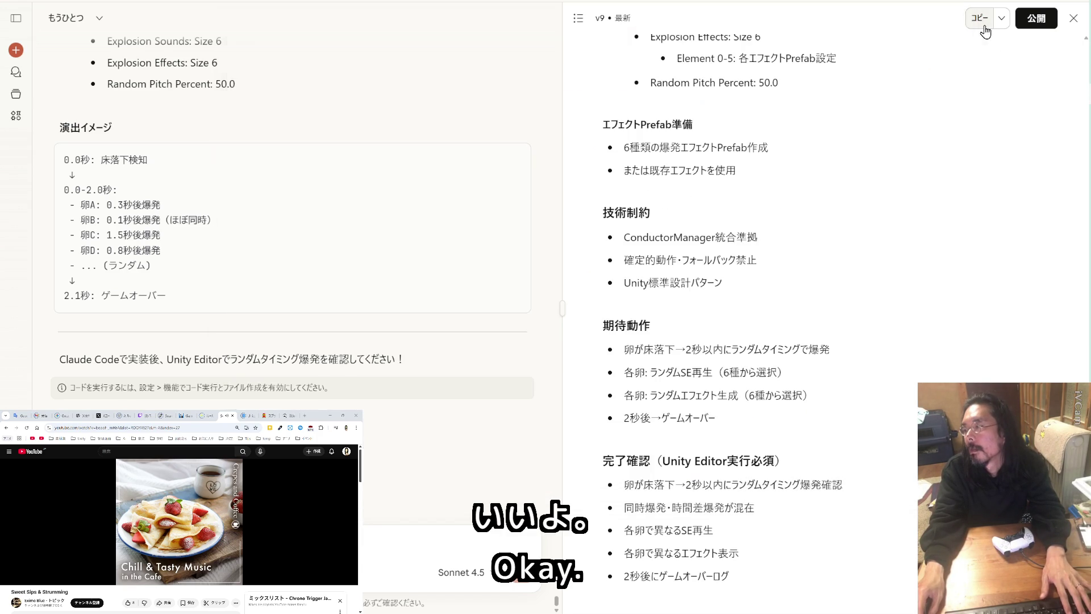
- Reset Claude Code with /clear and submit the pasted v9 egg-chain explosion spec
{"action": "key", "text": "alt+Tab"}
{"action": "mouse_move", "coordinate": [568, 264]}
{"action": "left_mouse_down"}
{"action": "mouse_move", "coordinate": [773, 5]}
{"action": "mouse_move", "coordinate": [794, 6]}
{"action": "left_mouse_up"}
{"action": "scroll", "coordinate": [498, 230], "scroll_direction": "down", "scroll_amount": 10}
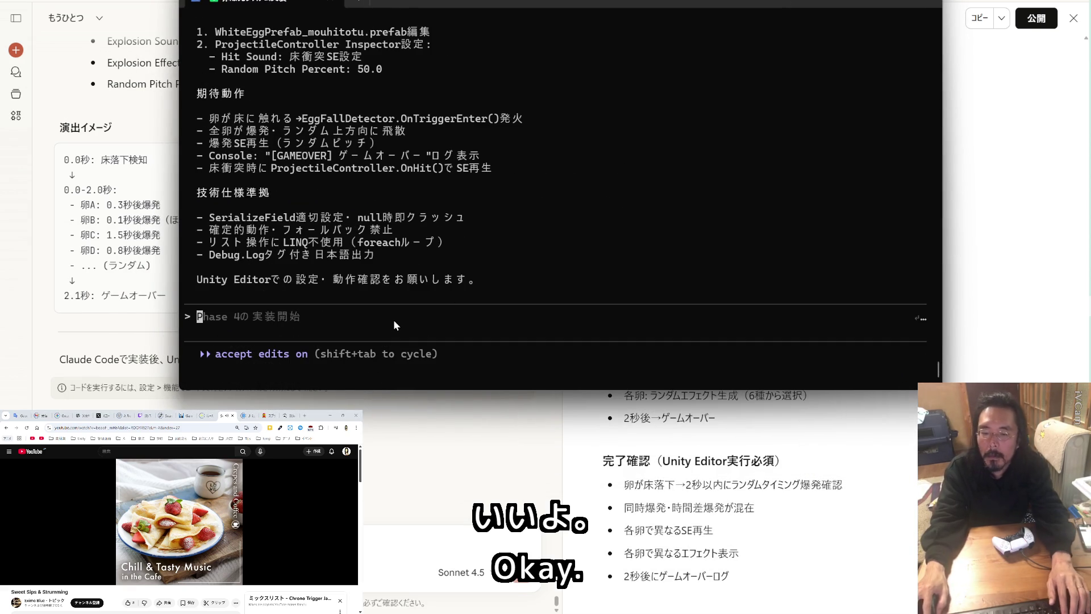
{"action": "type", "text": "/"}
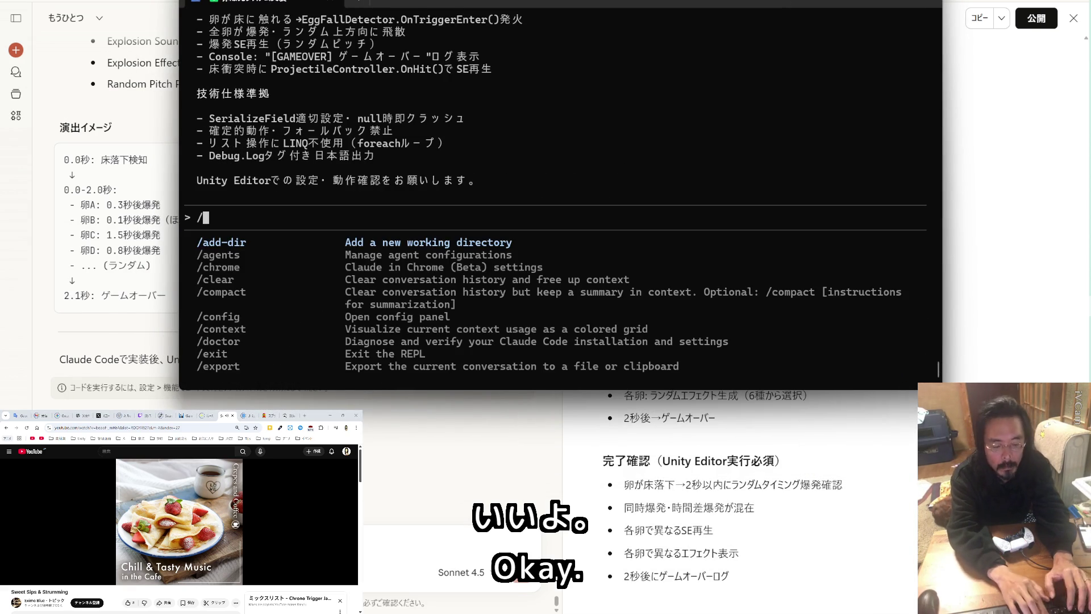
{"action": "type", "text": "clear"}
{"action": "key", "text": "Return"}
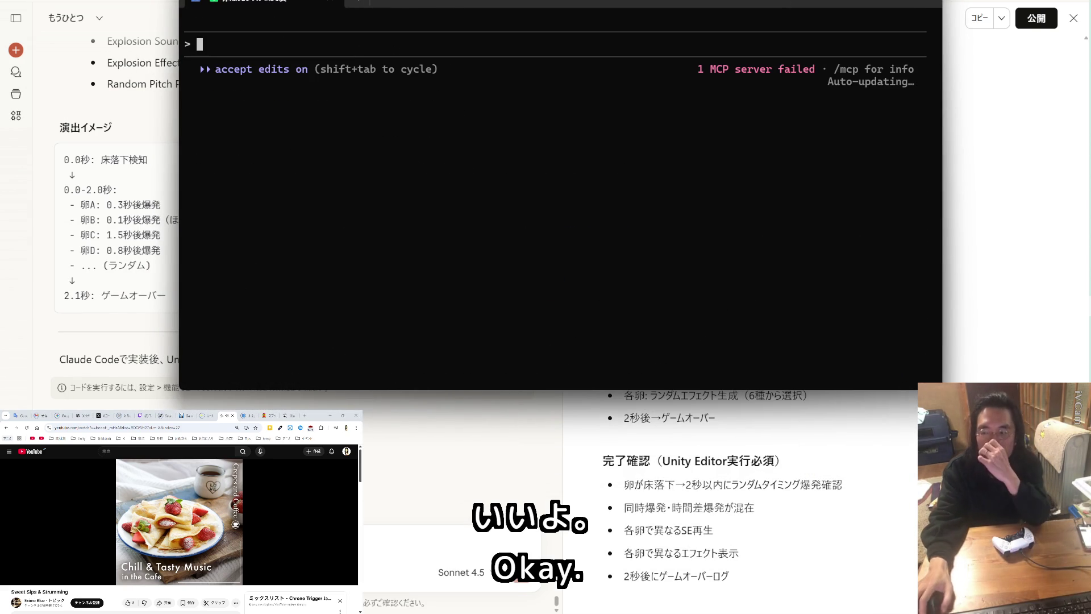
{"action": "key", "text": "ctrl+v"}
{"action": "key", "text": "Return"}
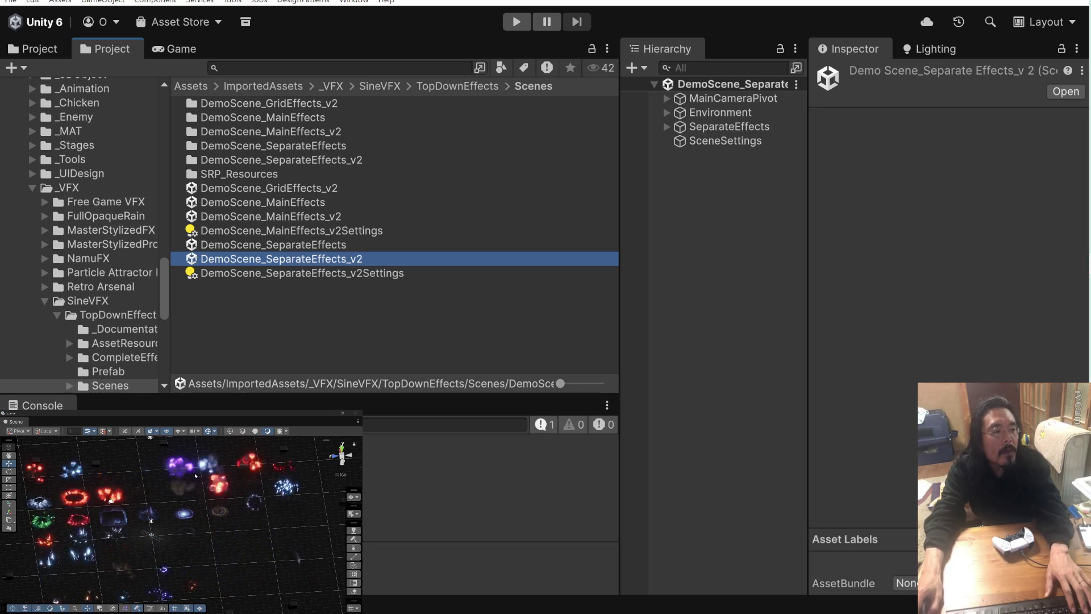
- Select CloudPuffExplosion_06 in the Scene view and Hierarchy to show its settings
{"action": "left_click", "coordinate": [181, 490]}
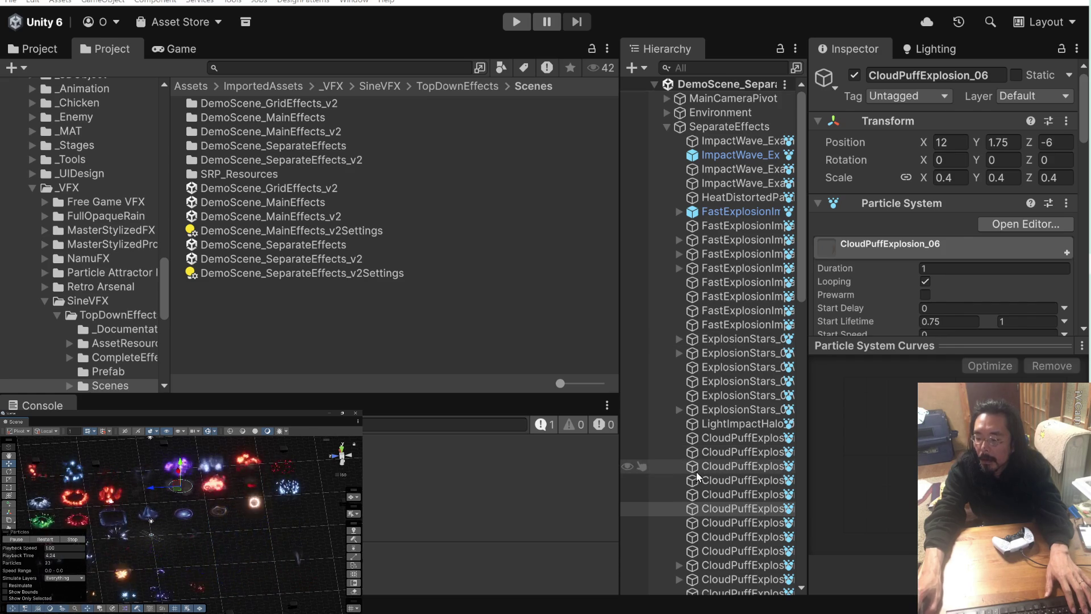
{"action": "left_click", "coordinate": [694, 509]}
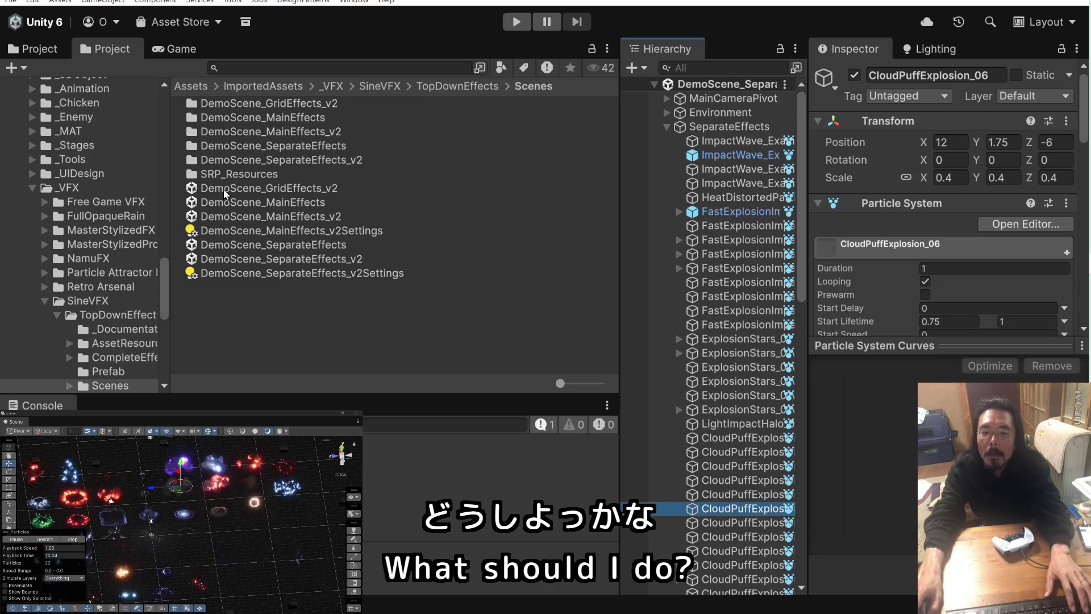
{"action": "scroll", "coordinate": [69, 209], "scroll_direction": "up", "scroll_amount": 10}
{"action": "scroll", "coordinate": [69, 209], "scroll_direction": "up", "scroll_amount": 15}
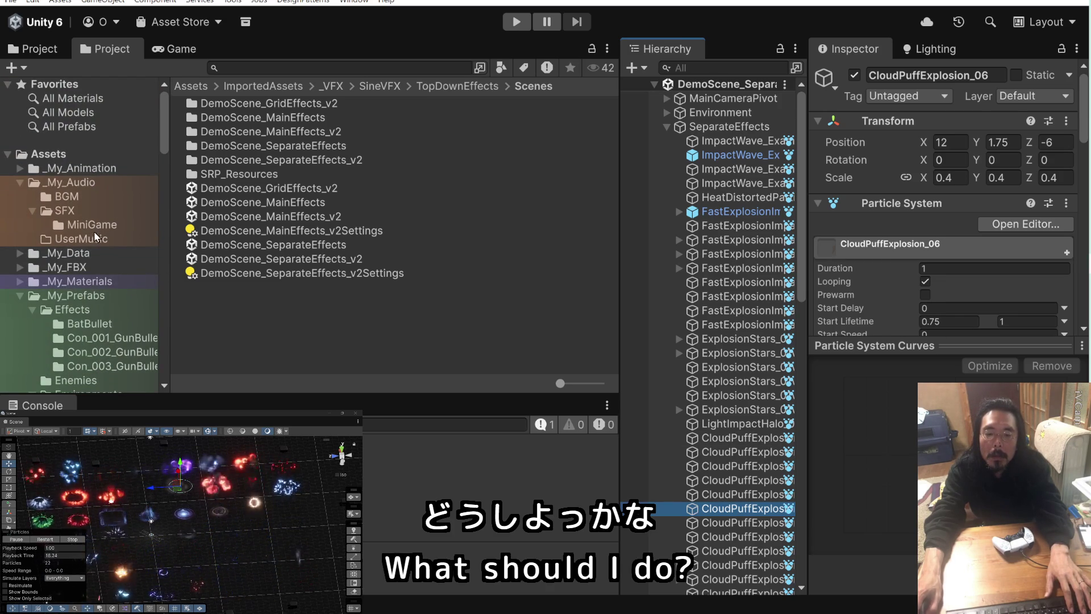
{"action": "scroll", "coordinate": [94, 244], "scroll_direction": "down", "scroll_amount": 8}
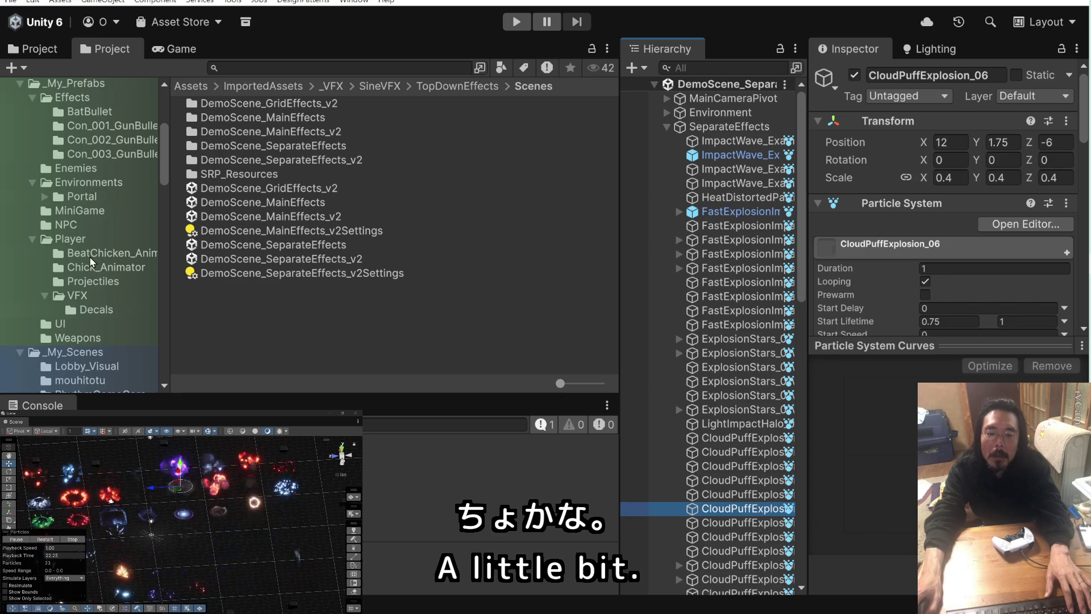
{"action": "scroll", "coordinate": [89, 256], "scroll_direction": "up", "scroll_amount": 2}
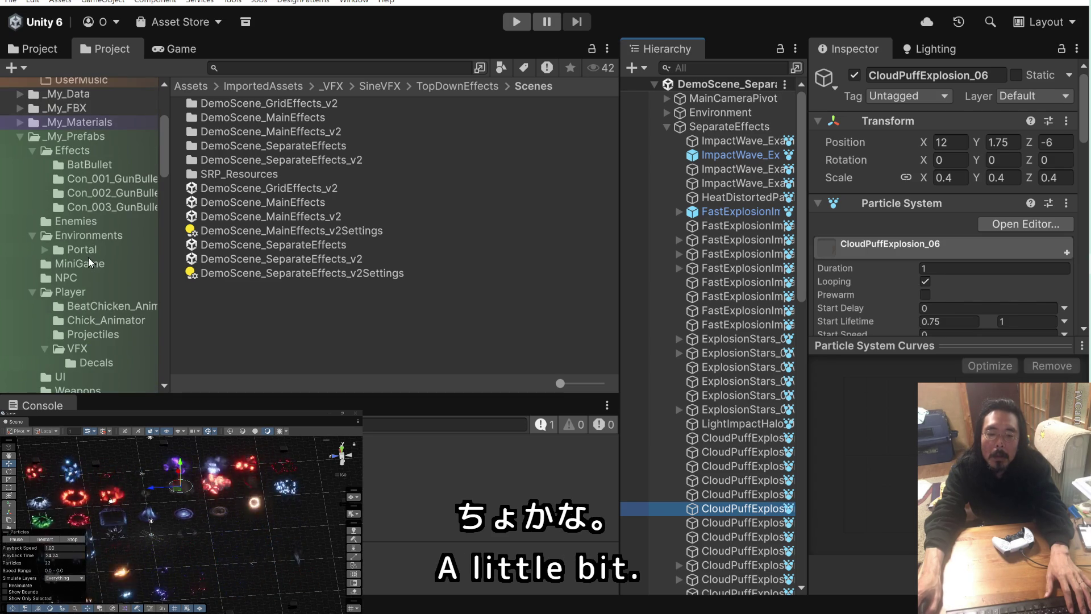
{"action": "scroll", "coordinate": [87, 257], "scroll_direction": "down", "scroll_amount": 4}
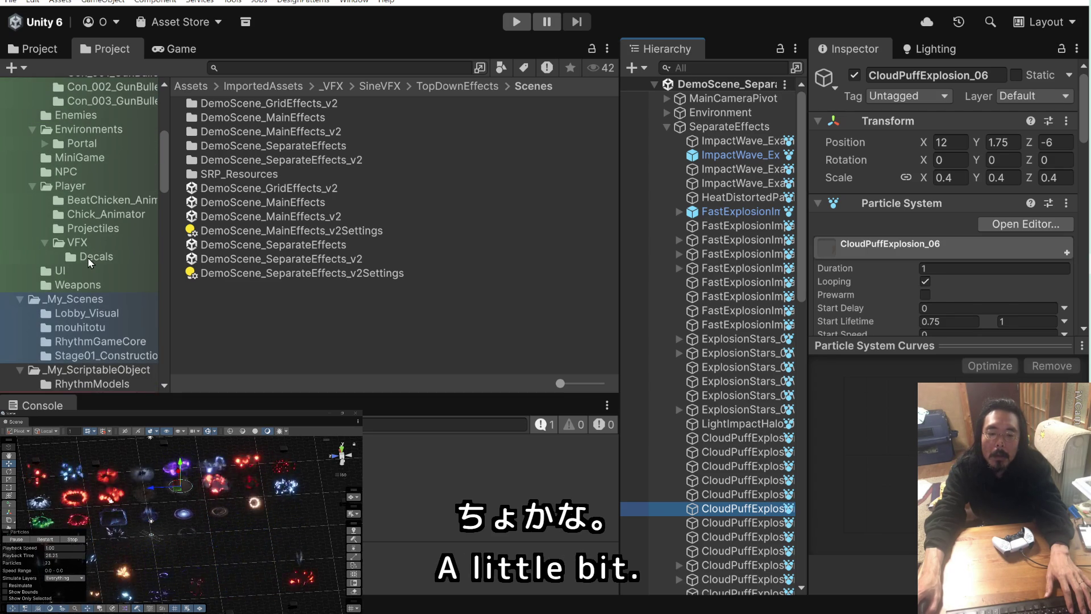
- Browse to the _My_Prefabs Player/Projectiles folder, glancing into MiniGame along the way
{"action": "left_click", "coordinate": [93, 228]}
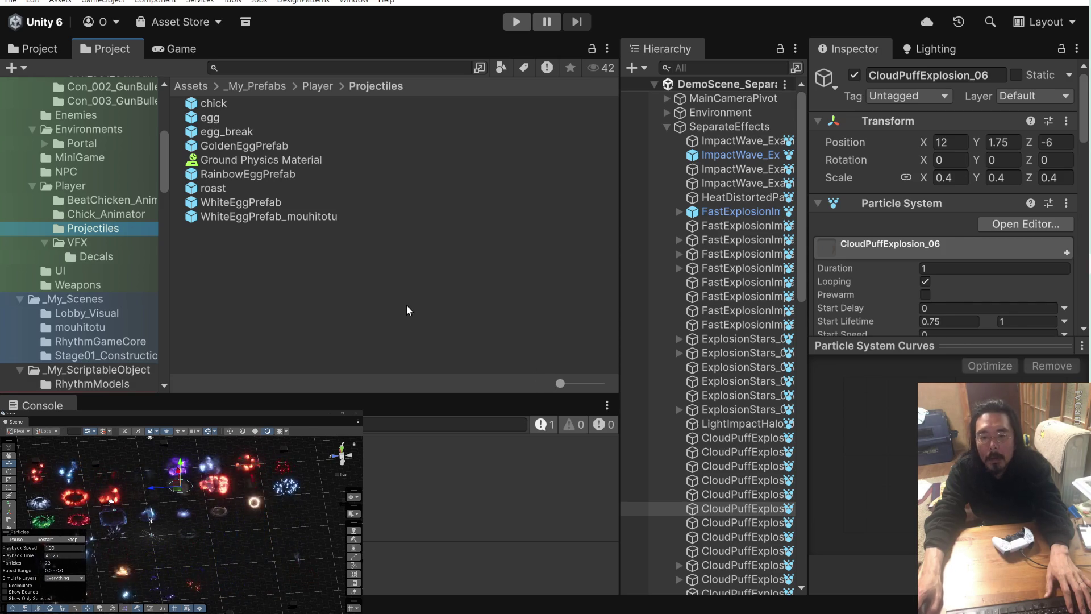
{"action": "scroll", "coordinate": [114, 222], "scroll_direction": "up", "scroll_amount": 5}
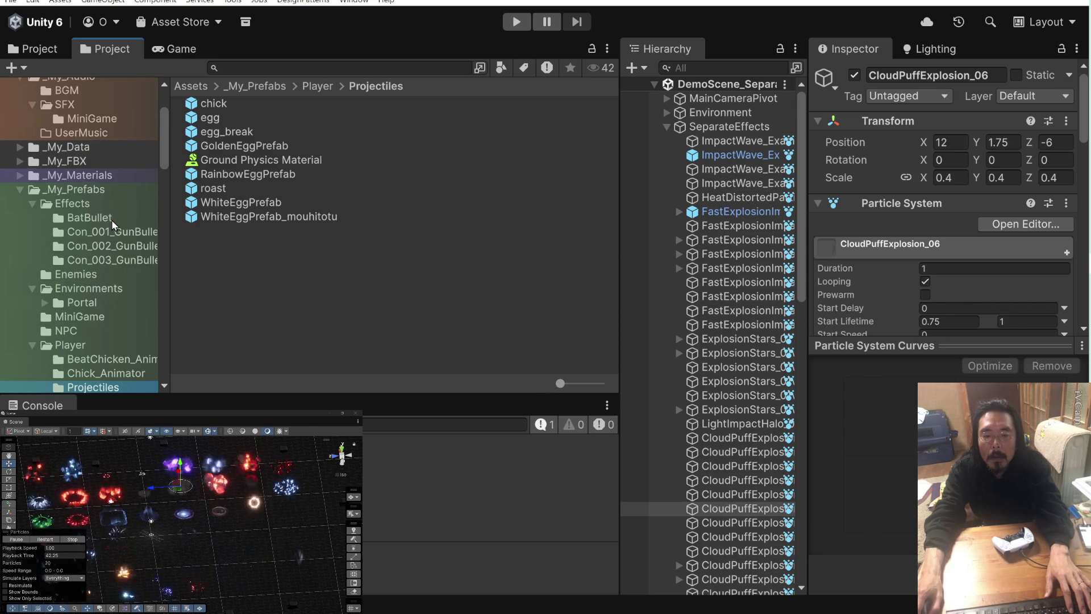
{"action": "scroll", "coordinate": [111, 219], "scroll_direction": "down", "scroll_amount": 3}
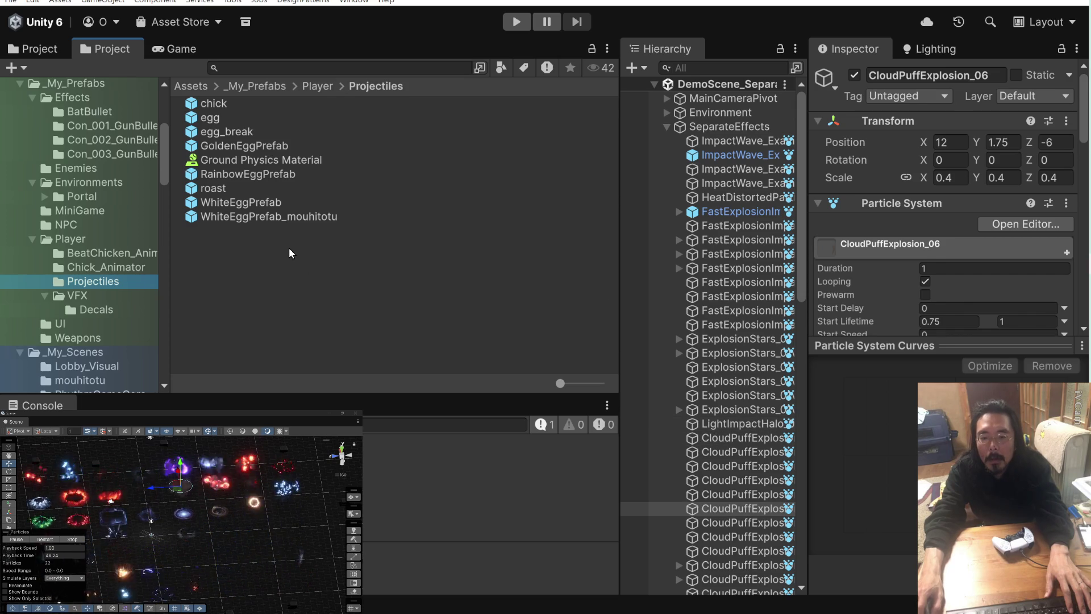
{"action": "left_click", "coordinate": [130, 208]}
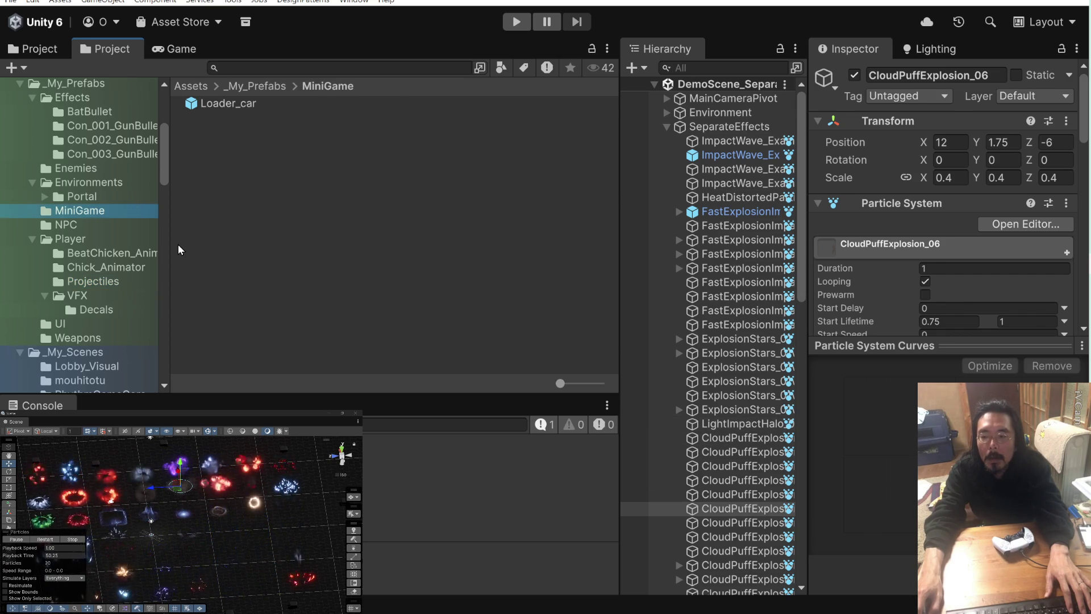
{"action": "left_click", "coordinate": [94, 280]}
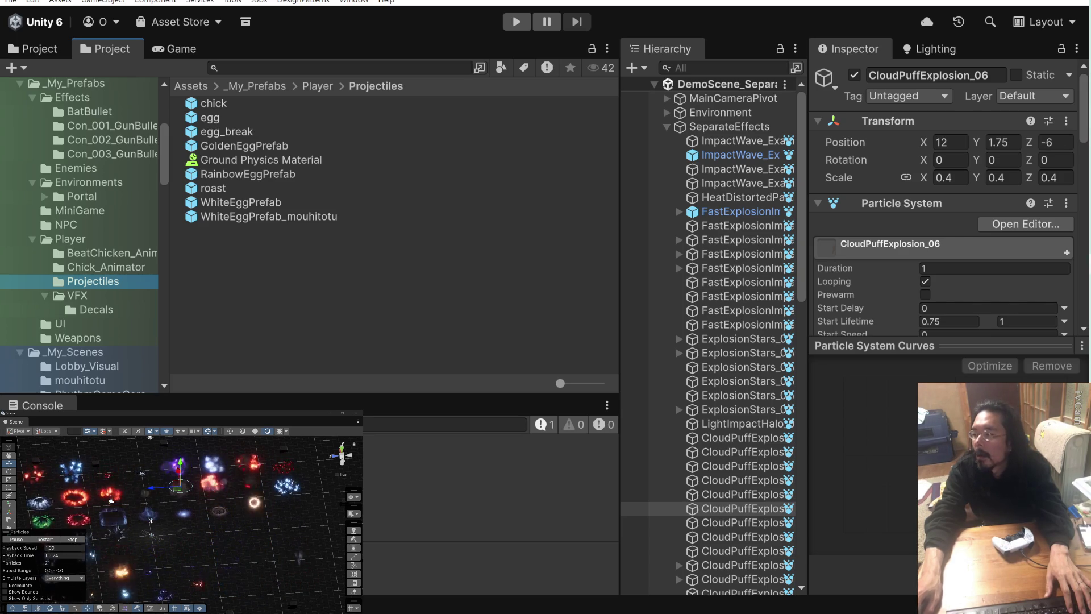
{"action": "key", "text": "alt+Tab"}
- Scroll the spec to the Unity Editor section and highlight the word 'Explosion'
{"action": "scroll", "coordinate": [846, 261], "scroll_direction": "up", "scroll_amount": 5}
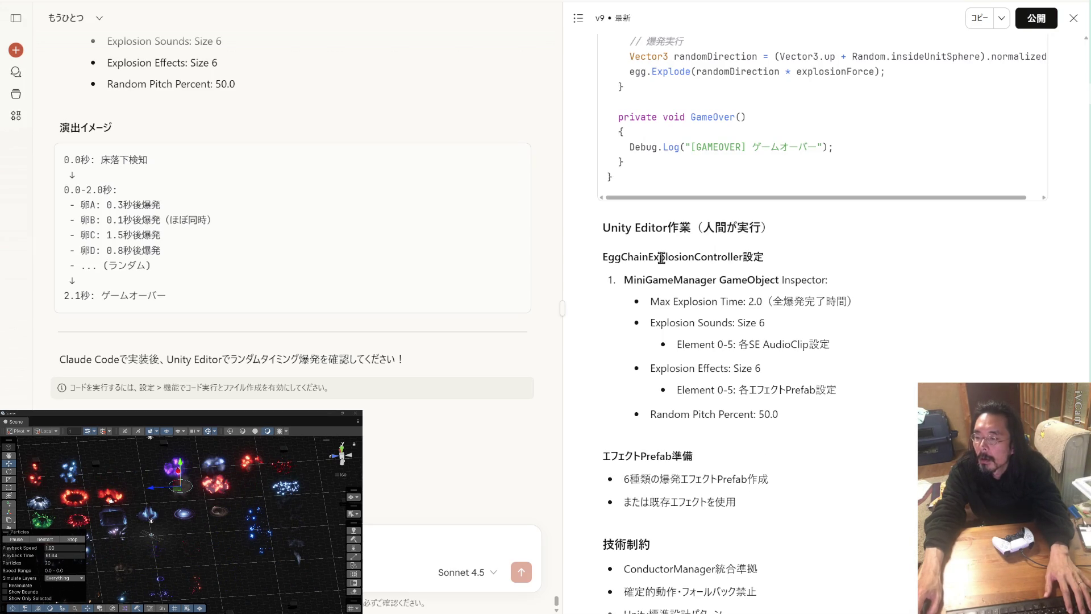
{"action": "left_click_drag", "start_coordinate": [649, 257], "coordinate": [694, 258]}
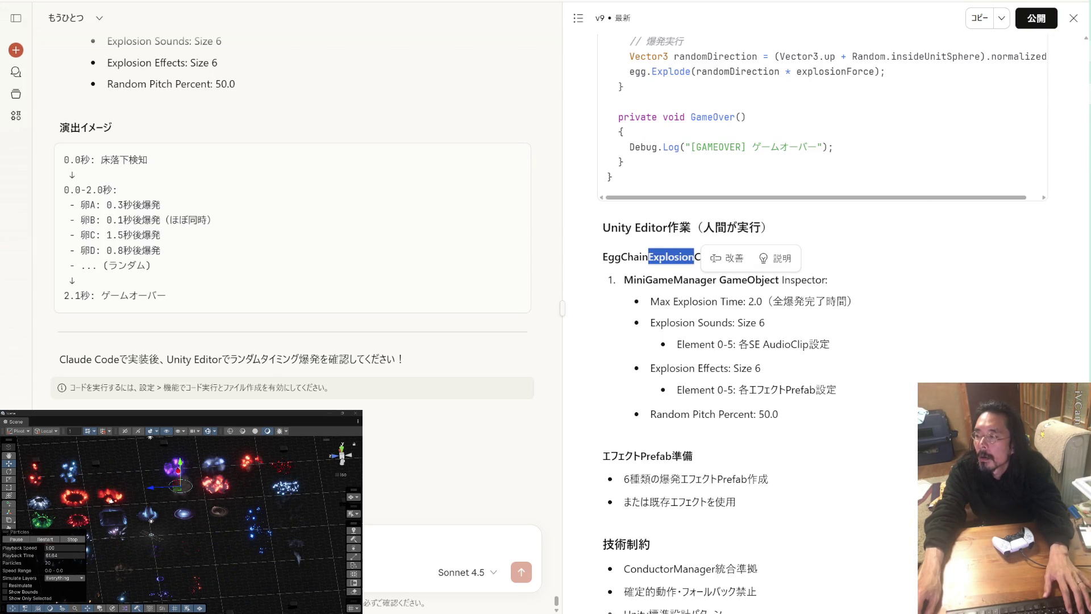
{"action": "key", "text": "alt+Tab"}
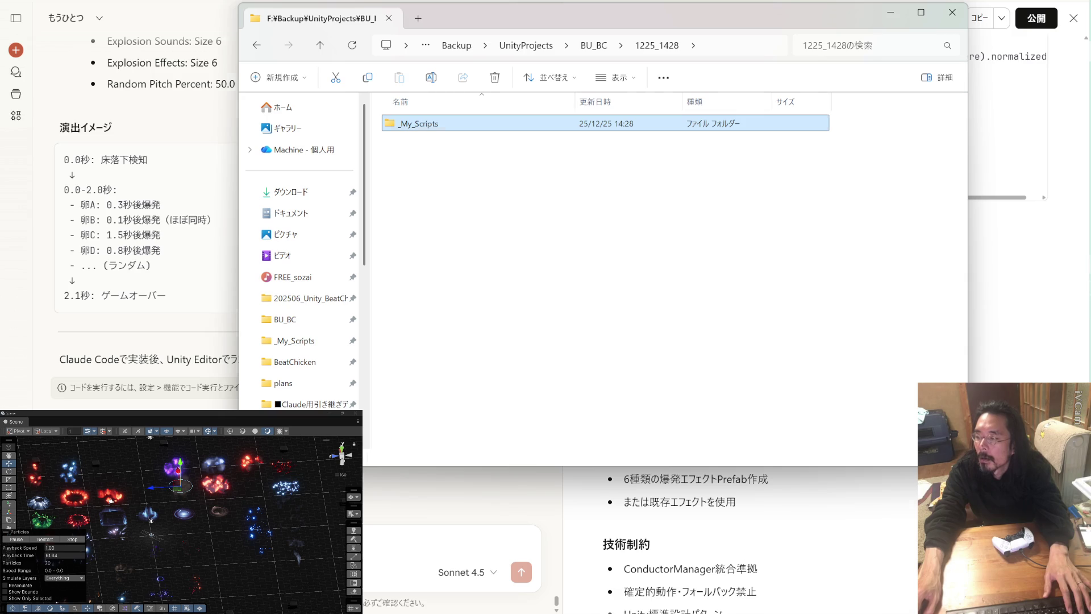
- Return to the Unity Editor and let the scripts finish recompiling
{"action": "key", "text": "alt+Tab"}
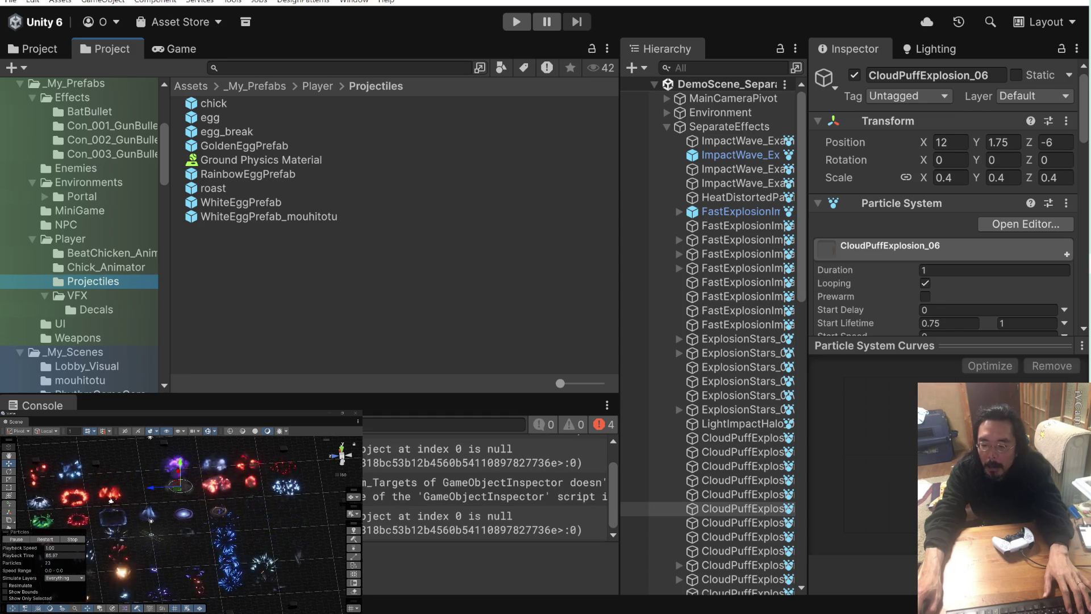
{"action": "left_click", "coordinate": [483, 488]}
{"action": "scroll", "coordinate": [483, 486], "scroll_direction": "up", "scroll_amount": 1}
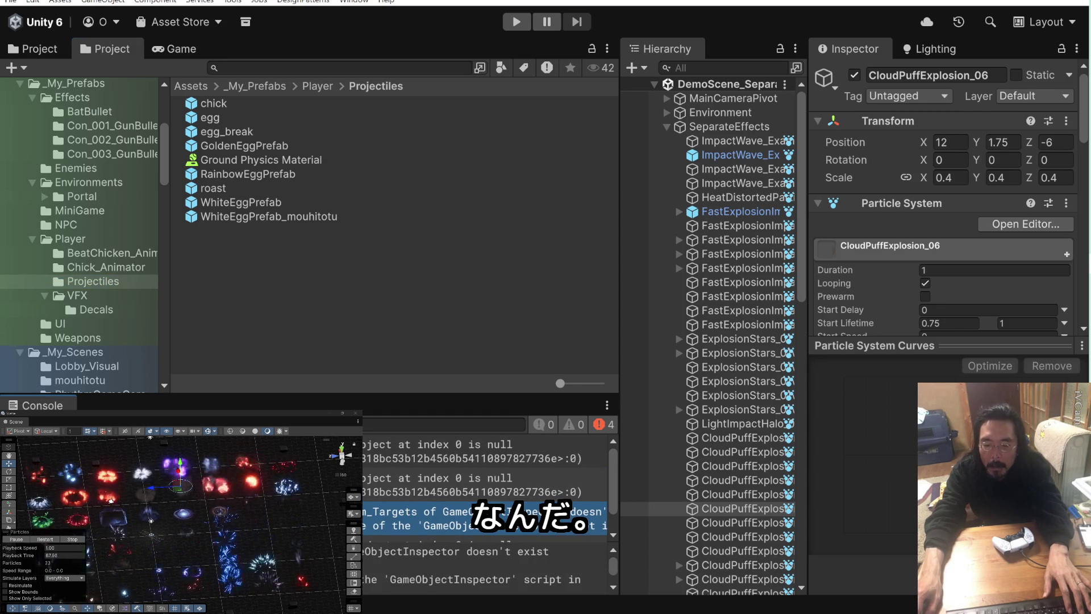
{"action": "left_click", "coordinate": [432, 451]}
{"action": "scroll", "coordinate": [483, 486], "scroll_direction": "down", "scroll_amount": 1}
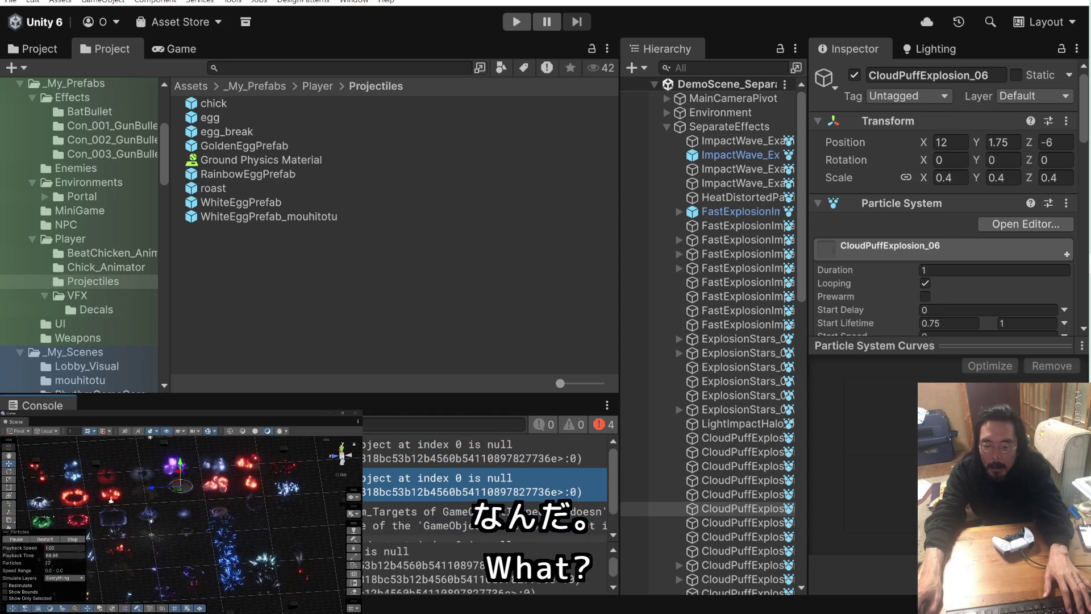
{"action": "scroll", "coordinate": [483, 486], "scroll_direction": "up", "scroll_amount": 1}
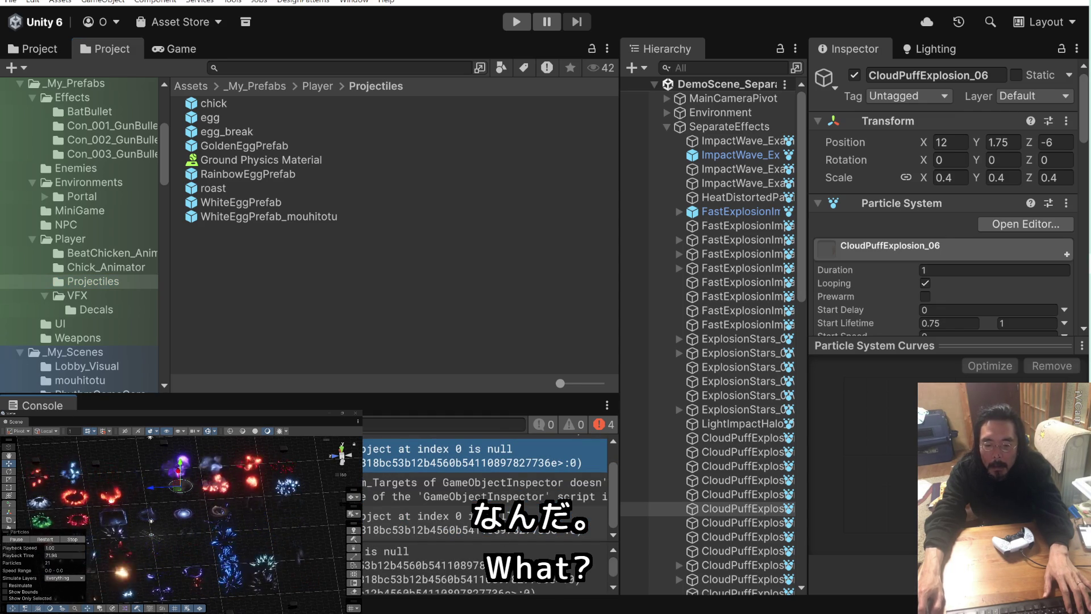
{"action": "left_click", "coordinate": [18, 424]}
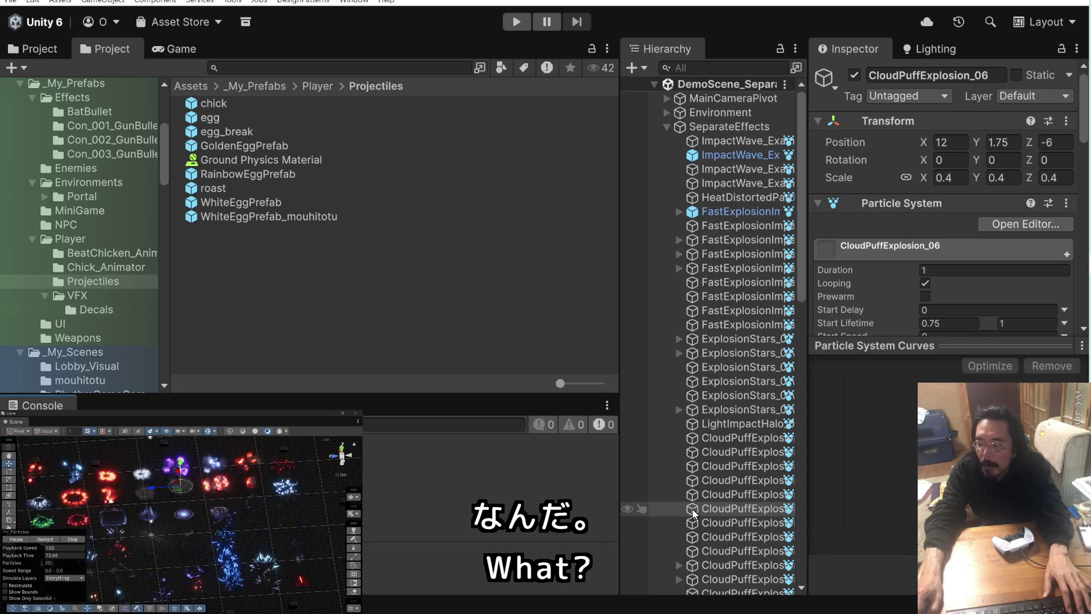
{"action": "left_click", "coordinate": [732, 510]}
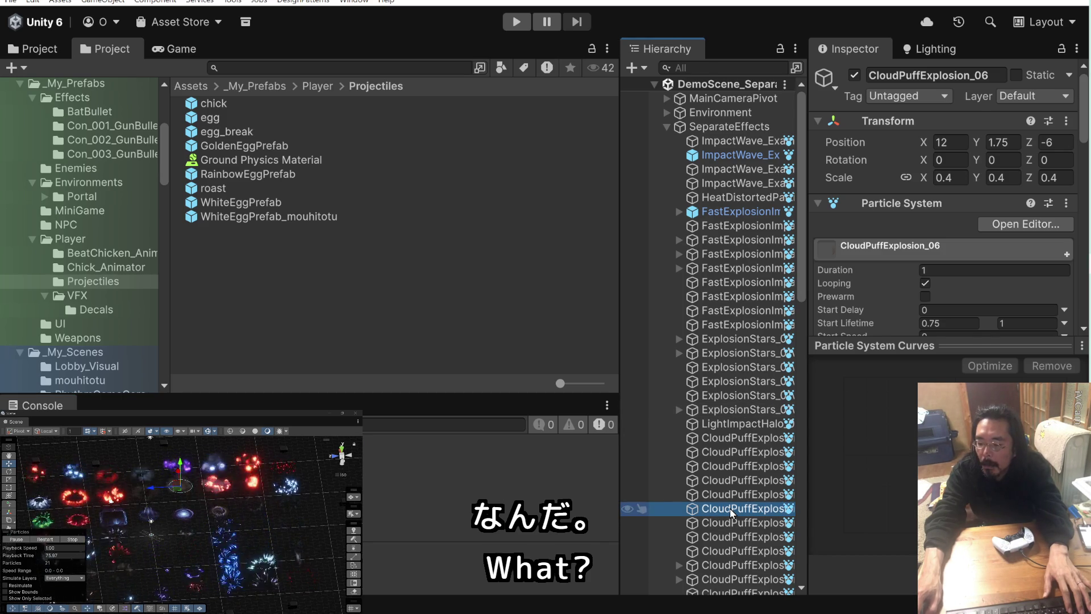
{"action": "left_click", "coordinate": [372, 67]}
{"action": "type", "text": "CloudPuffExplosion_06"}
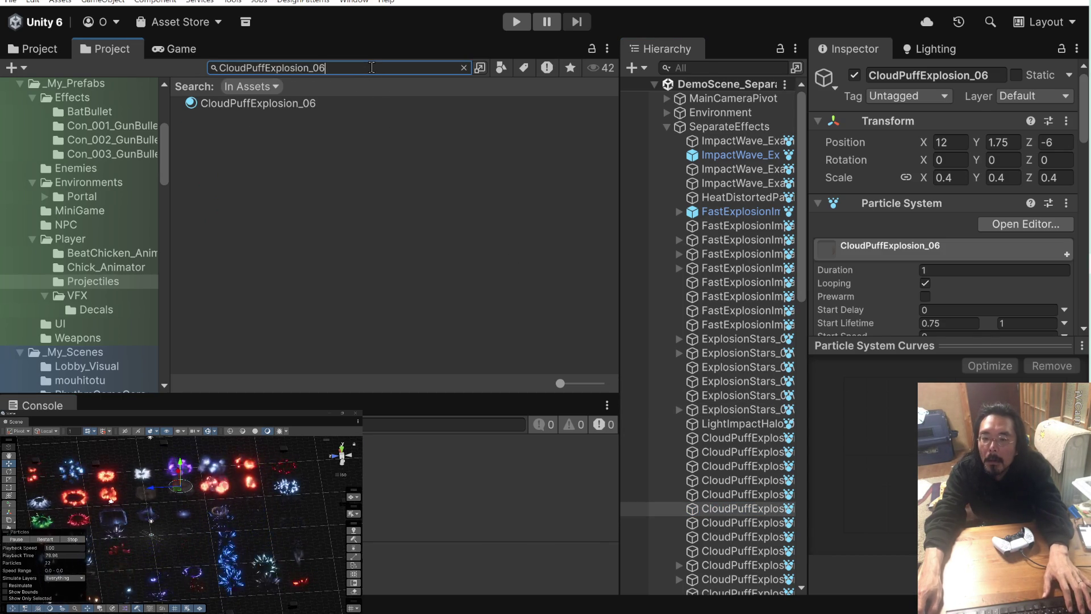
{"action": "left_click", "coordinate": [464, 69]}
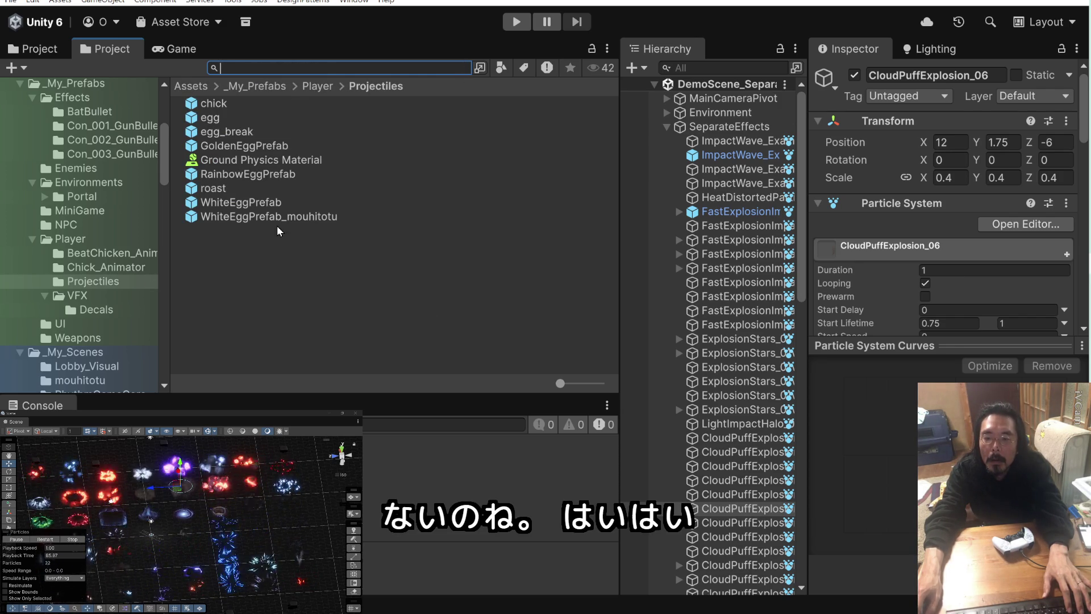
{"action": "type", "text": "CloudPuffExplosion_06"}
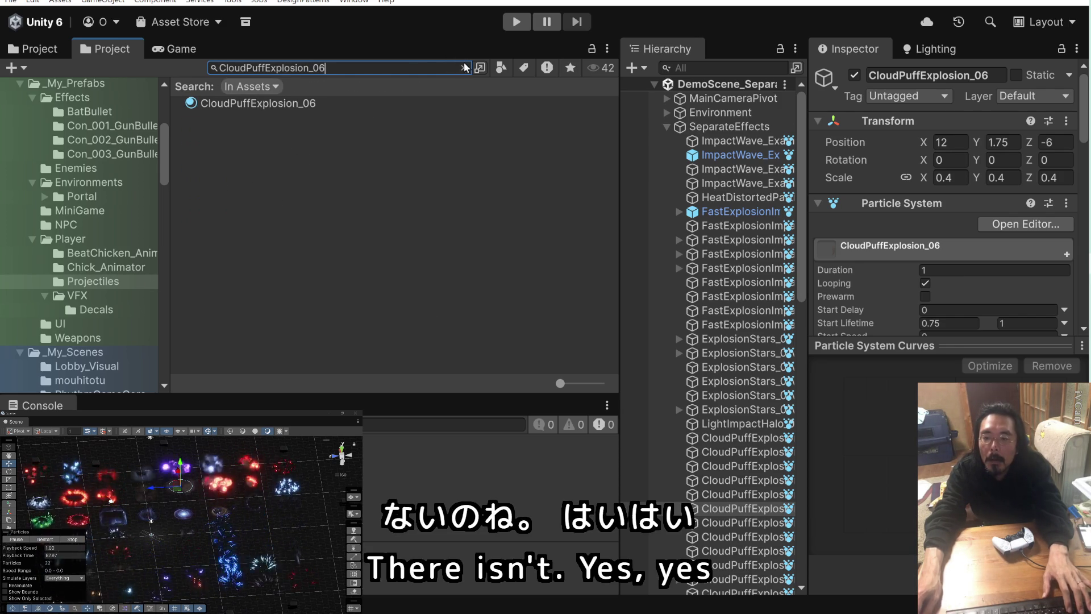
{"action": "left_click", "coordinate": [464, 67]}
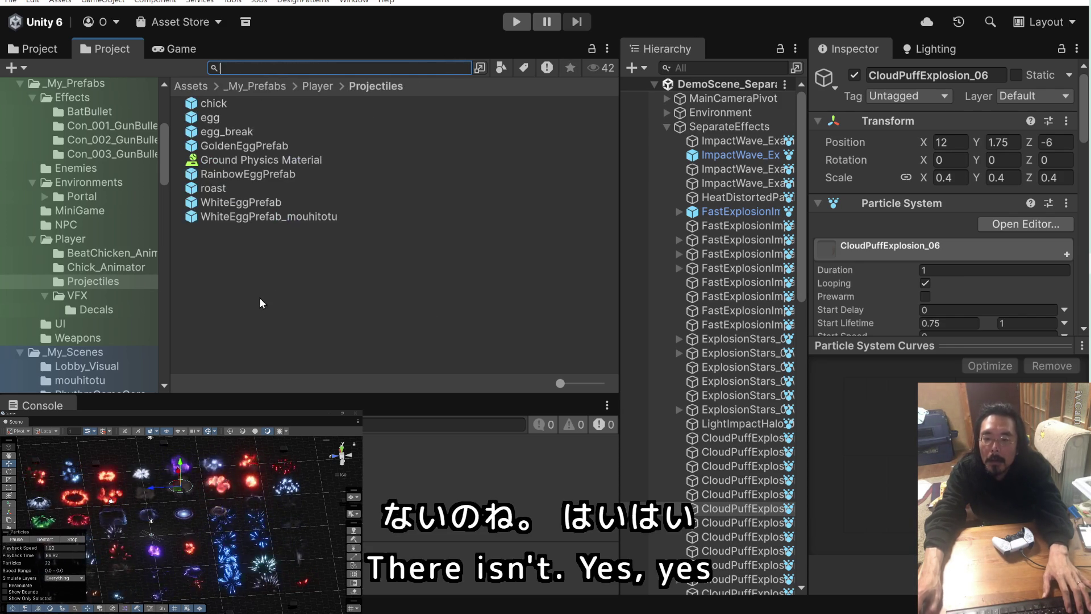
- Create a new folder named Explosion inside Projectiles
{"action": "right_click", "coordinate": [242, 271]}
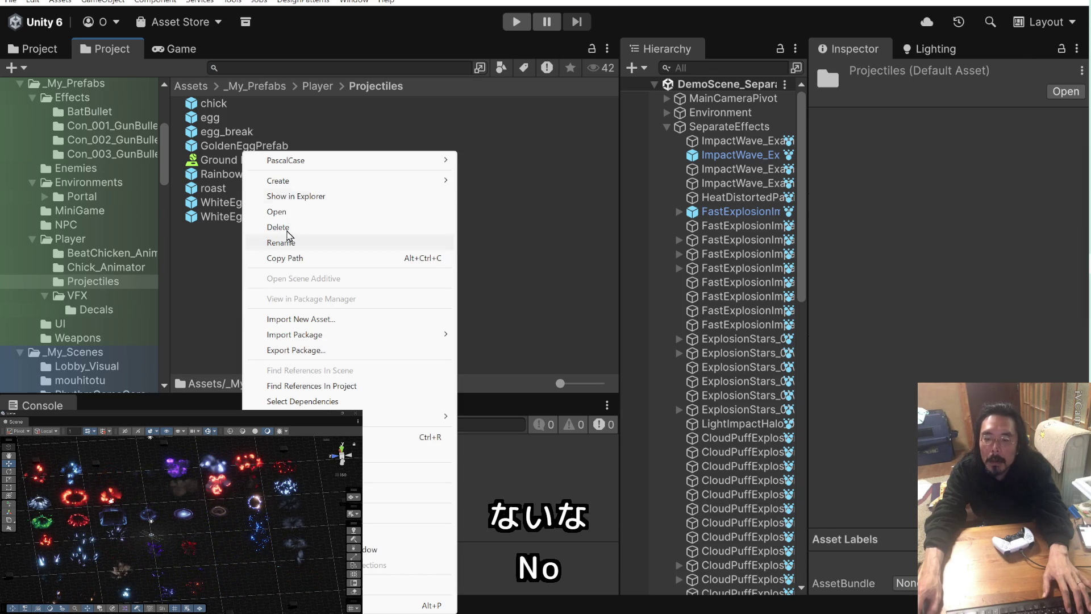
{"action": "mouse_move", "coordinate": [323, 180]}
{"action": "mouse_move", "coordinate": [490, 190]}
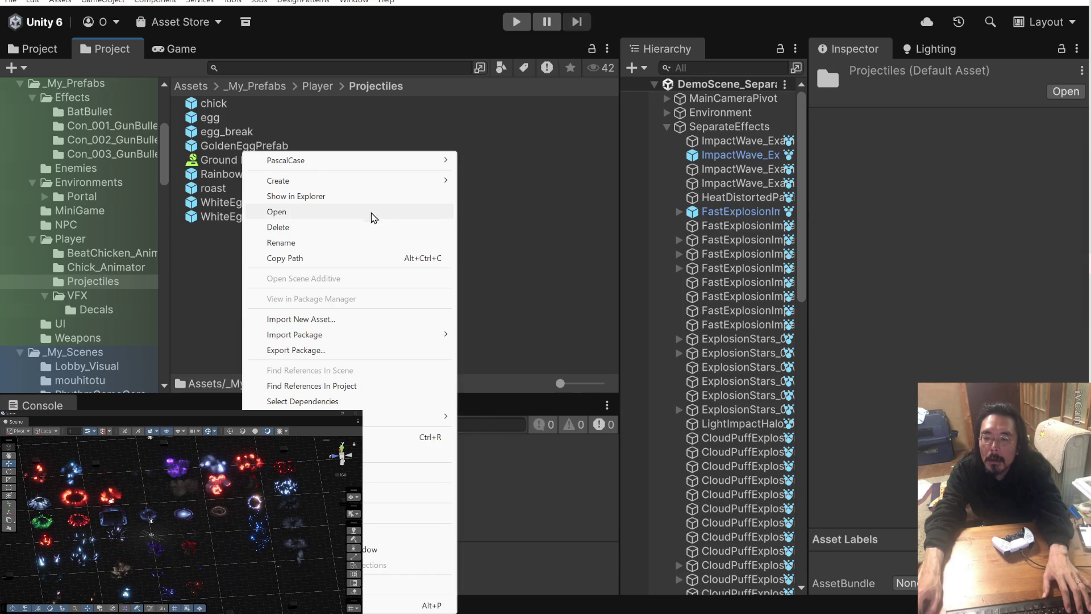
{"action": "left_click", "coordinate": [489, 12]}
{"action": "type", "text": "CloudPuffExplosion_06"}
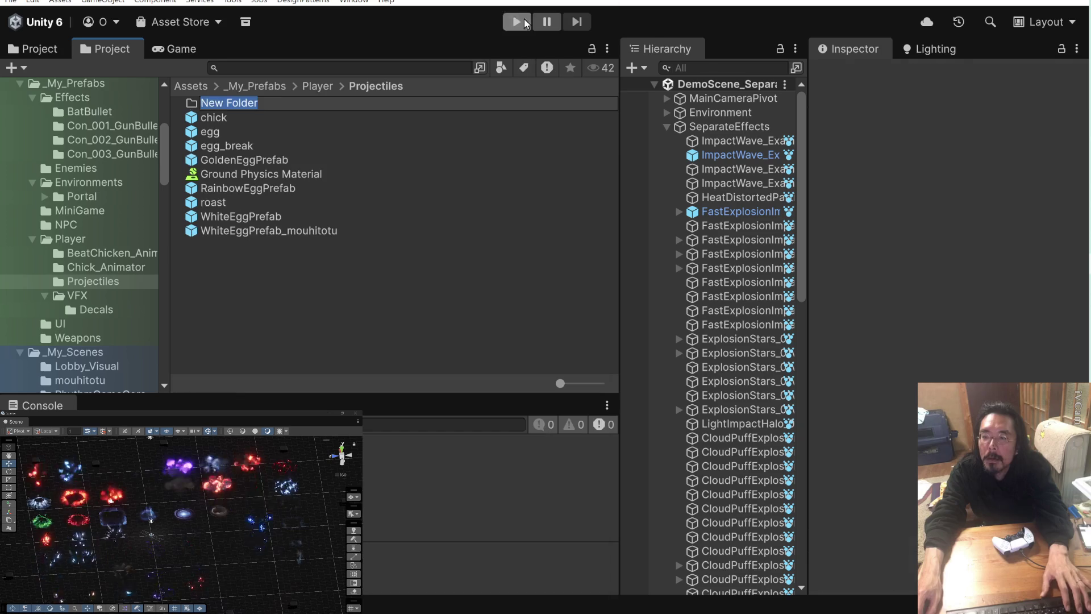
{"action": "double_click", "coordinate": [316, 103]}
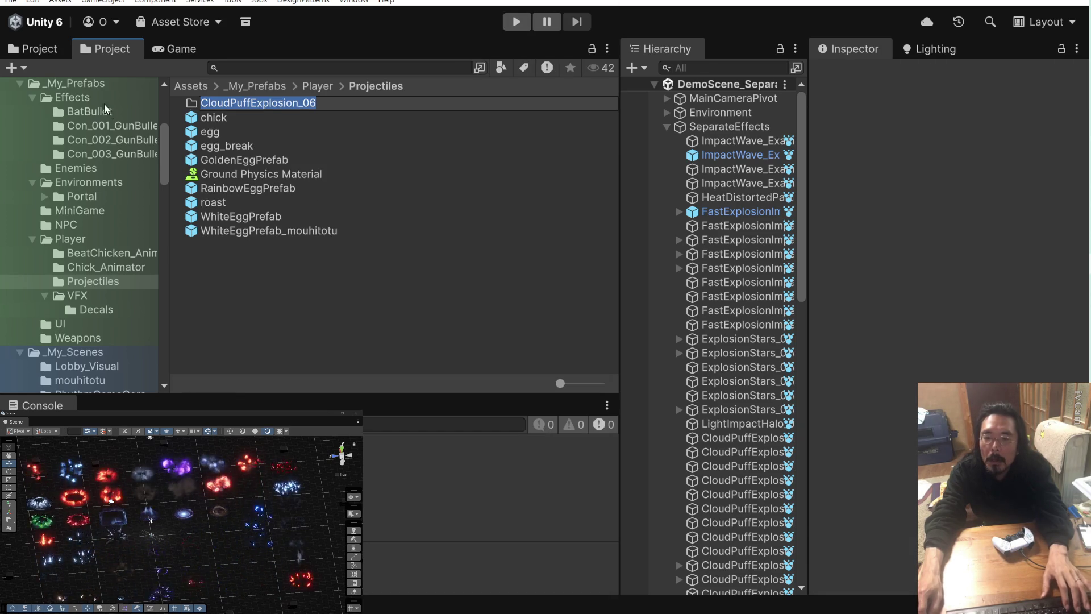
{"action": "key", "text": "super+period"}
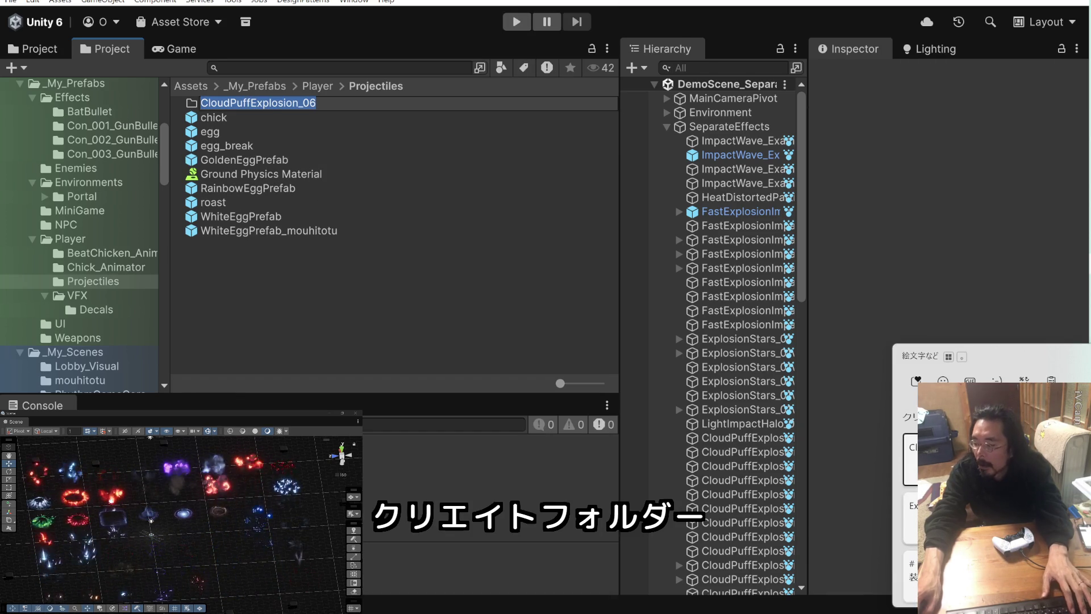
{"action": "type", "text": "Explosion"}
{"action": "key", "text": "Return"}
{"action": "key", "text": "Return"}
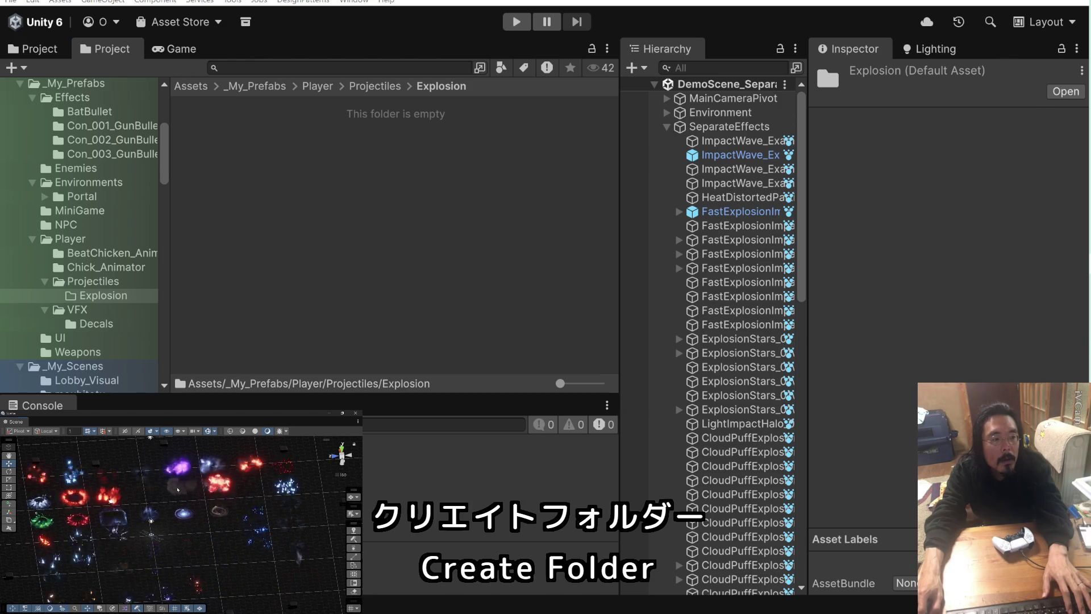
- Save CloudPuffExplosion_06, CloudPuffExplosion_07 and FastExplosionImpactsControl_04 as prefabs in Explosion
{"action": "left_click", "coordinate": [179, 486]}
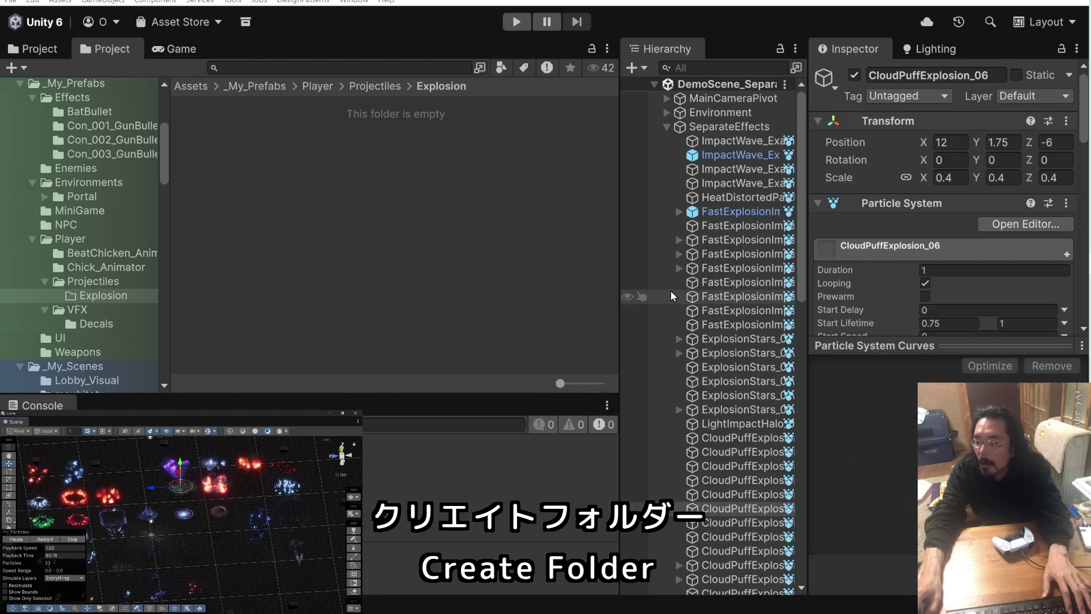
{"action": "left_click_drag", "start_coordinate": [401, 219], "coordinate": [400, 219]}
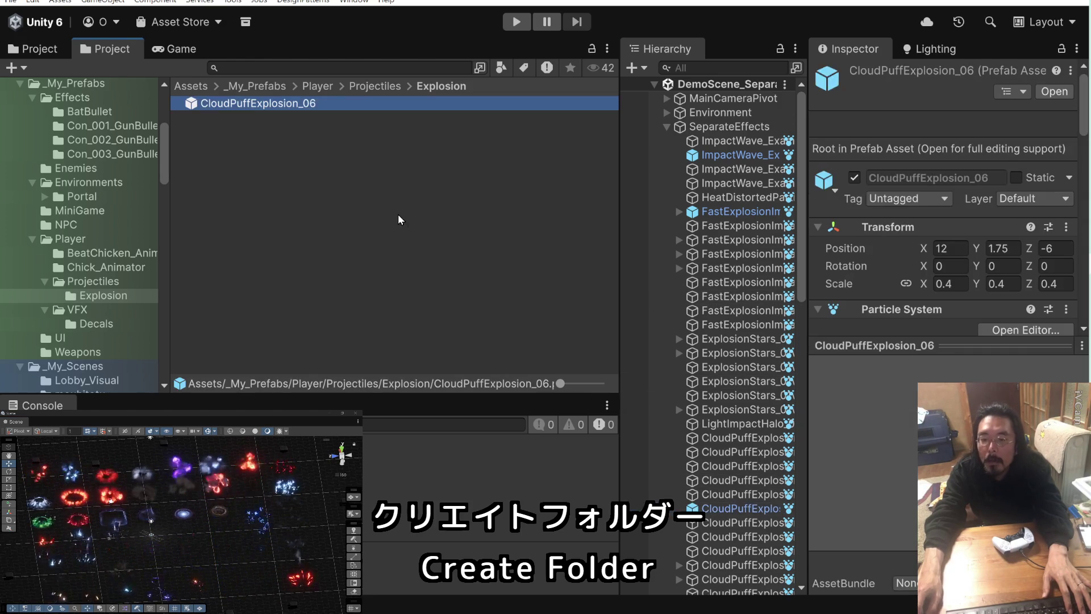
{"action": "left_click", "coordinate": [150, 492]}
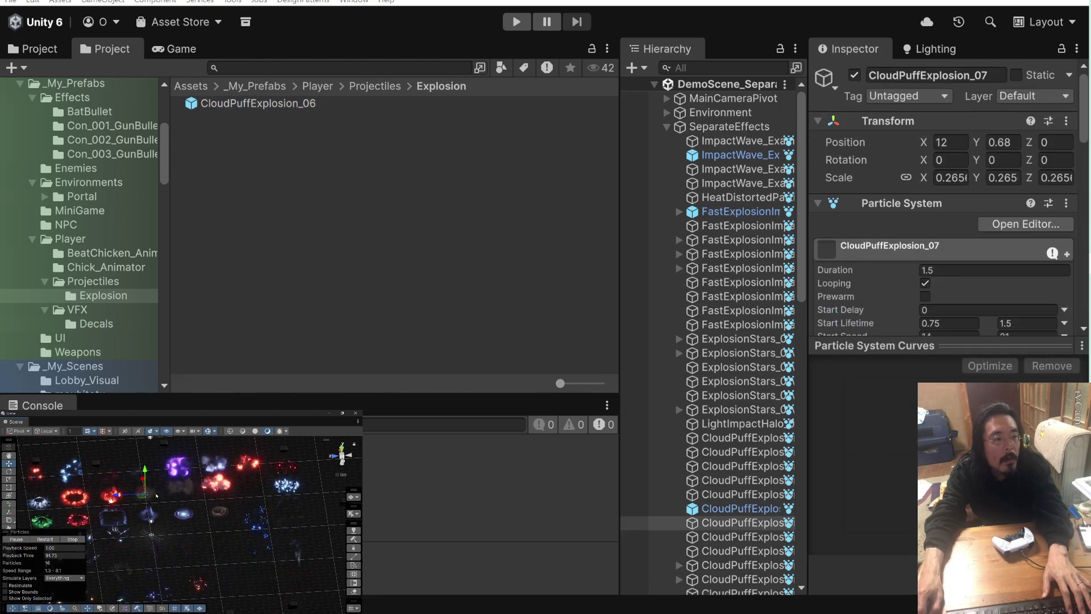
{"action": "left_click_drag", "start_coordinate": [738, 522], "coordinate": [373, 202]}
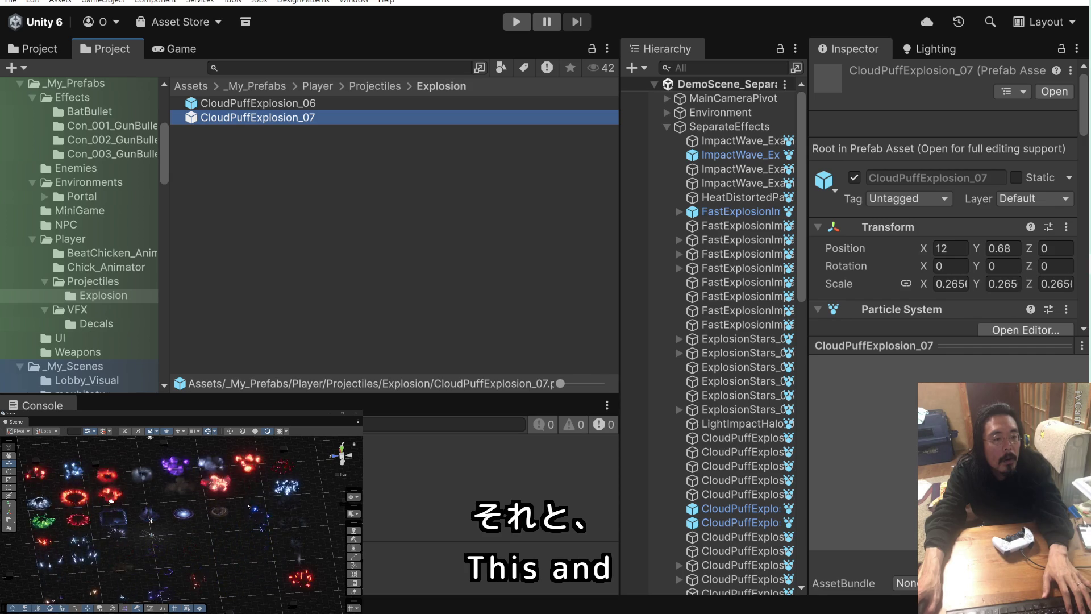
{"action": "mouse_move", "coordinate": [233, 507]}
{"action": "left_mouse_down"}
{"action": "mouse_move", "coordinate": [232, 483]}
{"action": "mouse_move", "coordinate": [195, 504]}
{"action": "left_mouse_up"}
{"action": "left_click", "coordinate": [138, 549]}
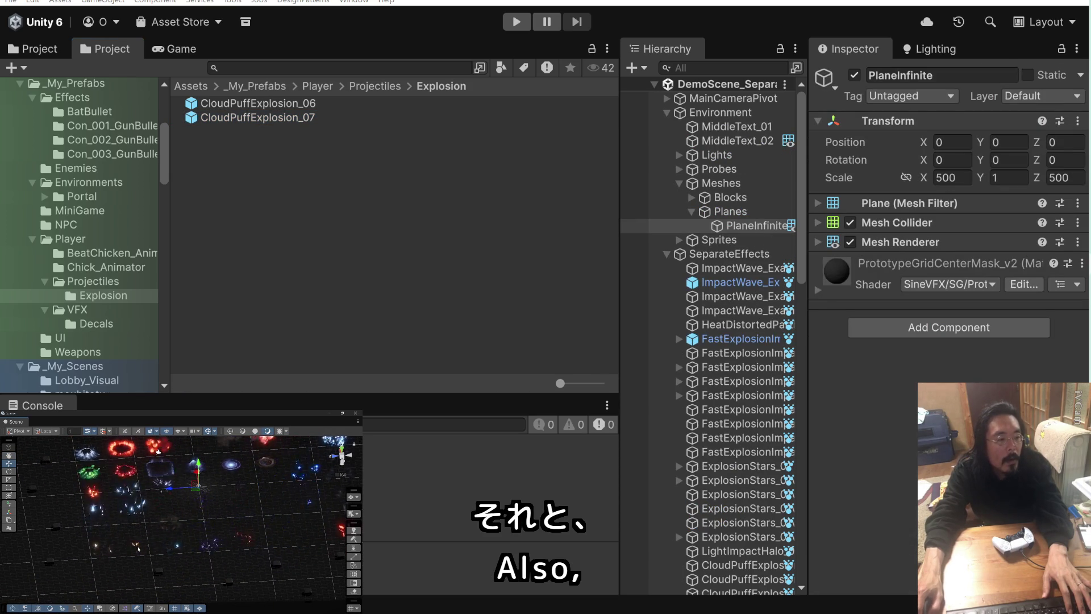
{"action": "left_click", "coordinate": [106, 550]}
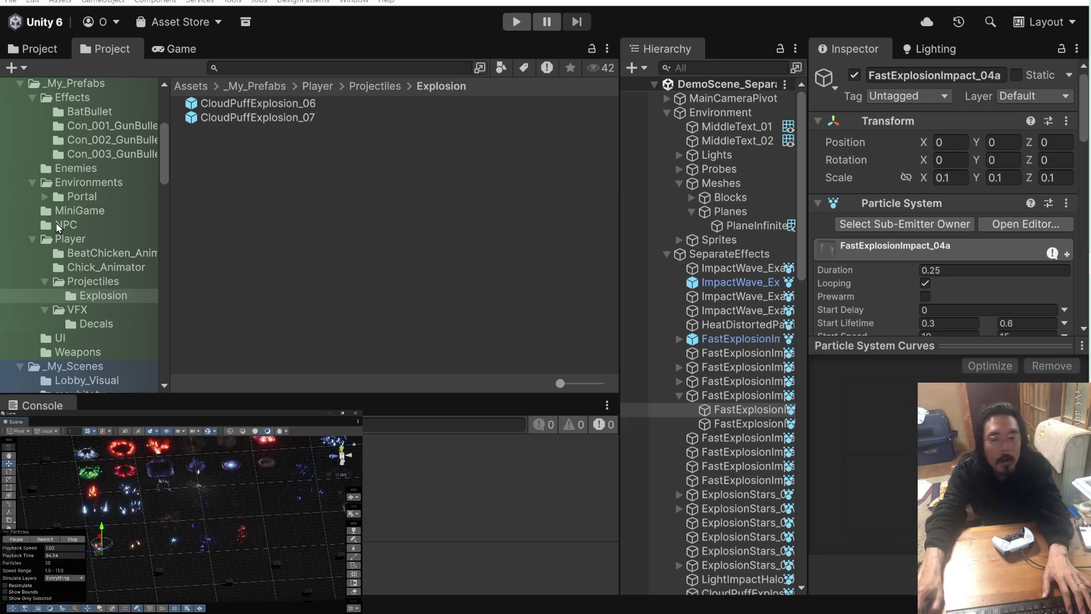
{"action": "left_click", "coordinate": [679, 397]}
{"action": "left_click_drag", "start_coordinate": [739, 396], "coordinate": [317, 258]}
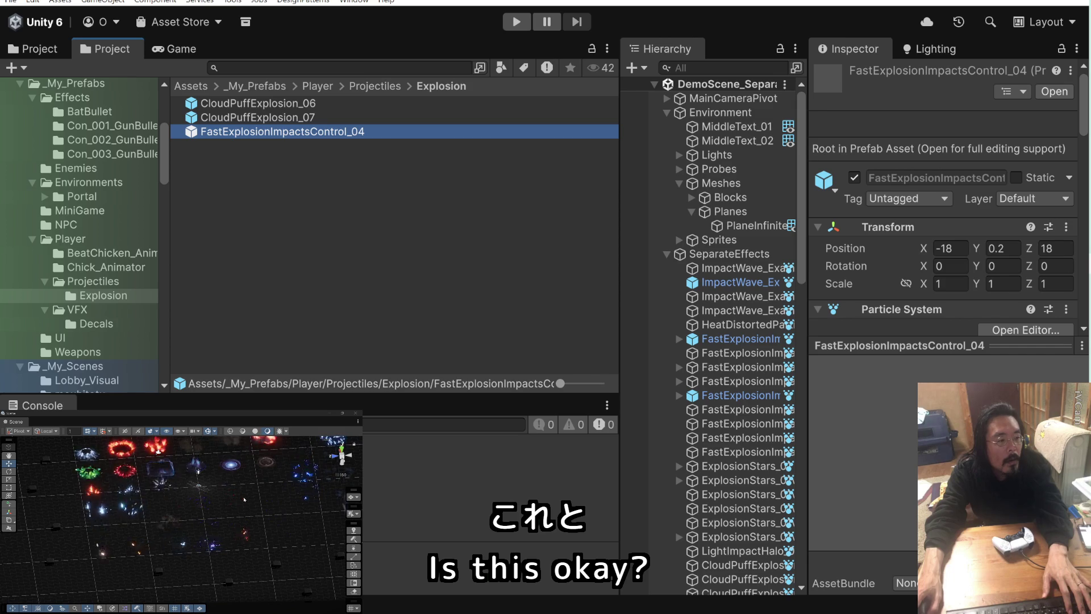
{"action": "left_click_drag", "start_coordinate": [253, 502], "coordinate": [204, 501]}
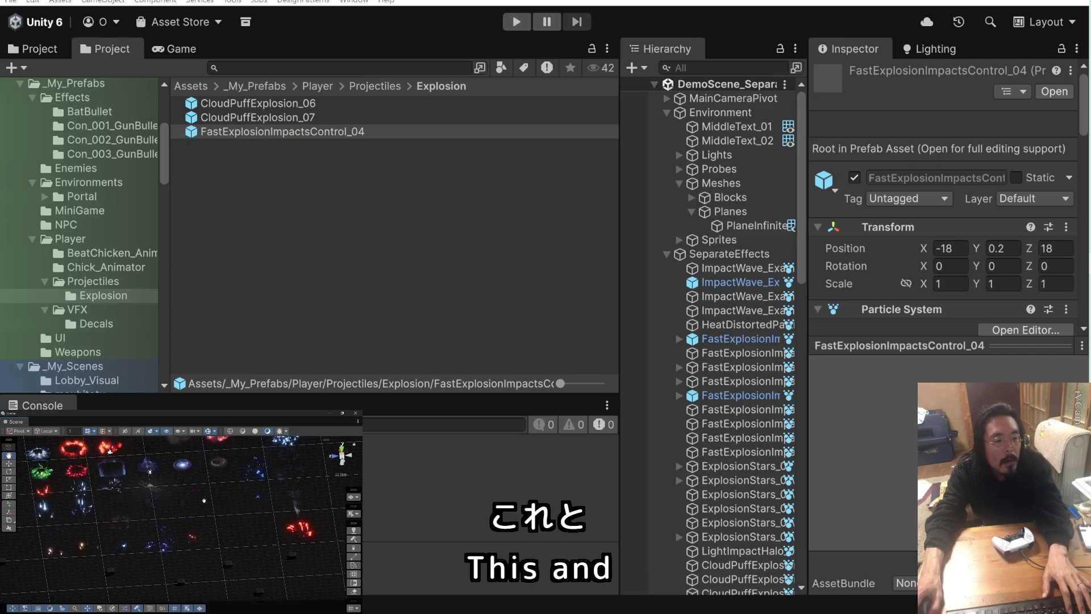
- Save GridQuadCenter (42) and GridQuadCenter (28) as prefabs in the Explosion folder
{"action": "left_click", "coordinate": [267, 541]}
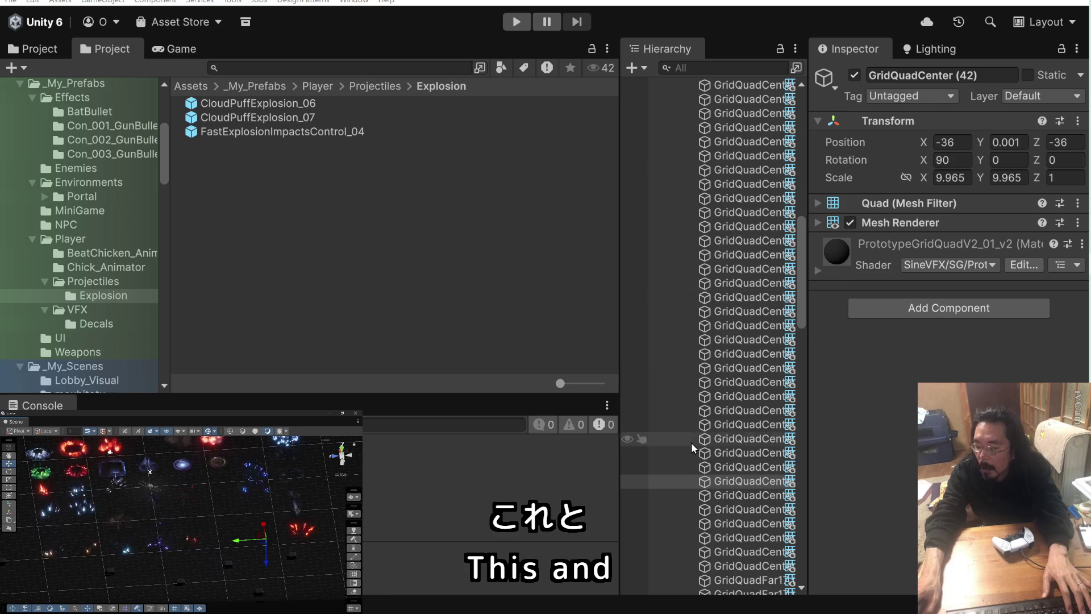
{"action": "left_click_drag", "start_coordinate": [373, 248], "coordinate": [372, 248]}
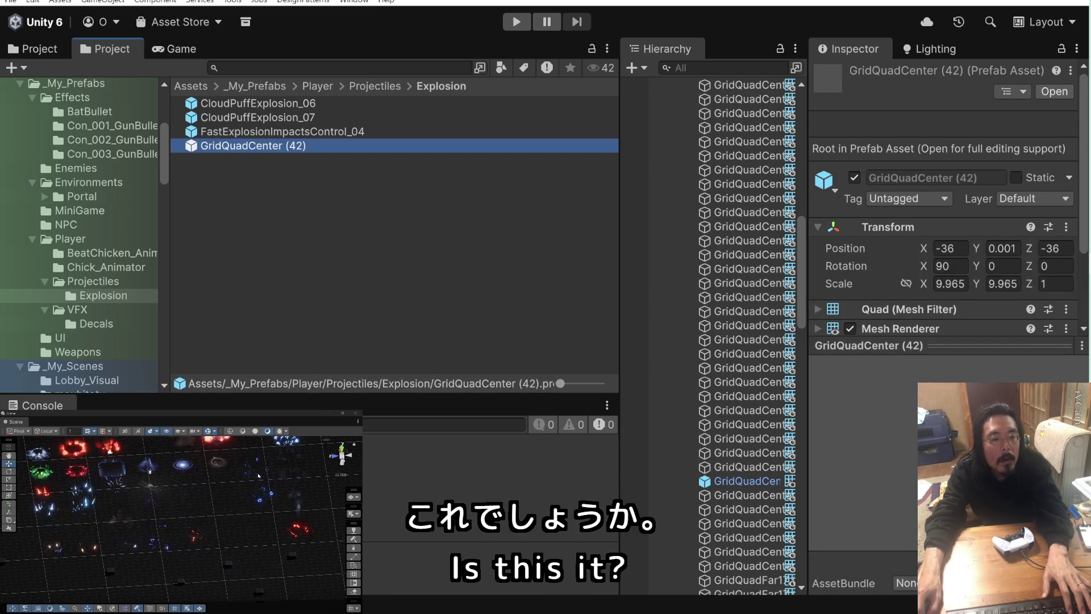
{"action": "left_click", "coordinate": [259, 475]}
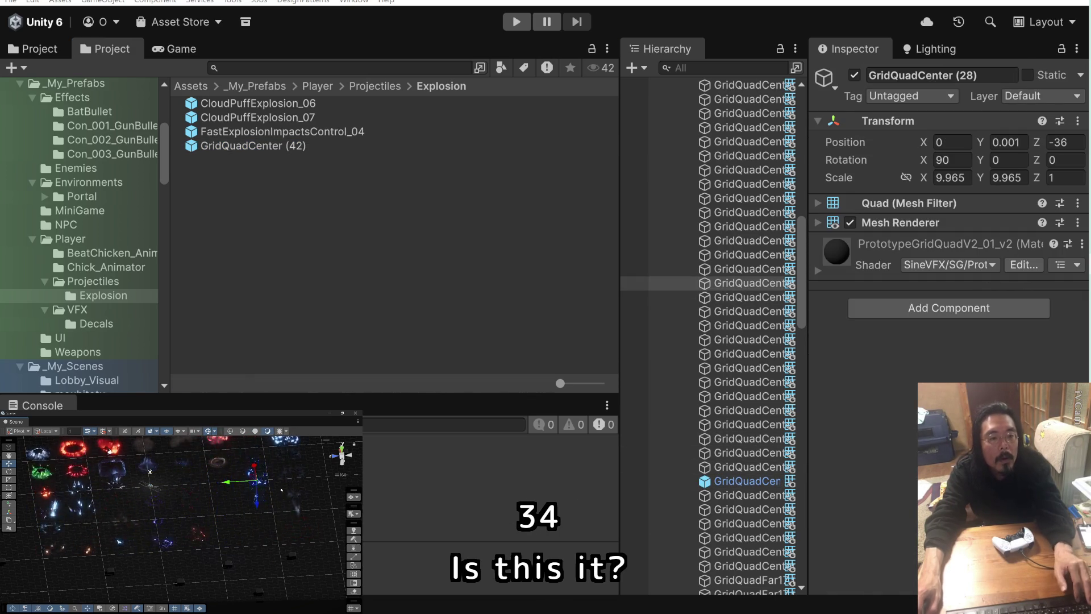
{"action": "left_click_drag", "start_coordinate": [258, 476], "coordinate": [217, 505]}
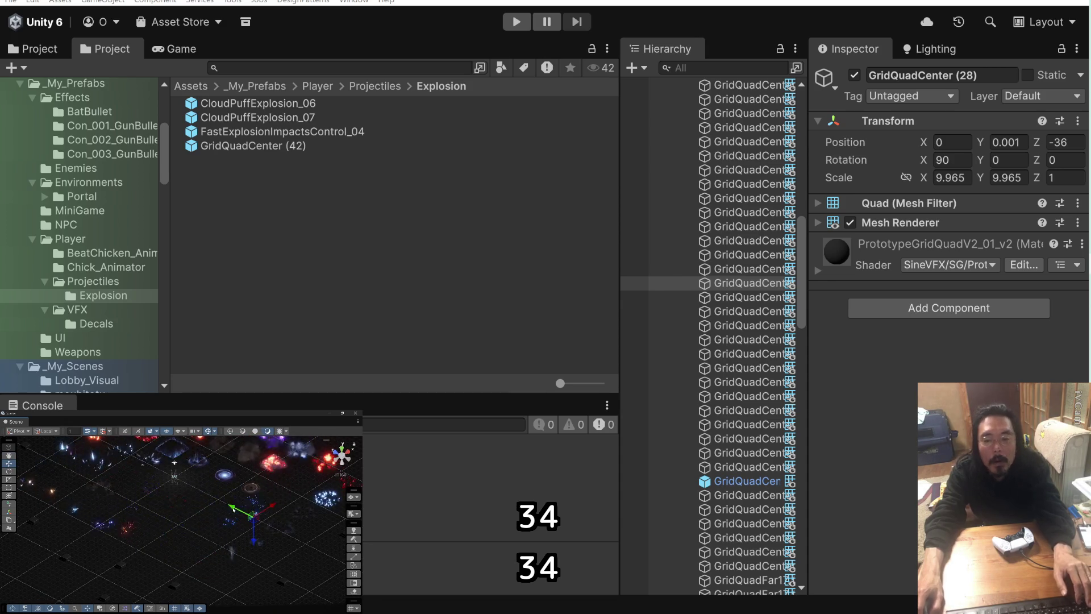
{"action": "left_click", "coordinate": [704, 289]}
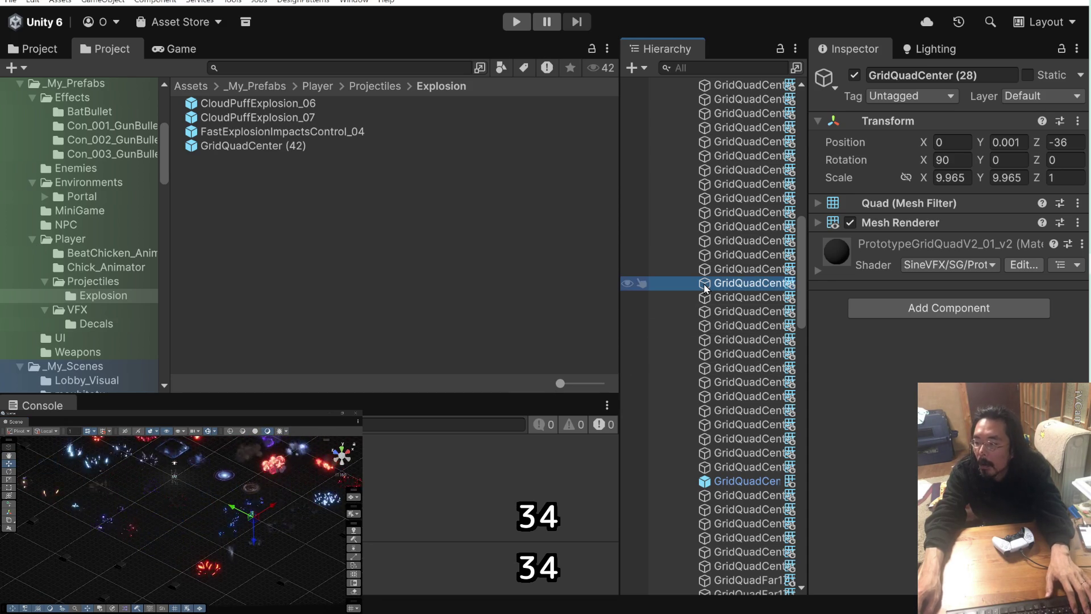
{"action": "left_click_drag", "start_coordinate": [704, 288], "coordinate": [376, 285]}
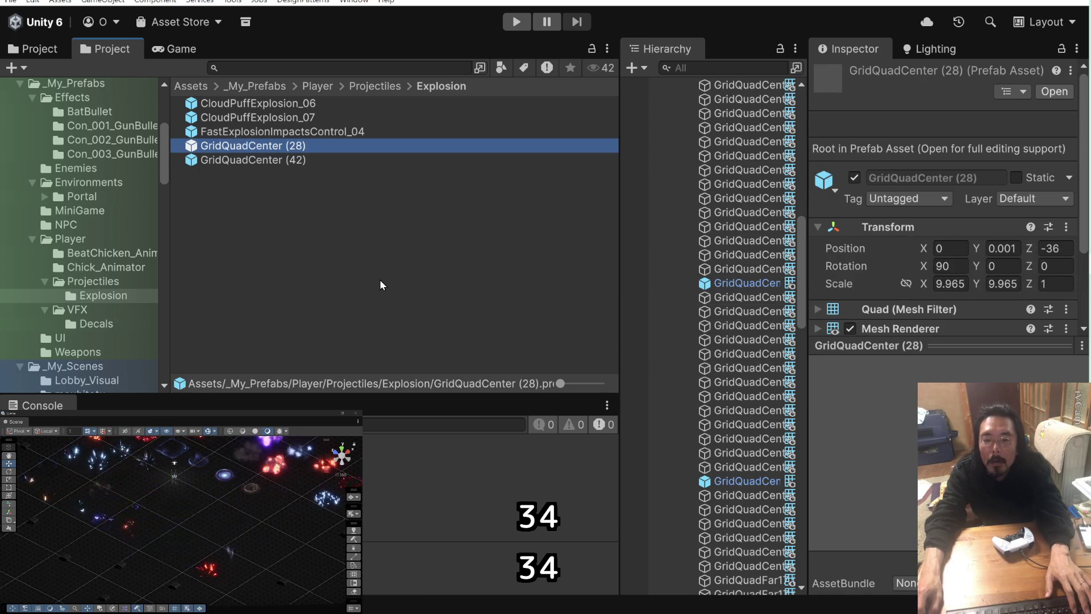
- Save GridQuadCenter (55) as a prefab and open it for prefab editing
{"action": "left_click", "coordinate": [243, 543]}
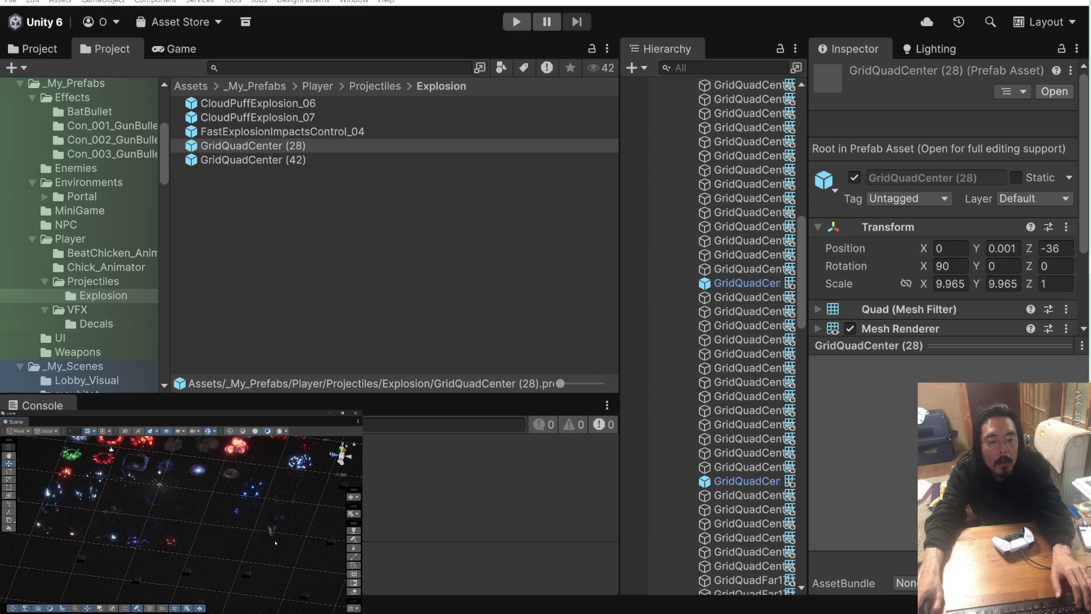
{"action": "left_click", "coordinate": [267, 551]}
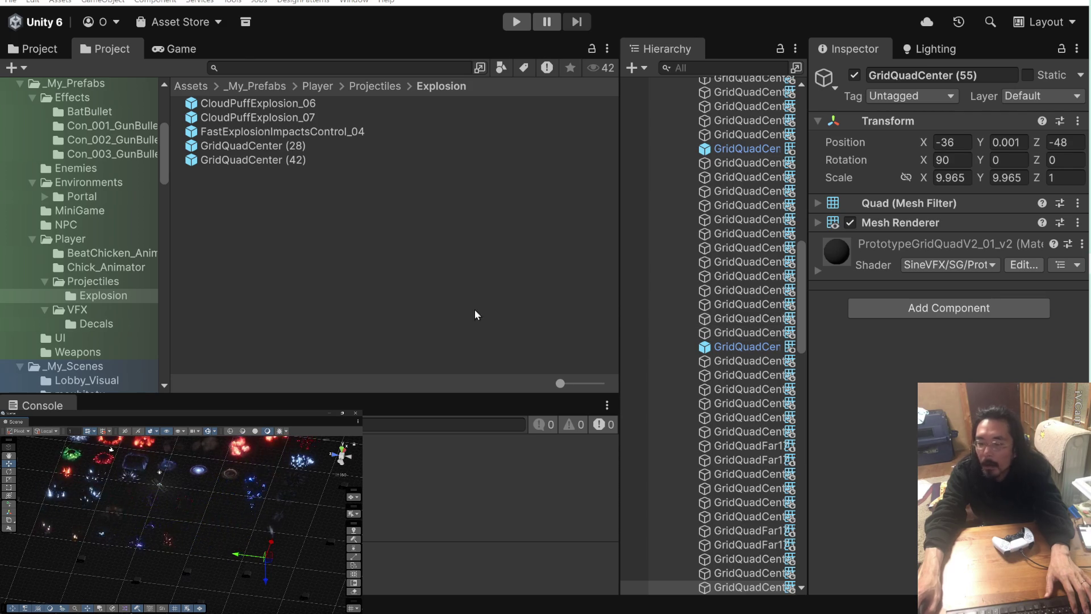
{"action": "scroll", "coordinate": [756, 315], "scroll_direction": "down", "scroll_amount": 10}
{"action": "left_click_drag", "start_coordinate": [705, 220], "coordinate": [420, 241]}
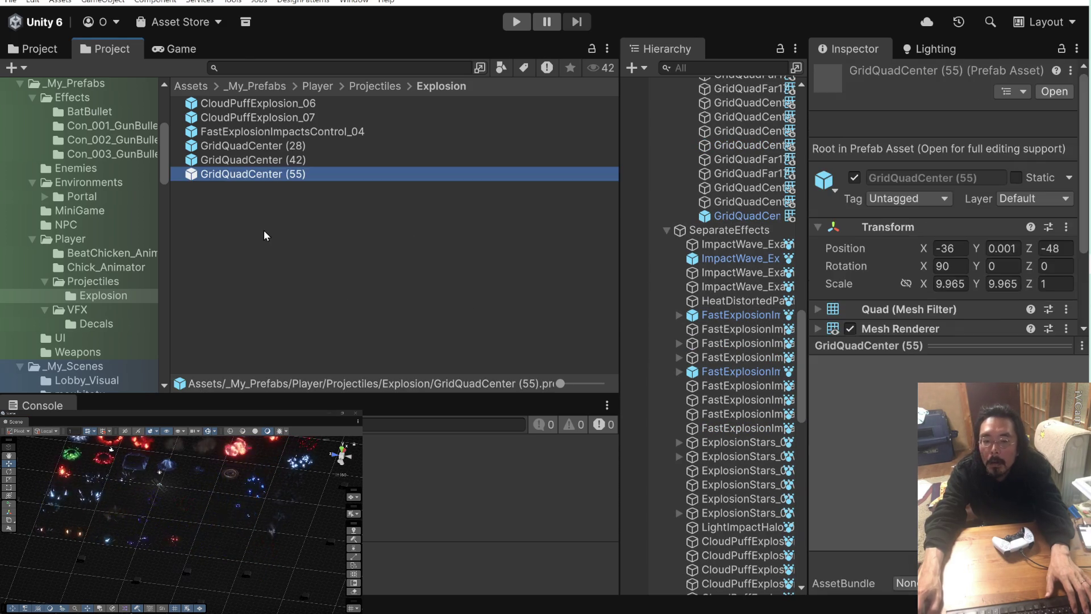
{"action": "left_click", "coordinate": [264, 235]}
{"action": "double_click", "coordinate": [192, 176]}
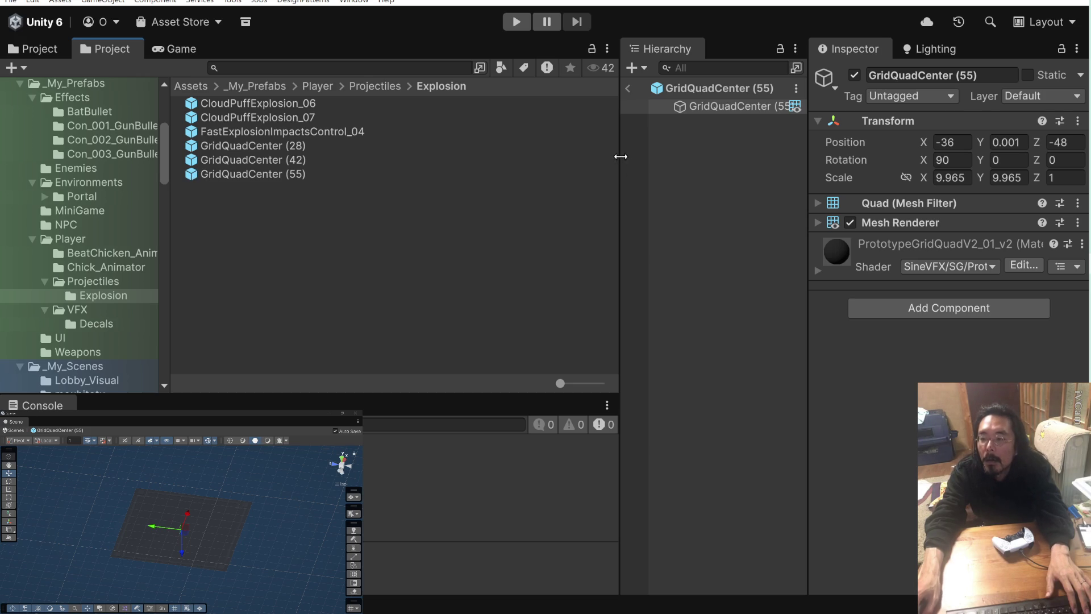
- Select the three GridQuadCenter prefabs, then cancel the delete prompt
{"action": "left_click", "coordinate": [288, 149]}
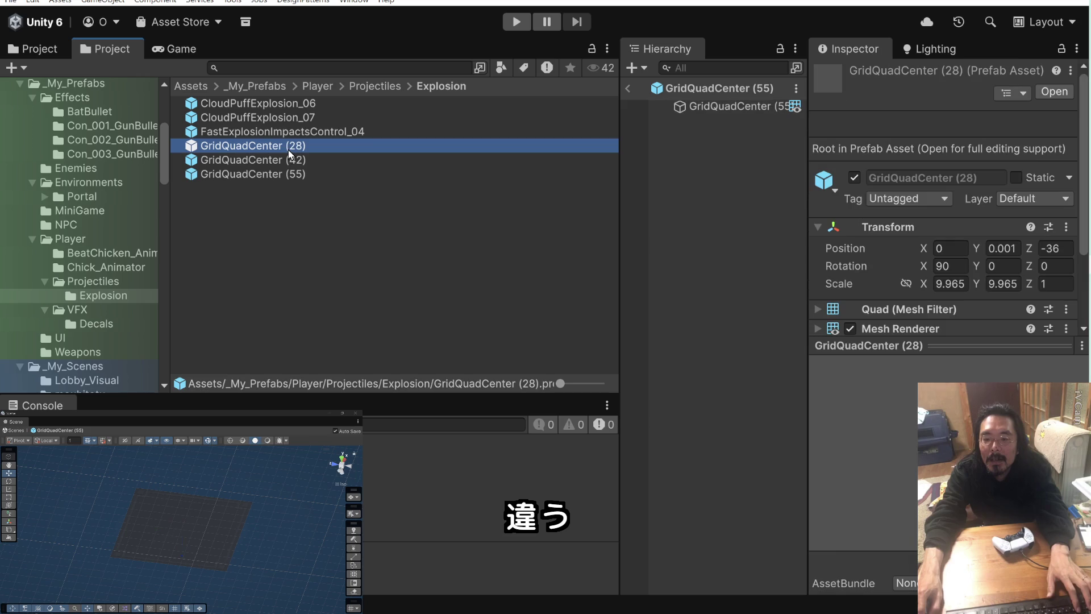
{"action": "left_click", "coordinate": [286, 175], "text": "shift"}
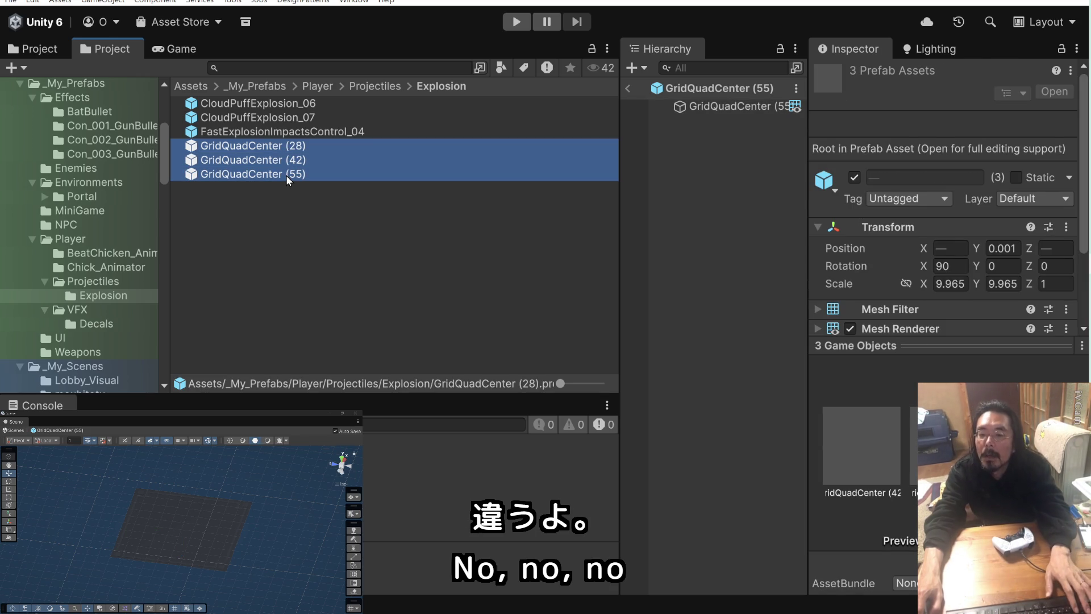
{"action": "key", "text": "ctrl+d"}
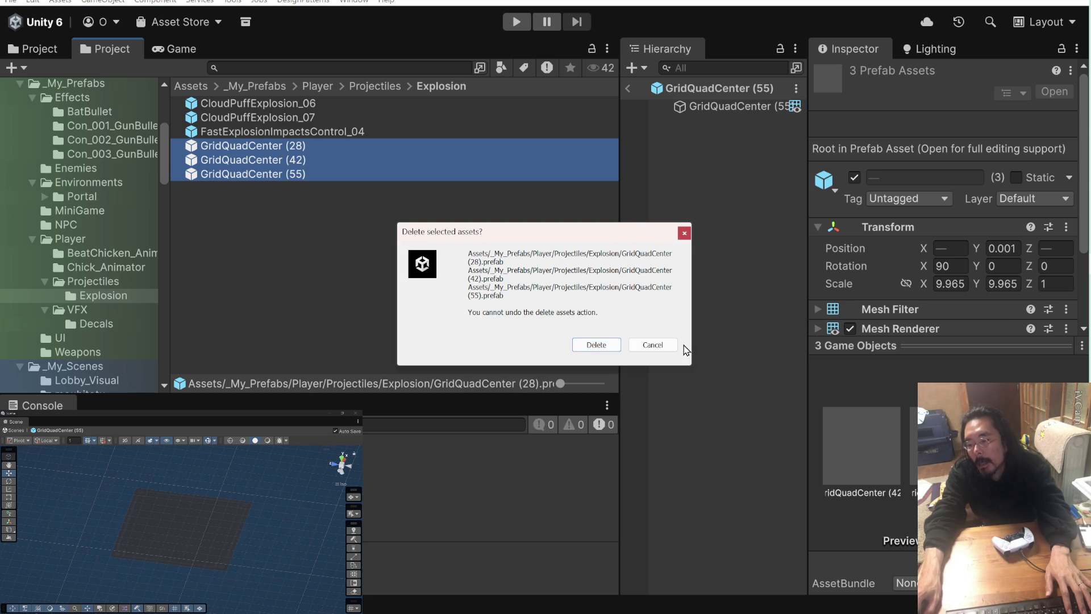
{"action": "left_click", "coordinate": [662, 345]}
- Leave prefab mode and unpack the three GridQuadCenter instances in the scene
{"action": "left_click", "coordinate": [628, 89]}
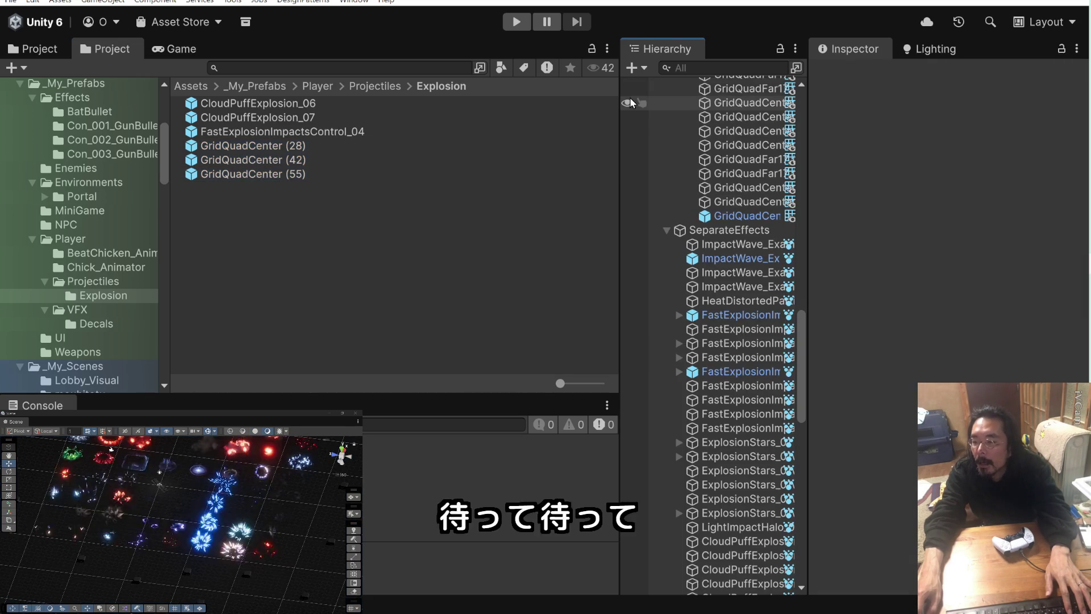
{"action": "scroll", "coordinate": [700, 243], "scroll_direction": "up", "scroll_amount": 15}
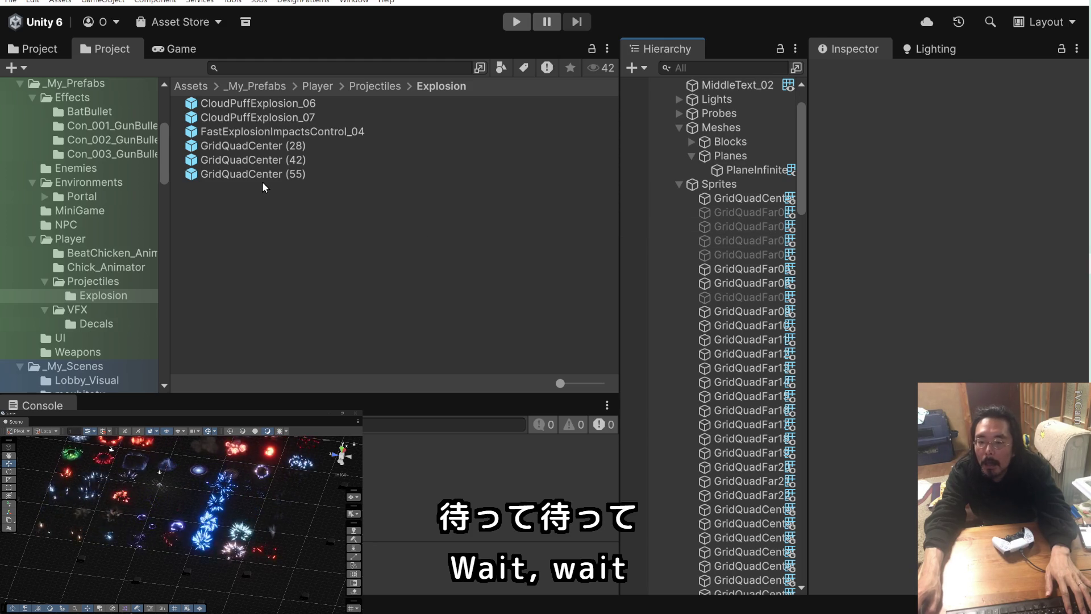
{"action": "scroll", "coordinate": [717, 317], "scroll_direction": "down", "scroll_amount": 10}
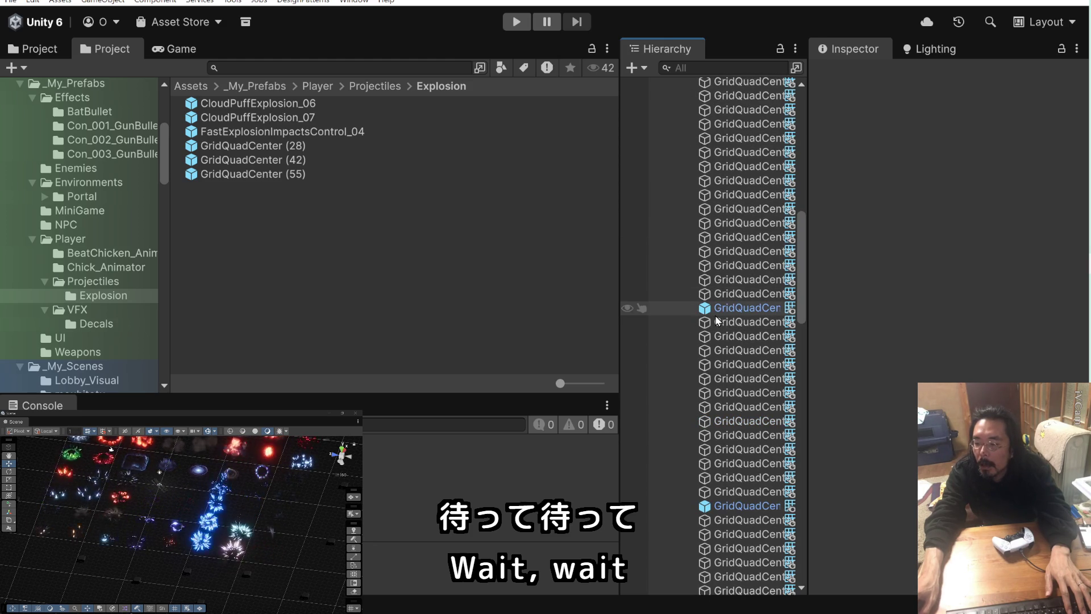
{"action": "left_click", "coordinate": [717, 309]}
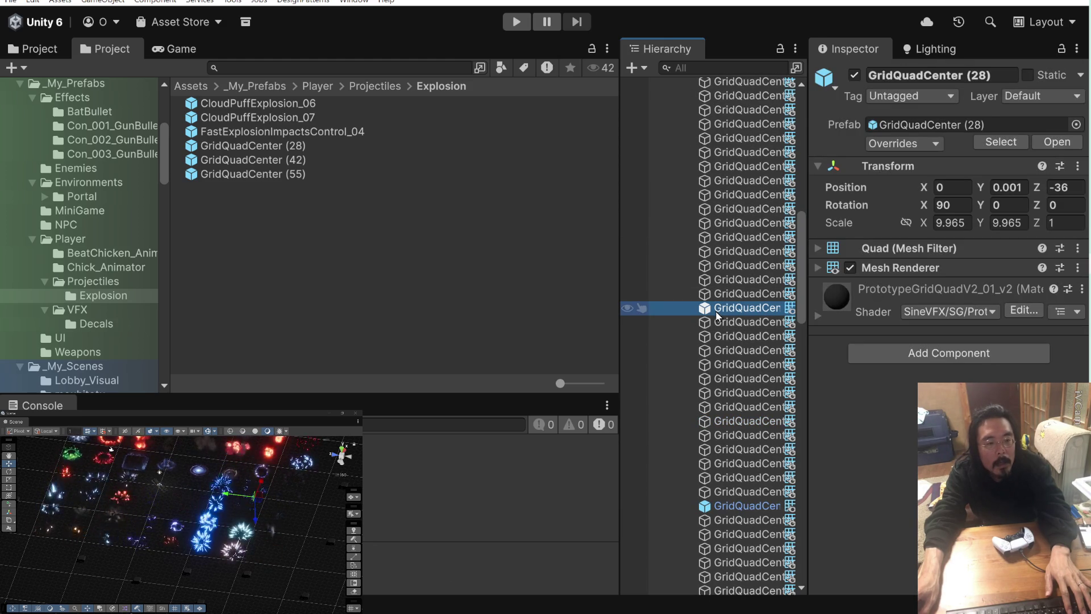
{"action": "left_click", "coordinate": [740, 505], "text": "ctrl"}
{"action": "scroll", "coordinate": [740, 504], "scroll_direction": "down", "scroll_amount": 3}
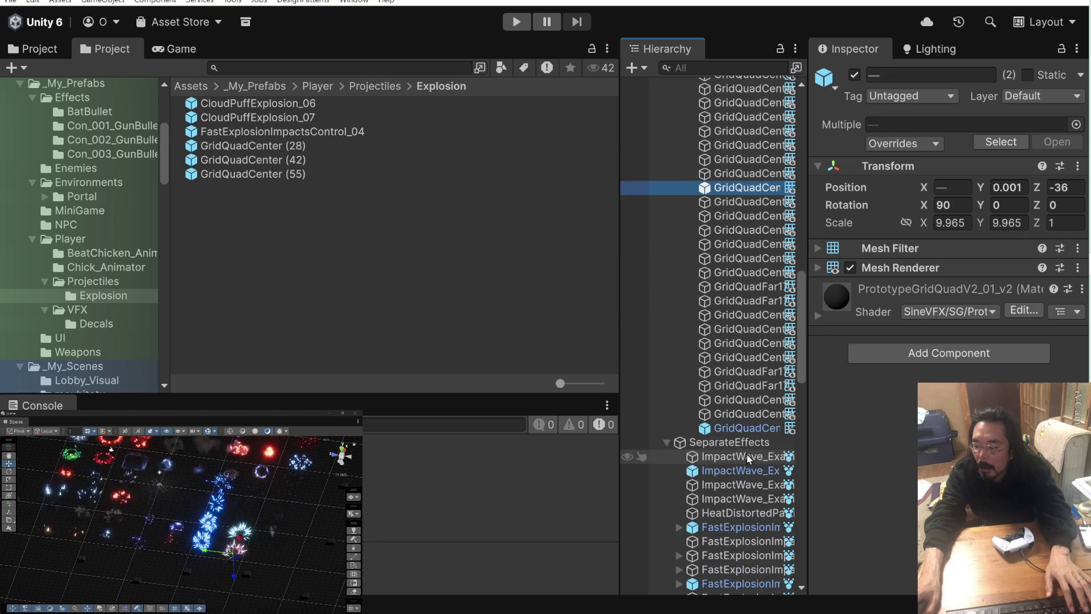
{"action": "left_click", "coordinate": [746, 432], "text": "ctrl"}
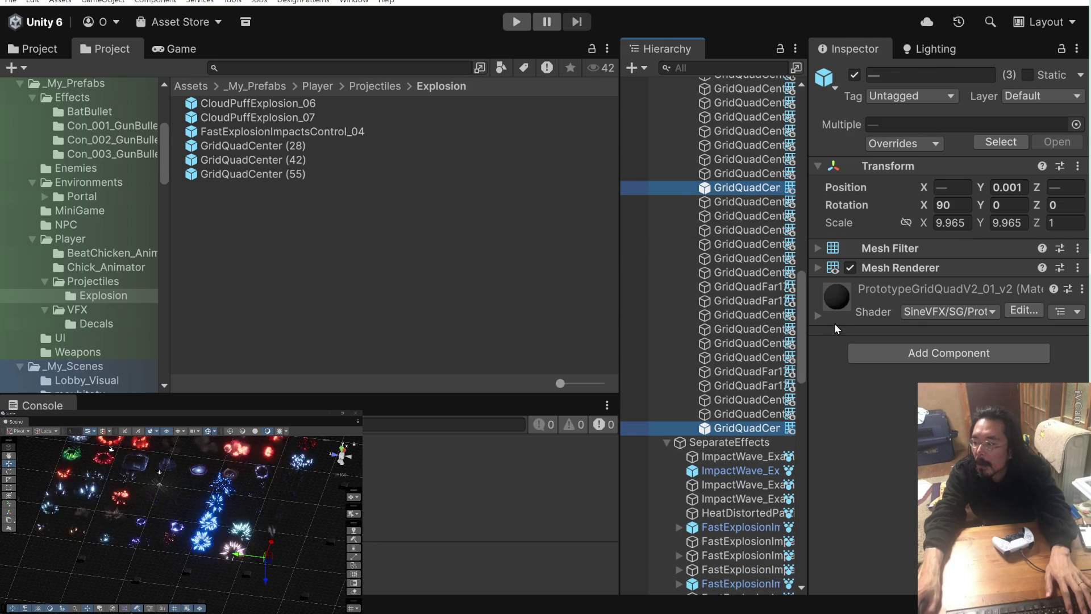
{"action": "right_click", "coordinate": [759, 427]}
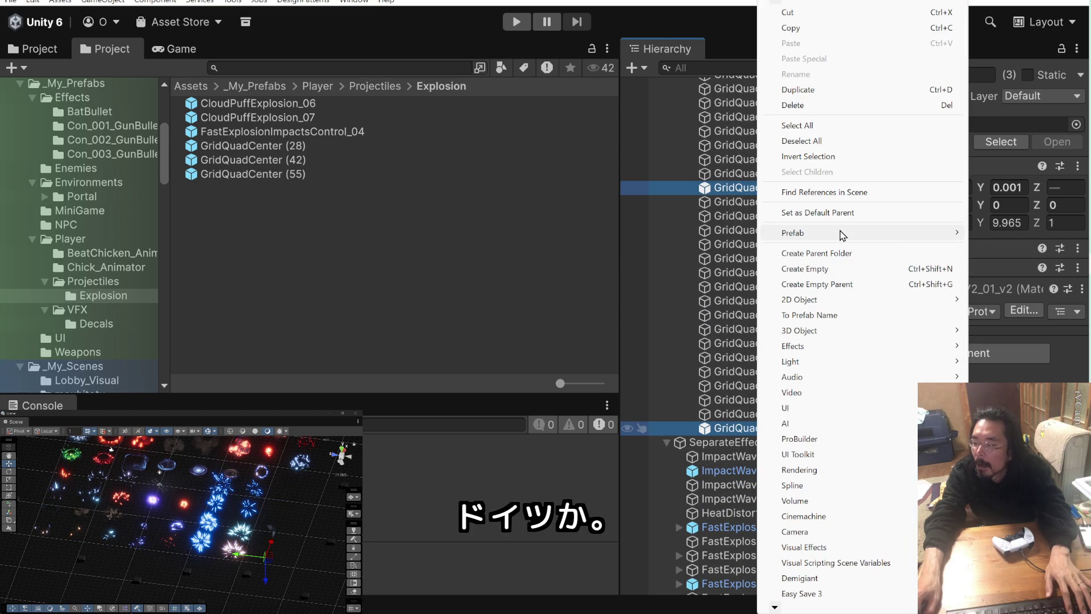
{"action": "mouse_move", "coordinate": [844, 234]}
{"action": "left_click", "coordinate": [1004, 289]}
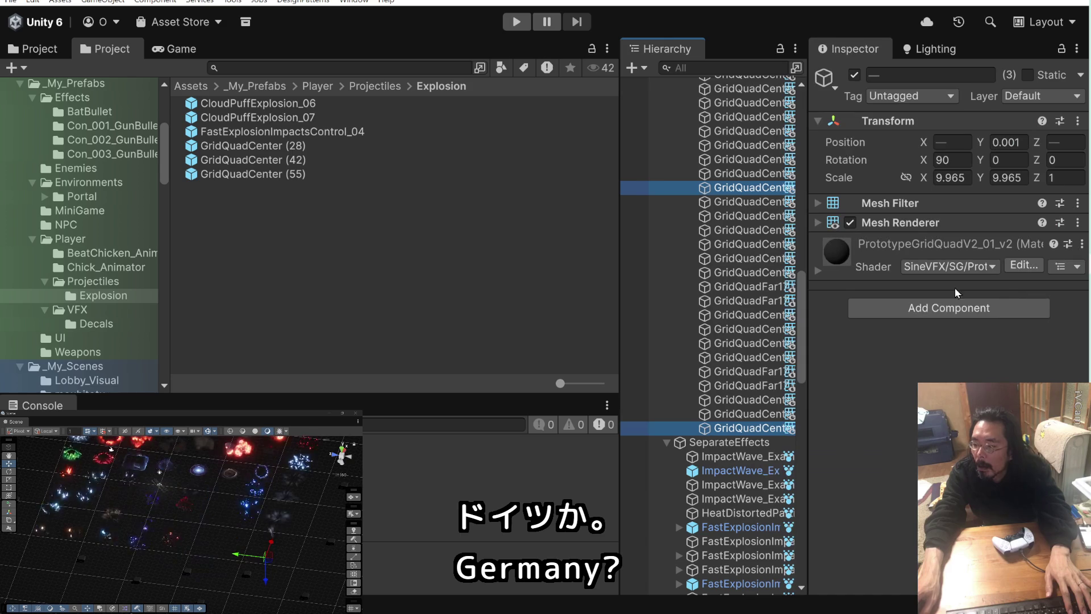
- Delete the three GridQuadCenter prefabs from the Explosion folder
{"action": "left_click", "coordinate": [291, 146]}
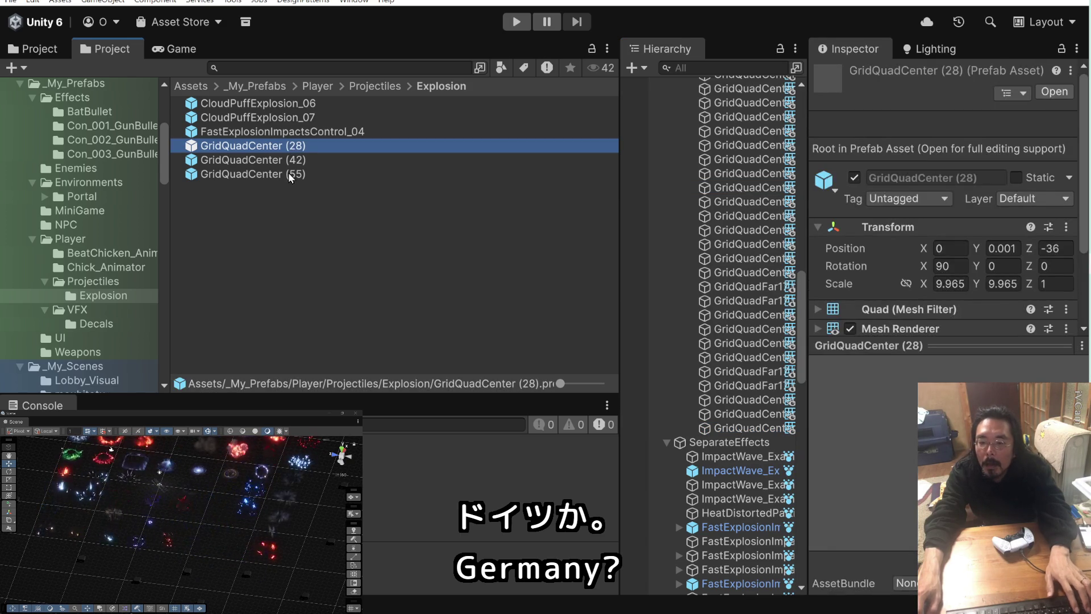
{"action": "left_click", "coordinate": [288, 172], "text": "shift"}
{"action": "right_click", "coordinate": [288, 173]}
{"action": "left_click", "coordinate": [318, 226]}
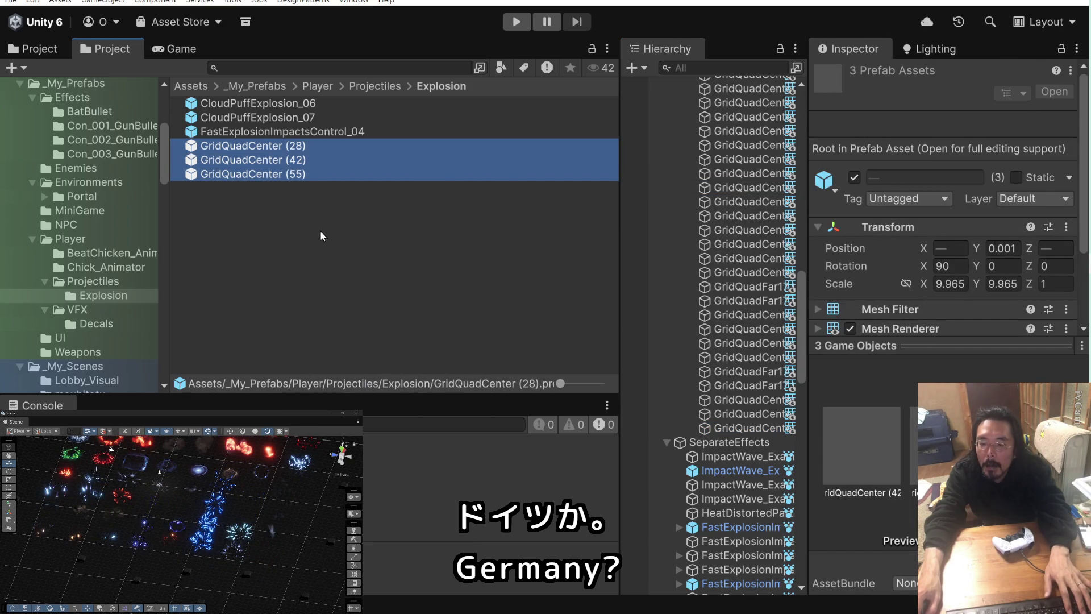
{"action": "left_click", "coordinate": [596, 345]}
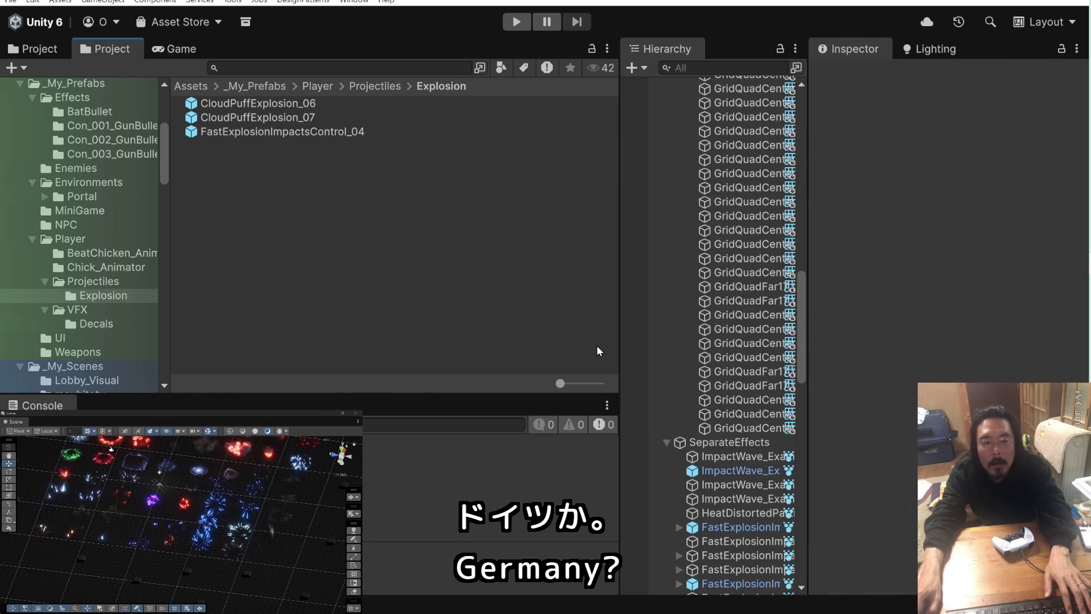
{"action": "scroll", "coordinate": [686, 310], "scroll_direction": "up", "scroll_amount": 10}
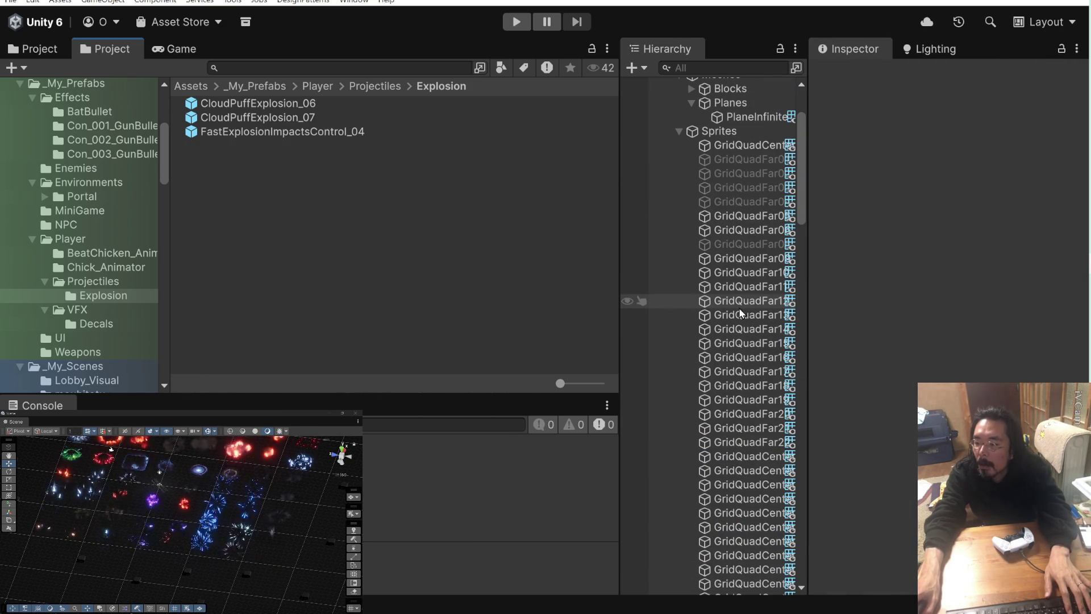
- Select the Sprites group and toggle its active checkbox off and back on
{"action": "left_click", "coordinate": [679, 131]}
{"action": "left_click", "coordinate": [719, 132]}
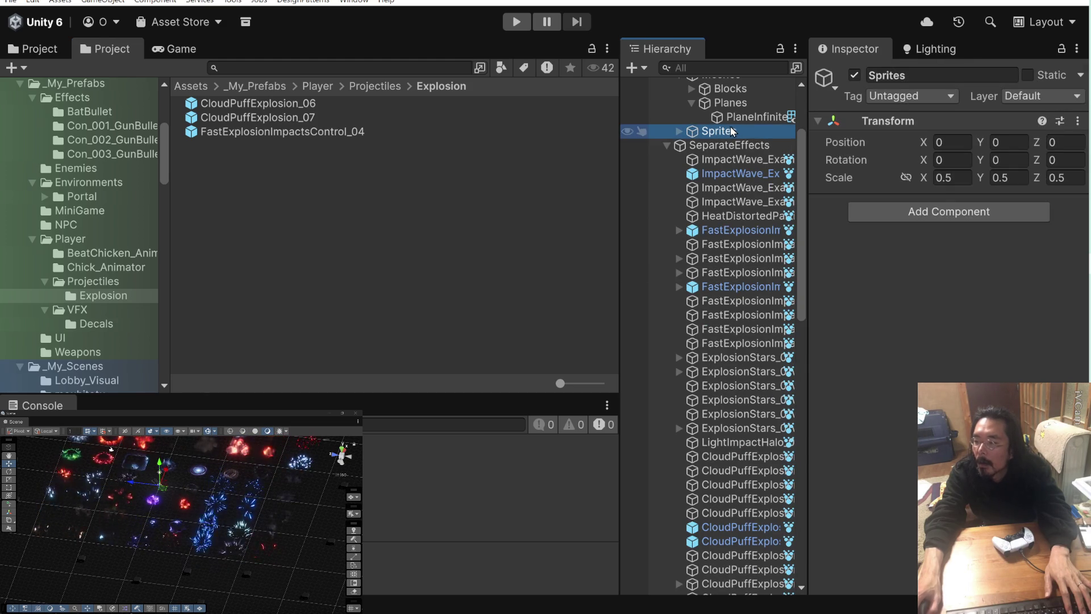
{"action": "left_click", "coordinate": [854, 76]}
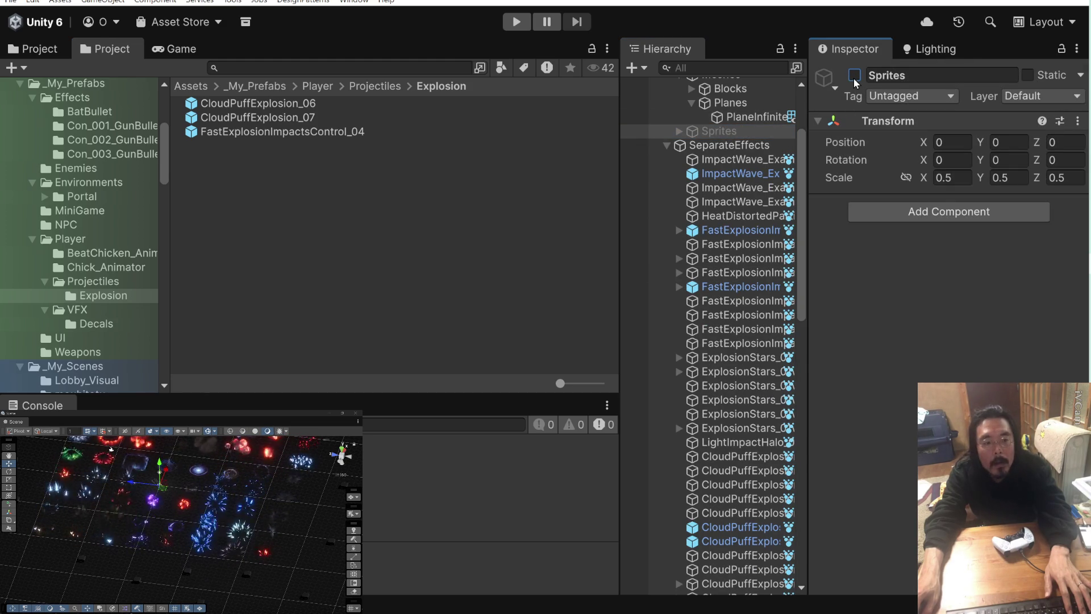
{"action": "left_click", "coordinate": [854, 75]}
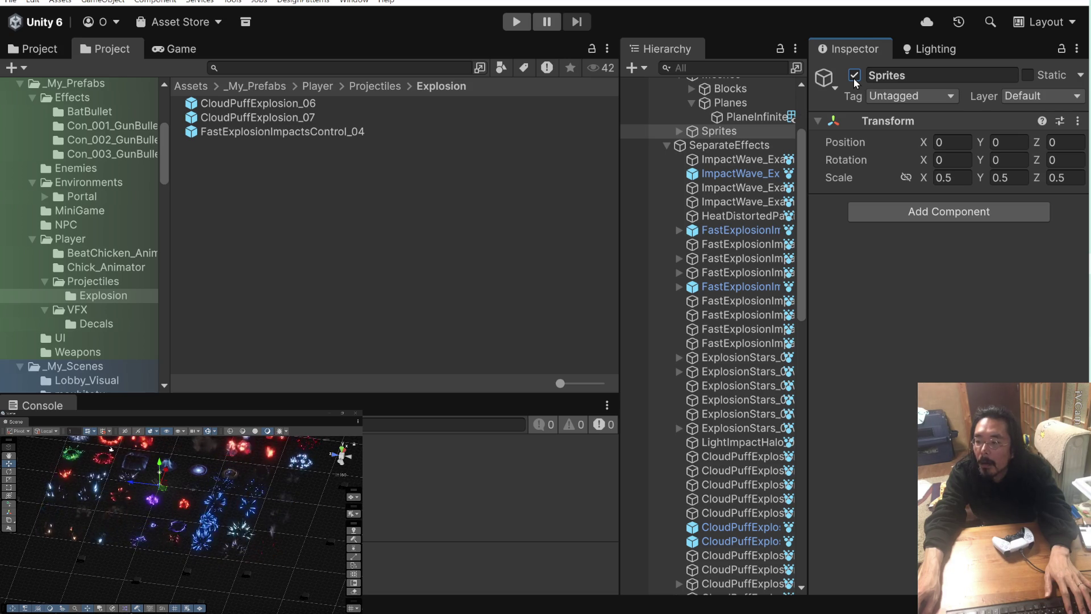
{"action": "scroll", "coordinate": [739, 141], "scroll_direction": "up", "scroll_amount": 4}
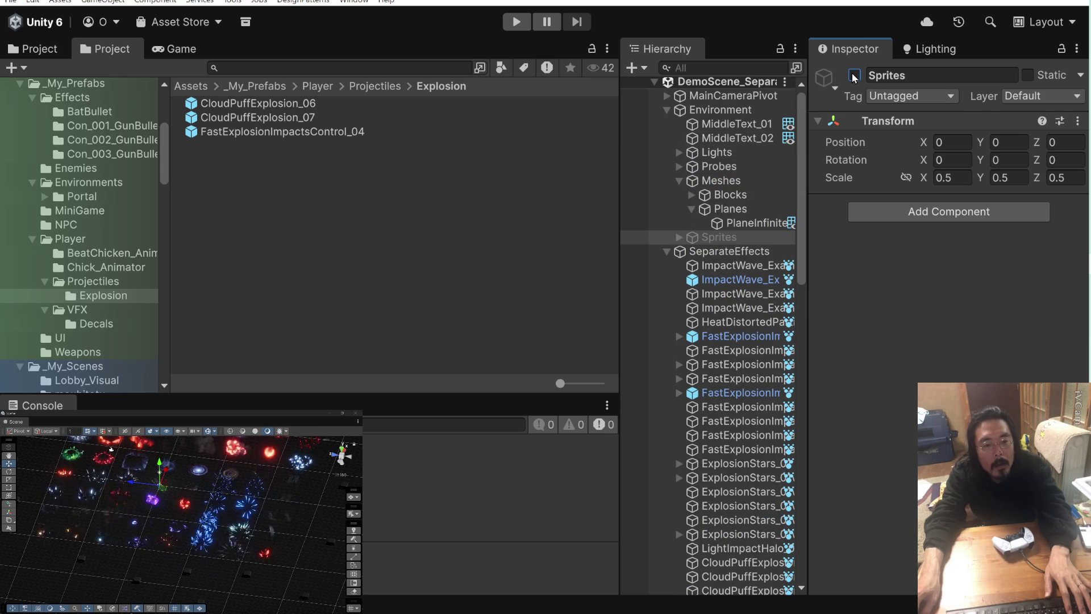
- Inspect the Sprites quads such as GridQuadFar05, frame the group, then deactivate it
{"action": "left_click", "coordinate": [678, 237]}
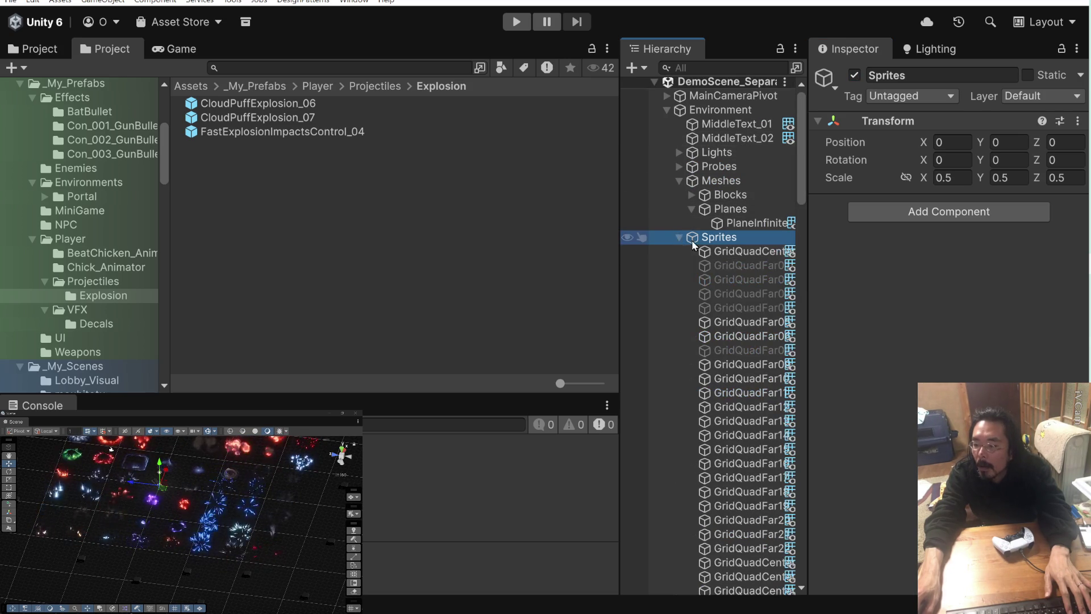
{"action": "left_click", "coordinate": [708, 323]}
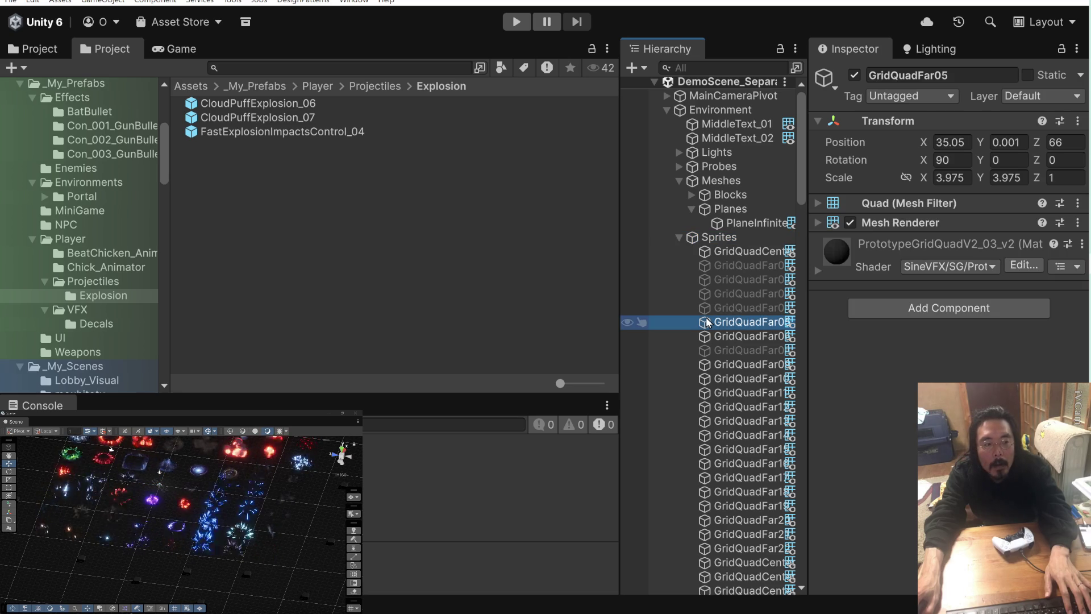
{"action": "left_click", "coordinate": [680, 235]}
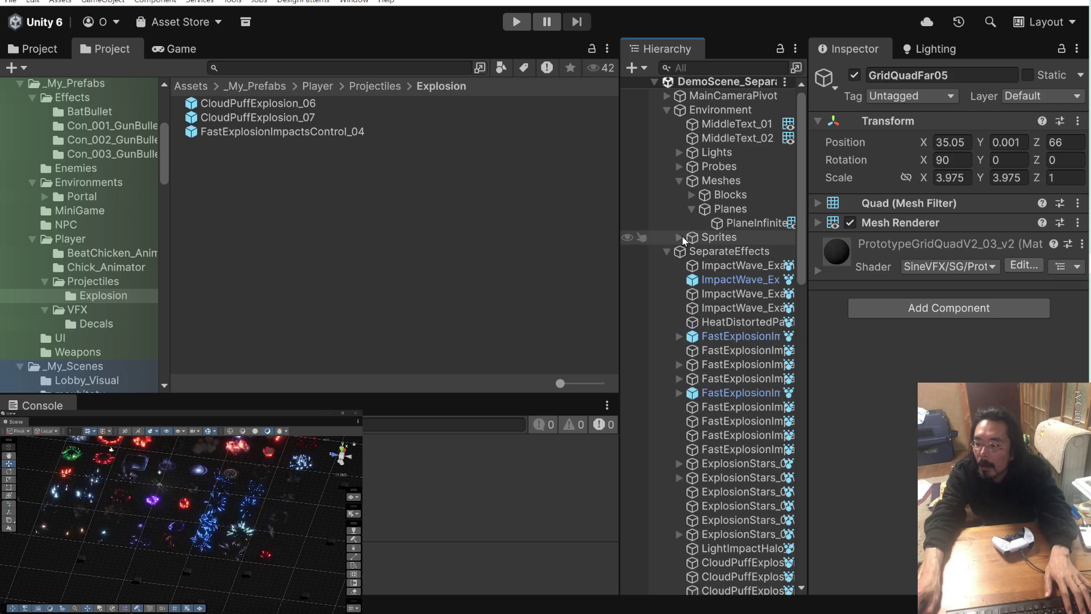
{"action": "left_click", "coordinate": [692, 238]}
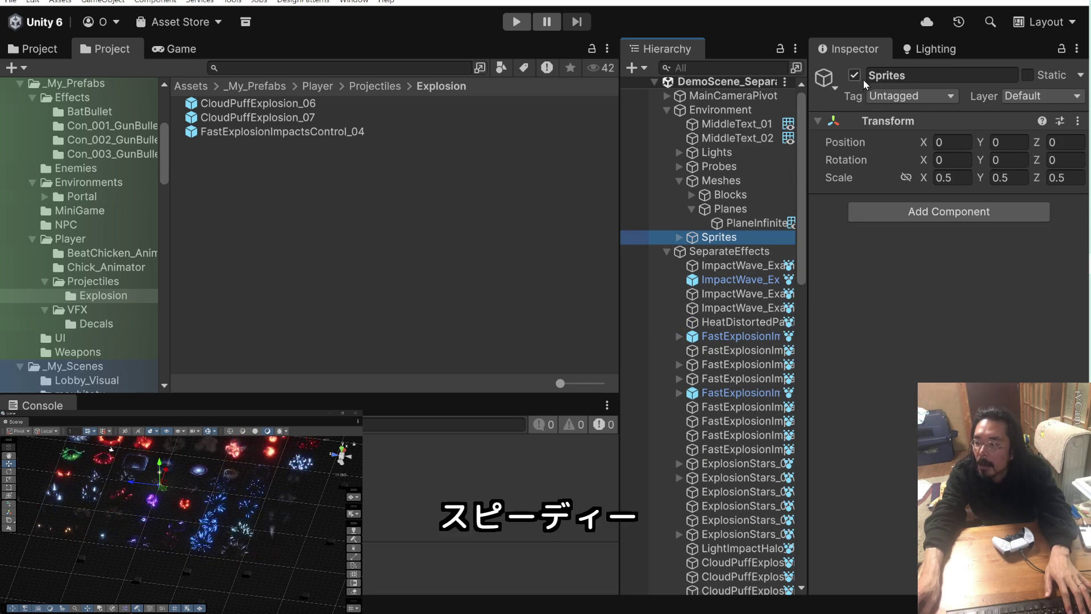
{"action": "double_click", "coordinate": [694, 239]}
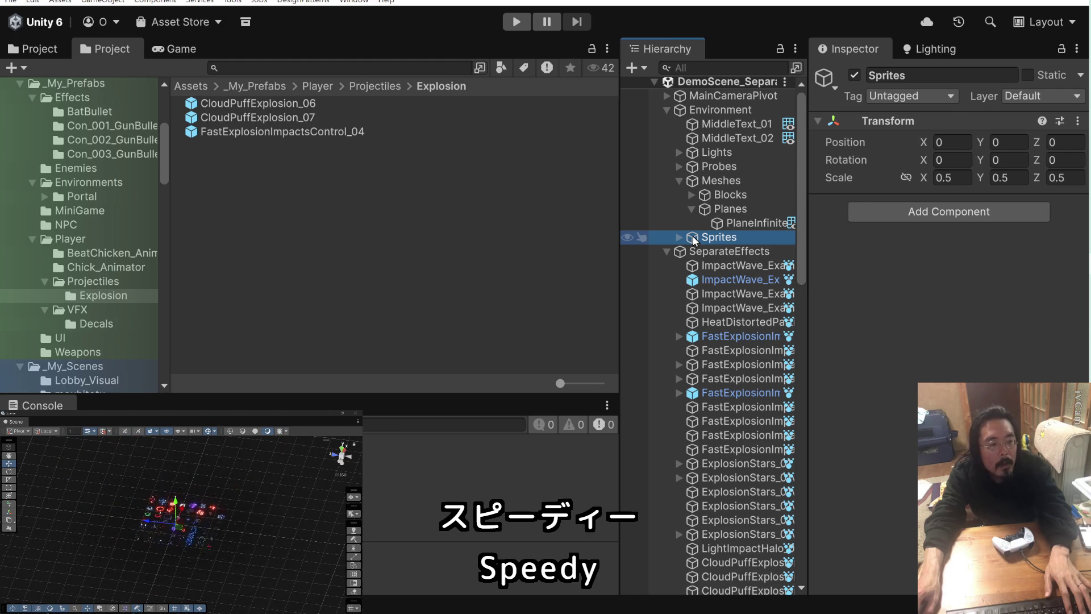
{"action": "left_click", "coordinate": [854, 76]}
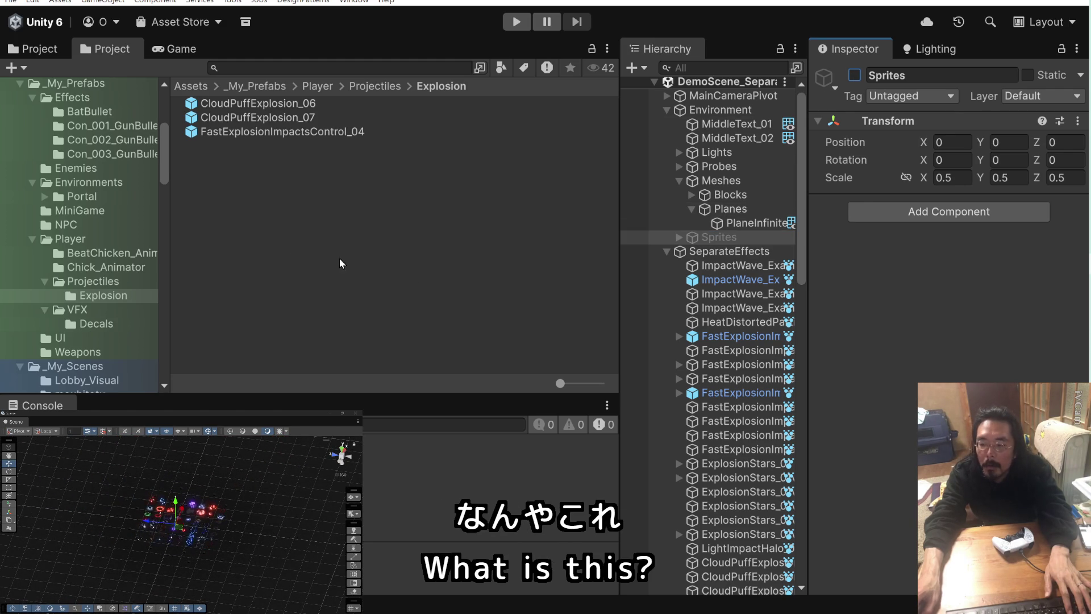
{"action": "scroll", "coordinate": [263, 523], "scroll_direction": "up", "scroll_amount": 3}
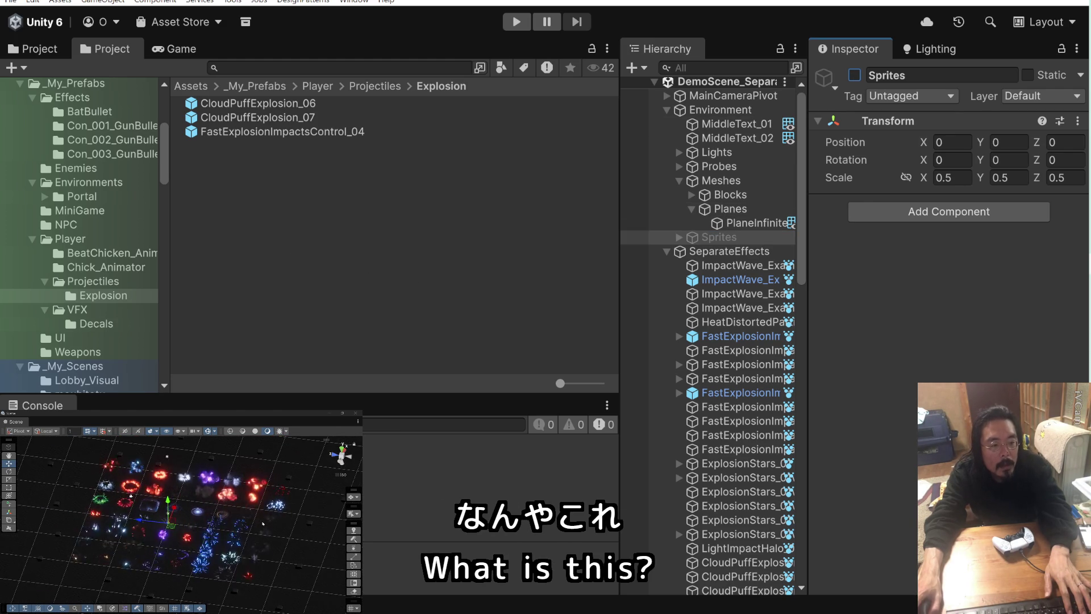
{"action": "scroll", "coordinate": [264, 540], "scroll_direction": "up", "scroll_amount": 2}
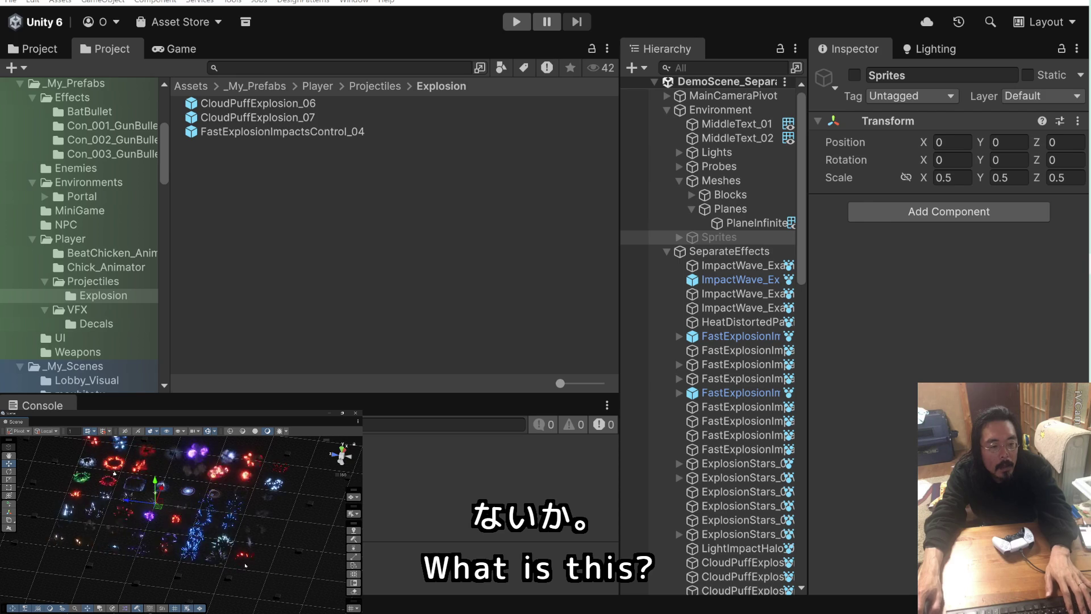
{"action": "left_click", "coordinate": [246, 564]}
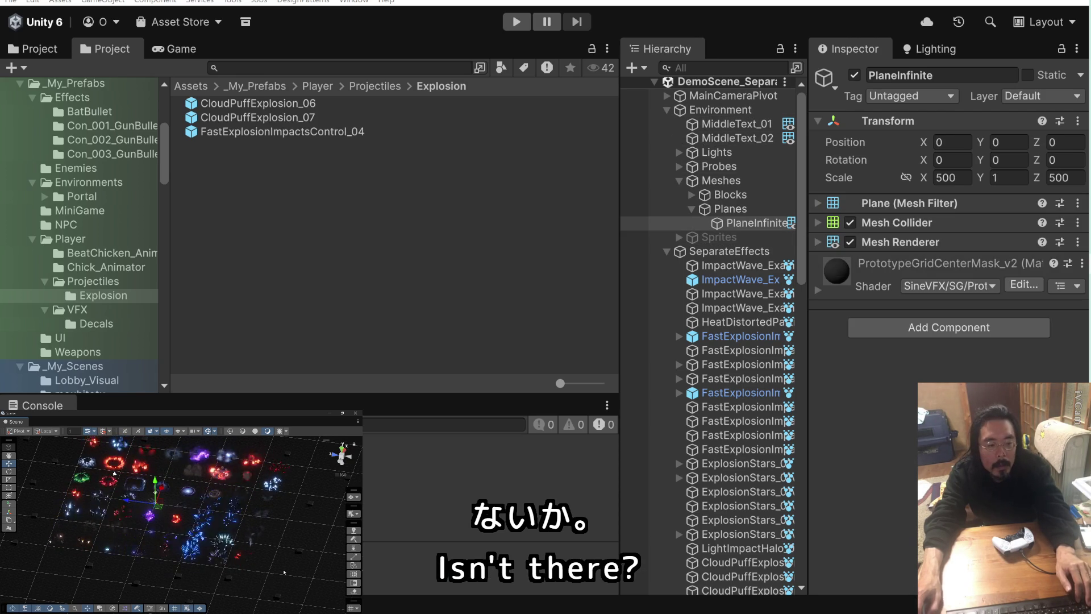
- Drag StreamNonLinear_02 from the Hierarchy into Explosion to make it a prefab
{"action": "left_click", "coordinate": [232, 547]}
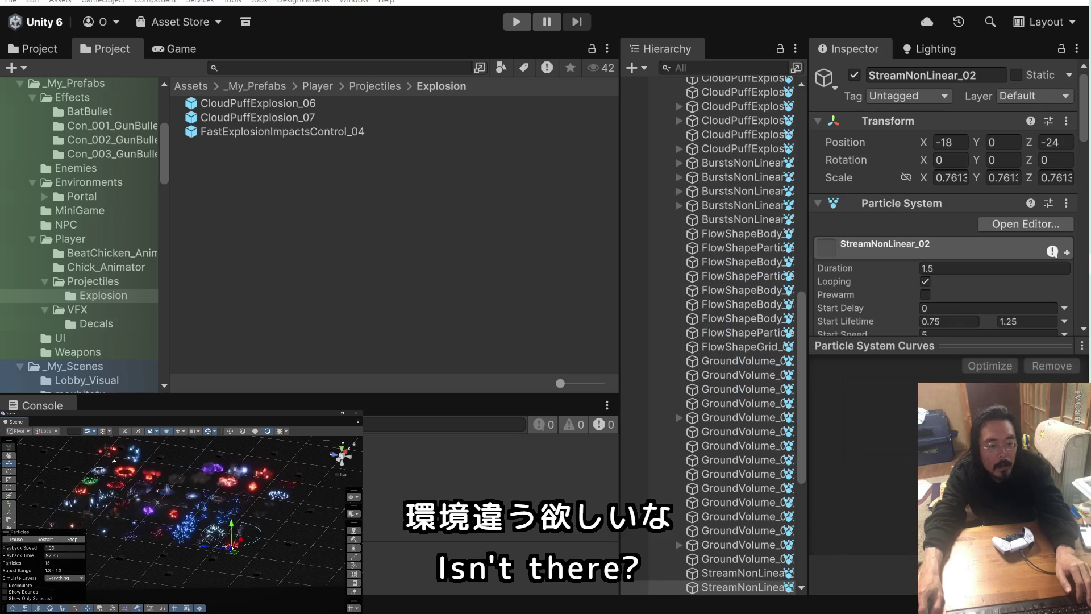
{"action": "scroll", "coordinate": [700, 367], "scroll_direction": "down", "scroll_amount": 5}
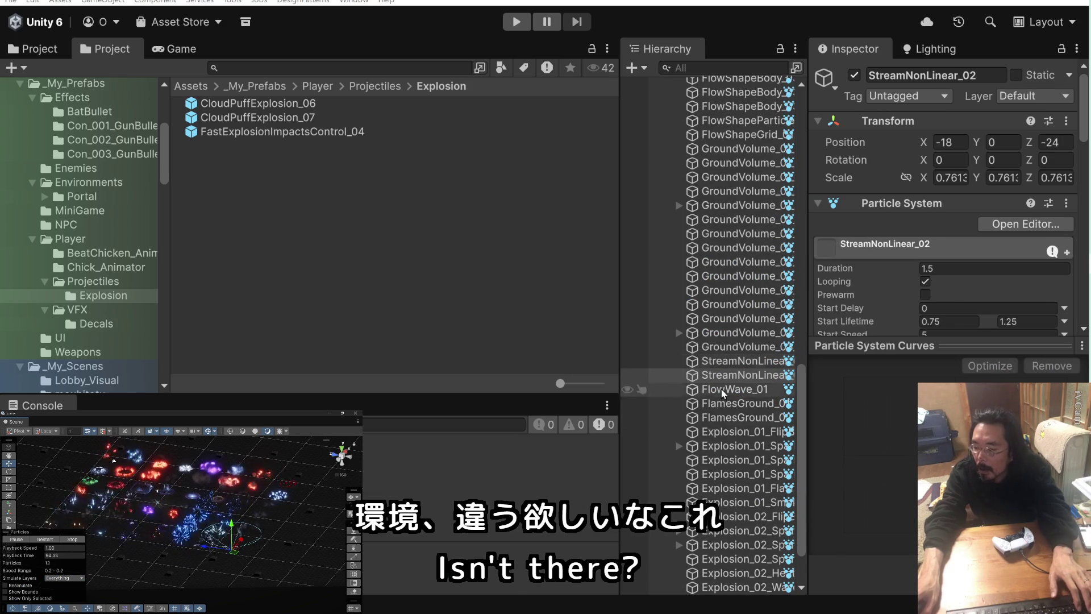
{"action": "left_click", "coordinate": [693, 377]}
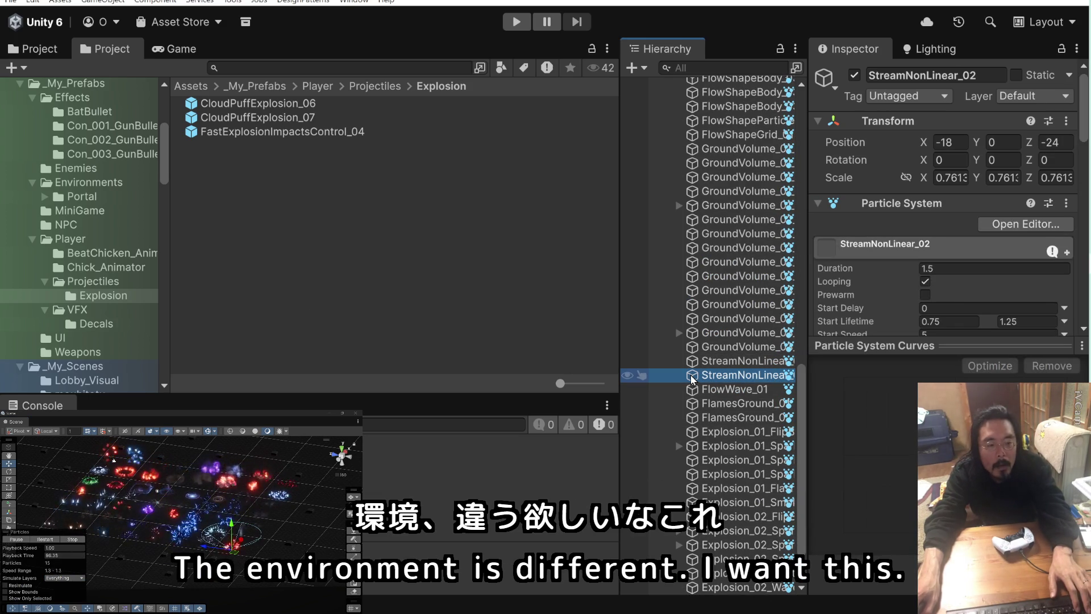
{"action": "left_click_drag", "start_coordinate": [693, 377], "coordinate": [278, 298]}
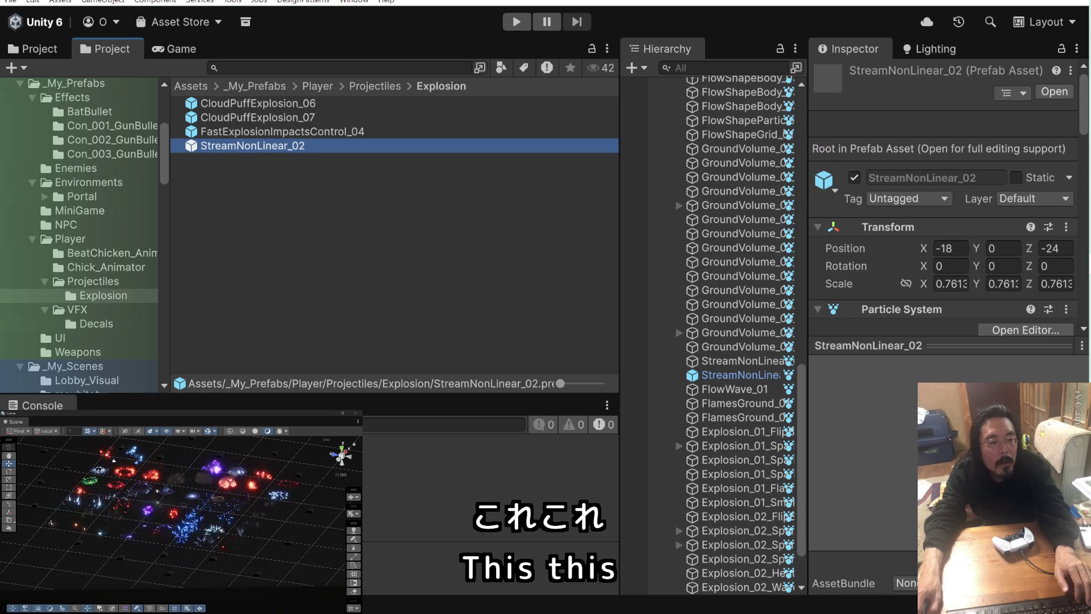
- Select FastExplosionImpactsControl_03 and _04 in the scene and Hierarchy
{"action": "left_click_drag", "start_coordinate": [252, 524], "coordinate": [242, 538]}
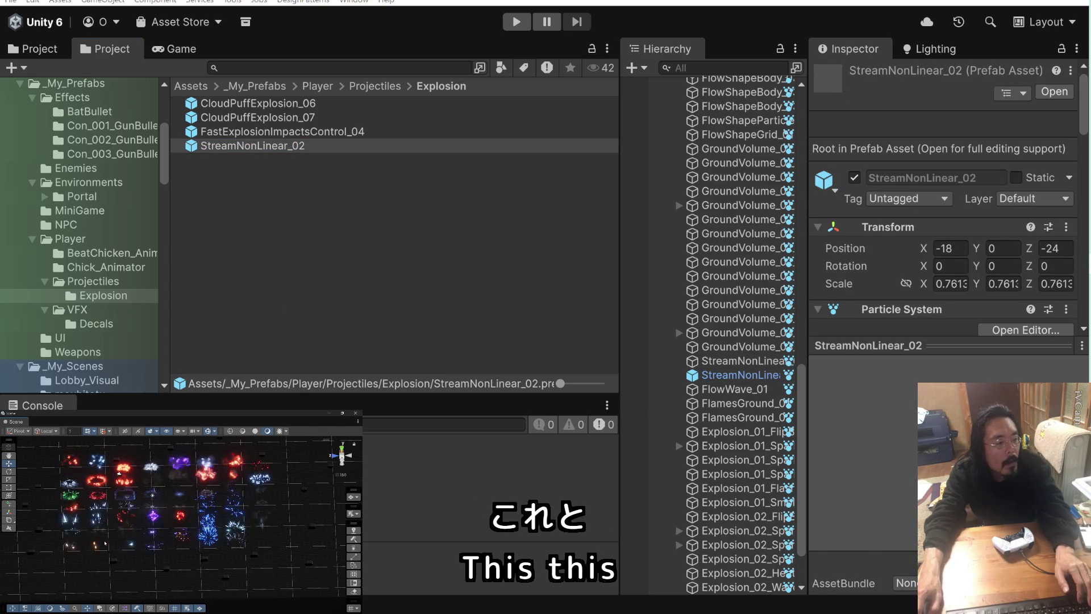
{"action": "left_click", "coordinate": [73, 547]}
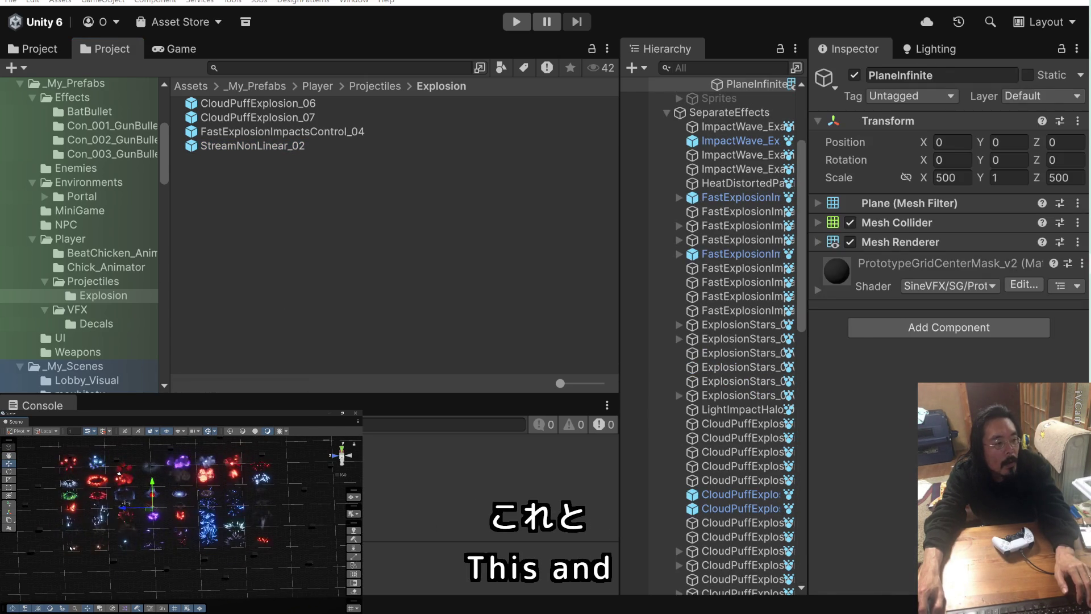
{"action": "left_click", "coordinate": [71, 548]}
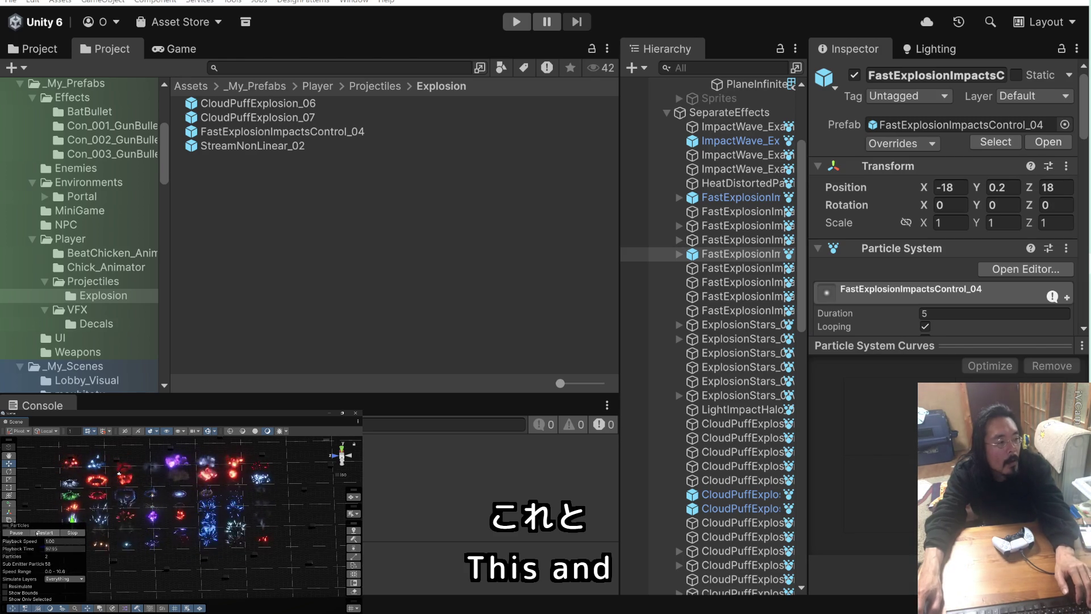
{"action": "scroll", "coordinate": [120, 550], "scroll_direction": "down", "scroll_amount": 2}
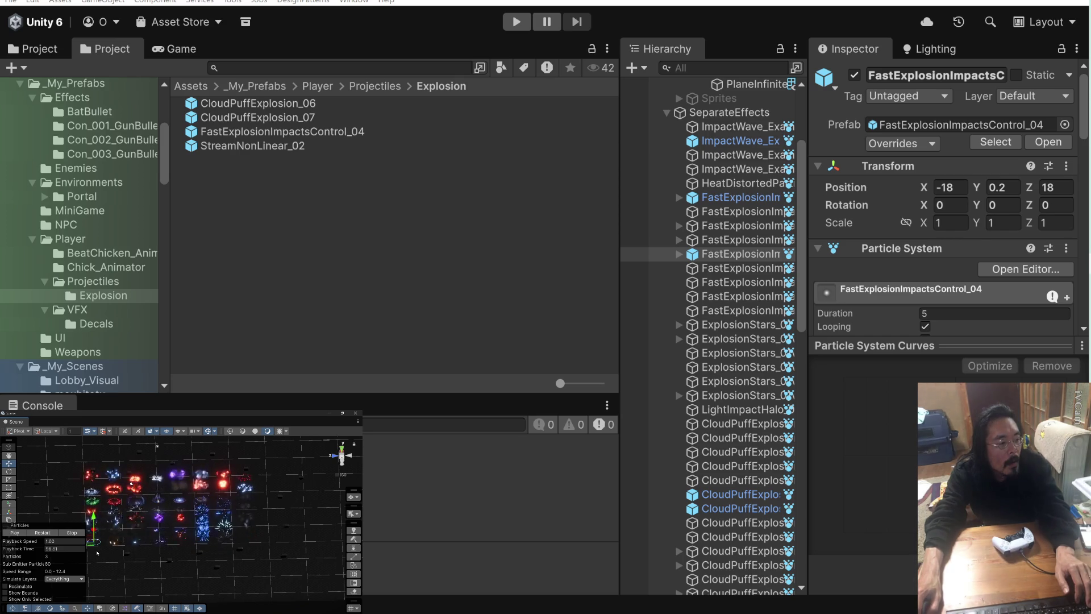
{"action": "left_click", "coordinate": [733, 240]}
{"action": "left_click", "coordinate": [728, 254]}
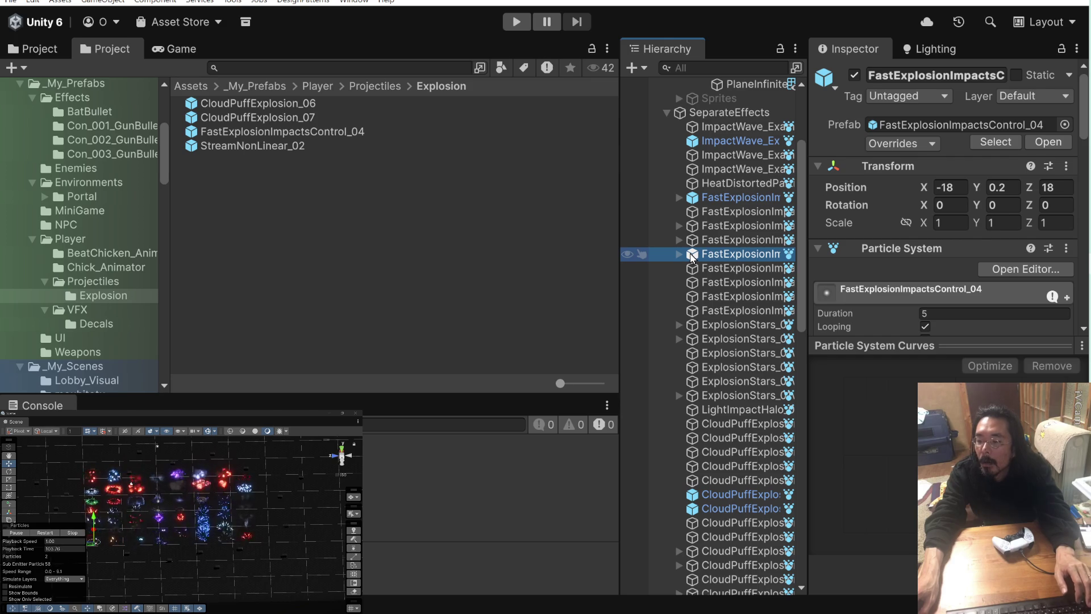
- Save FastExplosionImpactsControl_04 into the Explosion folder as an Original Prefab
{"action": "left_click_drag", "start_coordinate": [693, 257], "coordinate": [479, 247]}
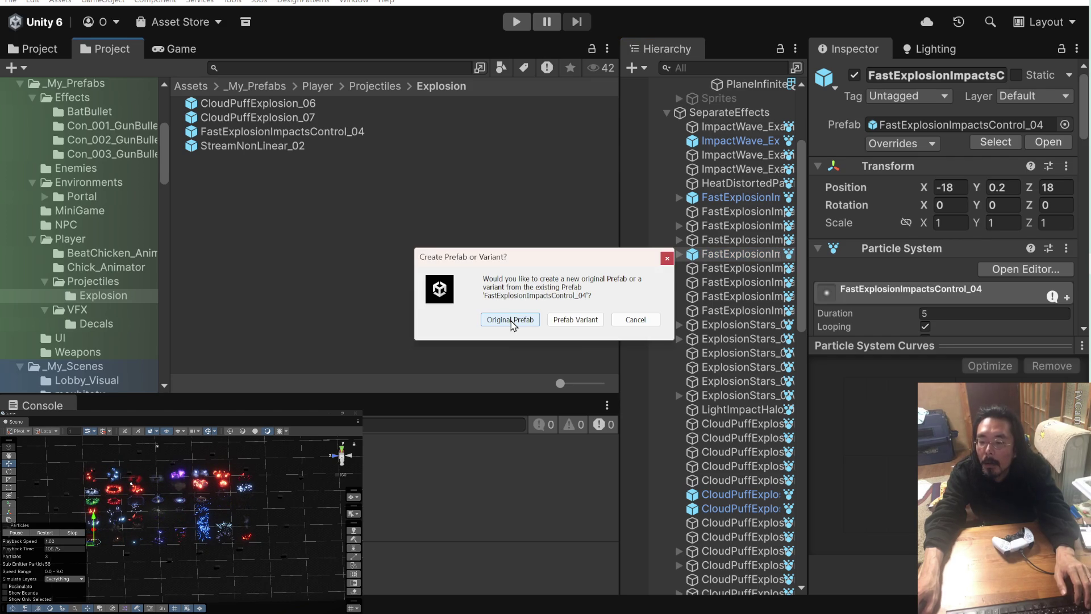
{"action": "left_click", "coordinate": [512, 320]}
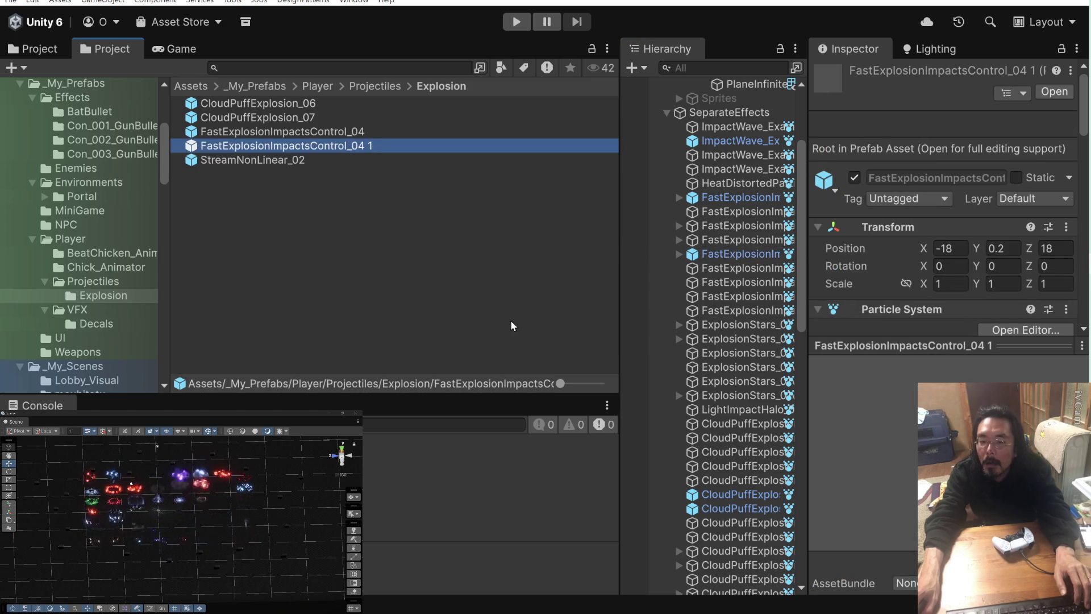
{"action": "left_click", "coordinate": [271, 167]}
- Delete the duplicate FastExplosionImpactsControl_04 1 prefab and confirm the deletion
{"action": "left_click", "coordinate": [268, 147]}
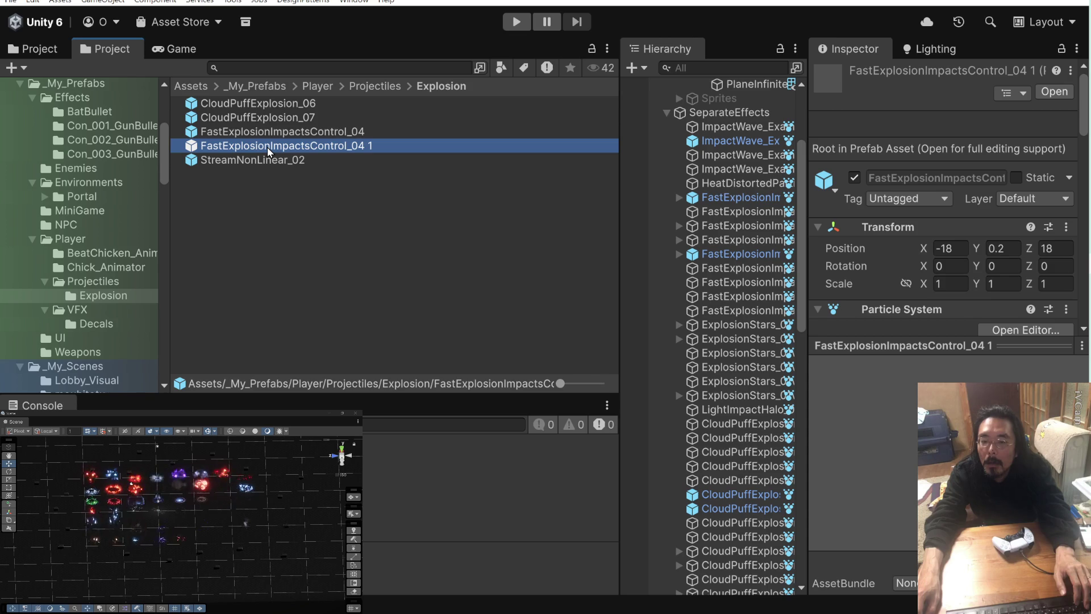
{"action": "key", "text": "Up"}
{"action": "key", "text": "Down"}
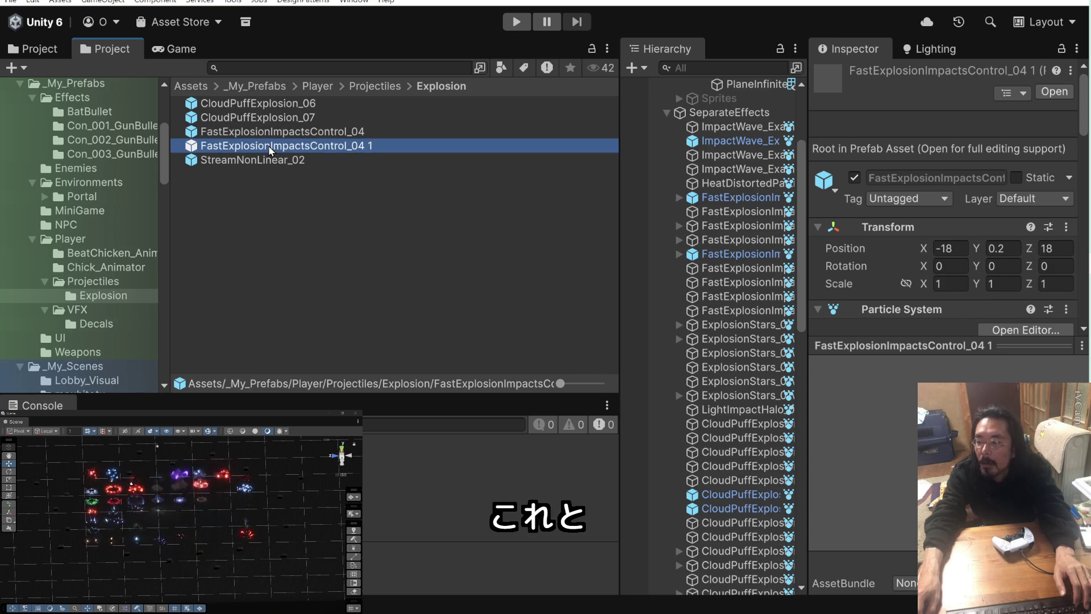
{"action": "key", "text": "Up"}
{"action": "right_click", "coordinate": [268, 147]}
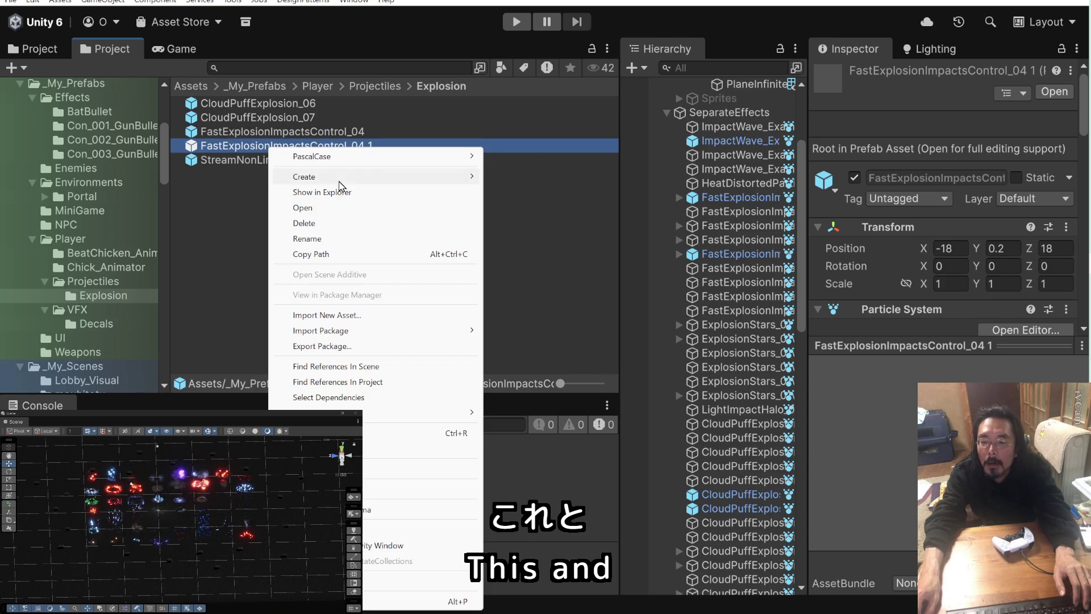
{"action": "left_click", "coordinate": [335, 228]}
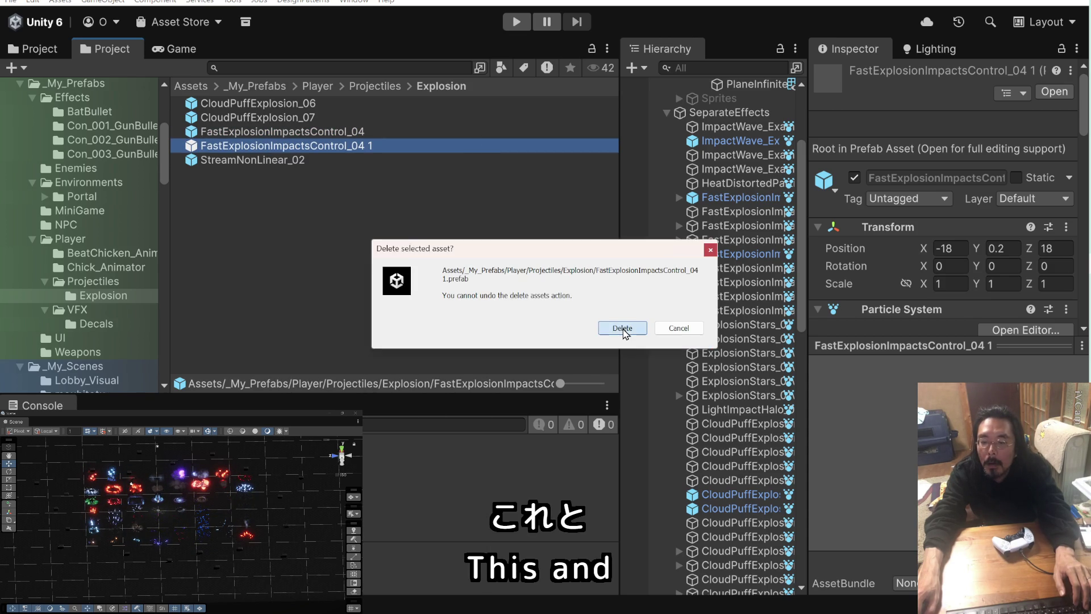
{"action": "left_click", "coordinate": [555, 325]}
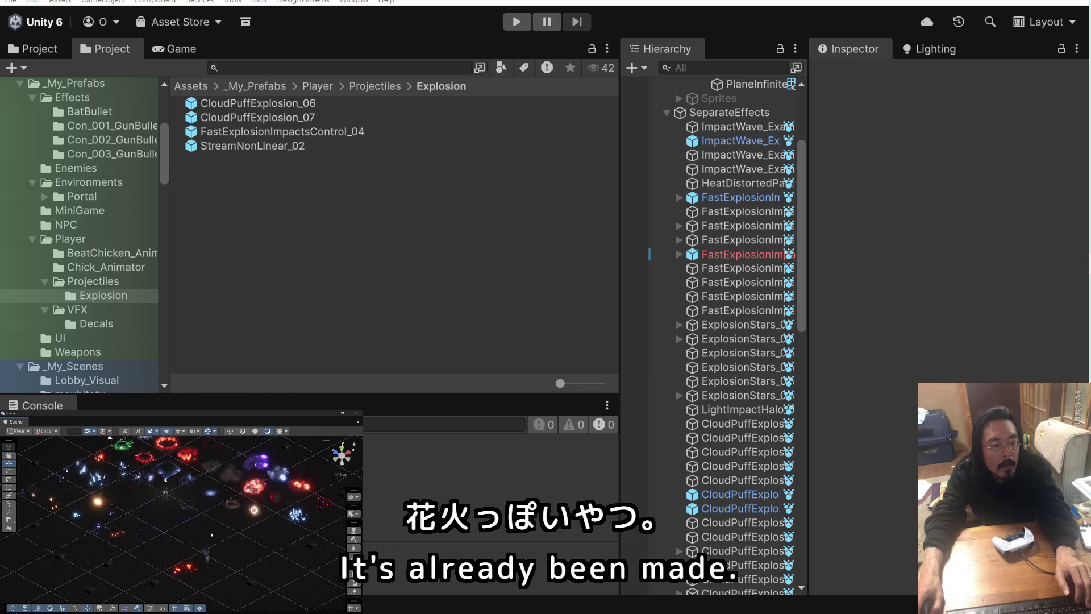
- Relink the scene's FastExplosionImpactsControl_04 to its prefab asset via the Inspector's Prefab field
{"action": "left_click", "coordinate": [234, 520]}
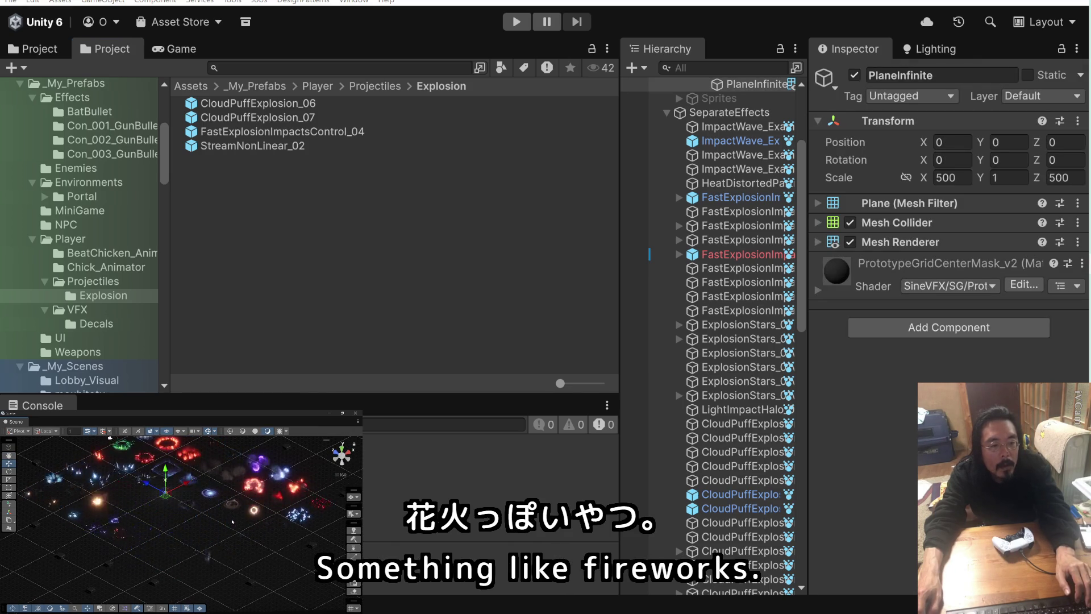
{"action": "left_click", "coordinate": [227, 540]}
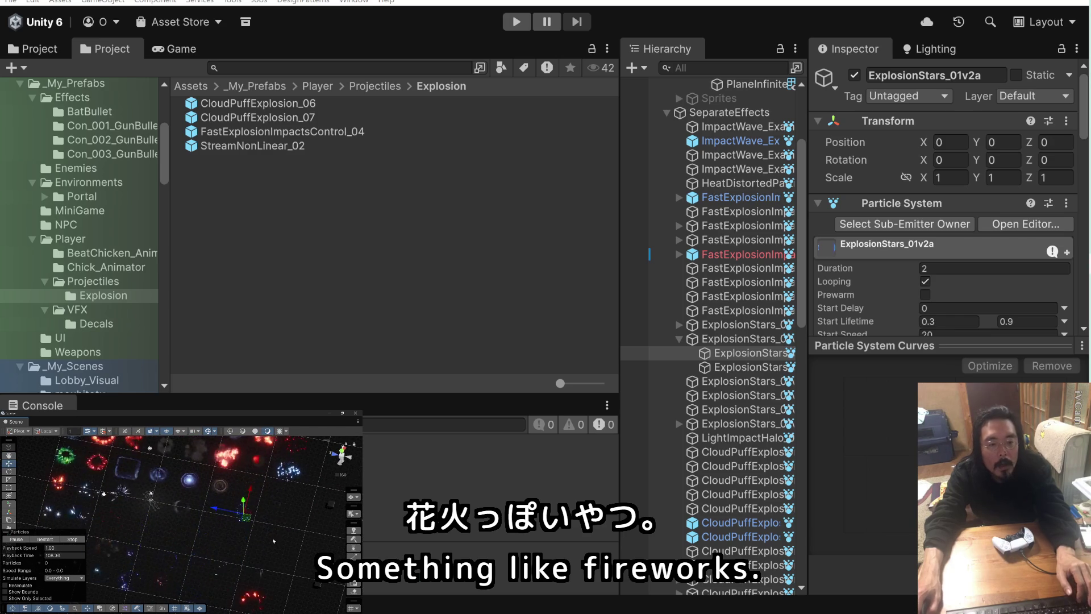
{"action": "left_click", "coordinate": [695, 256]}
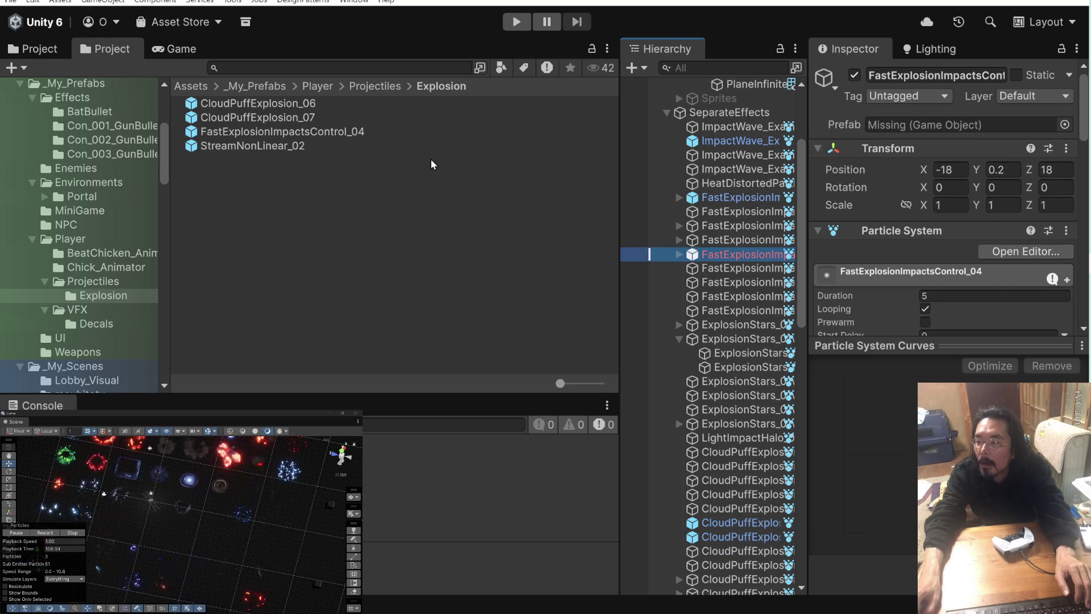
{"action": "mouse_move", "coordinate": [808, 213]}
{"action": "left_mouse_down"}
{"action": "mouse_move", "coordinate": [924, 213]}
{"action": "mouse_move", "coordinate": [798, 213]}
{"action": "left_mouse_up"}
{"action": "left_click_drag", "start_coordinate": [352, 138], "coordinate": [954, 125]}
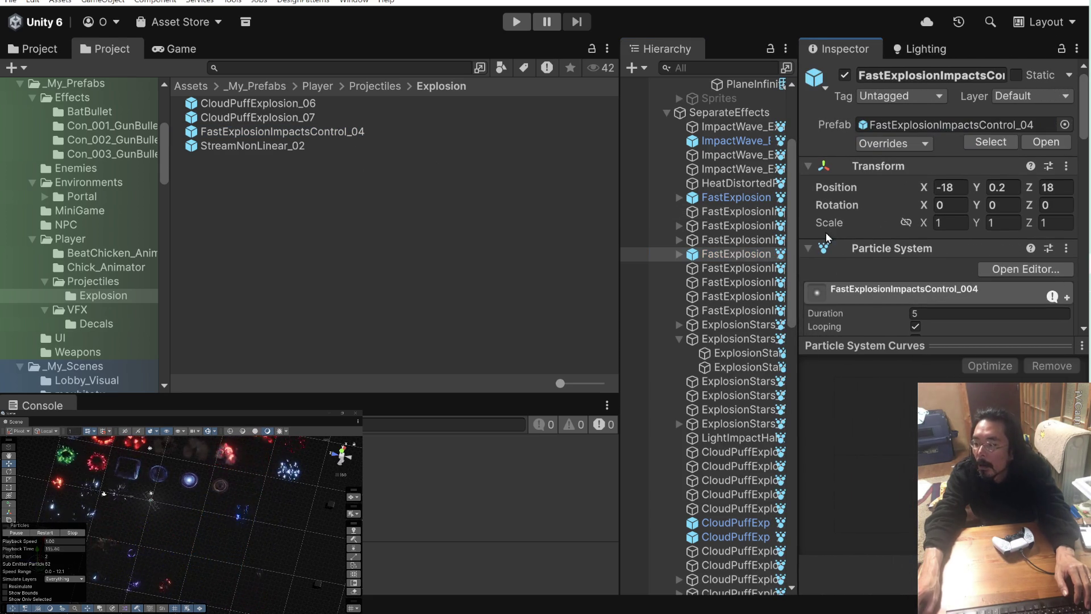
- Make sure ExplosionStars_01v2 is active and save it as a prefab in the Explosion folder
{"action": "left_click", "coordinate": [243, 517]}
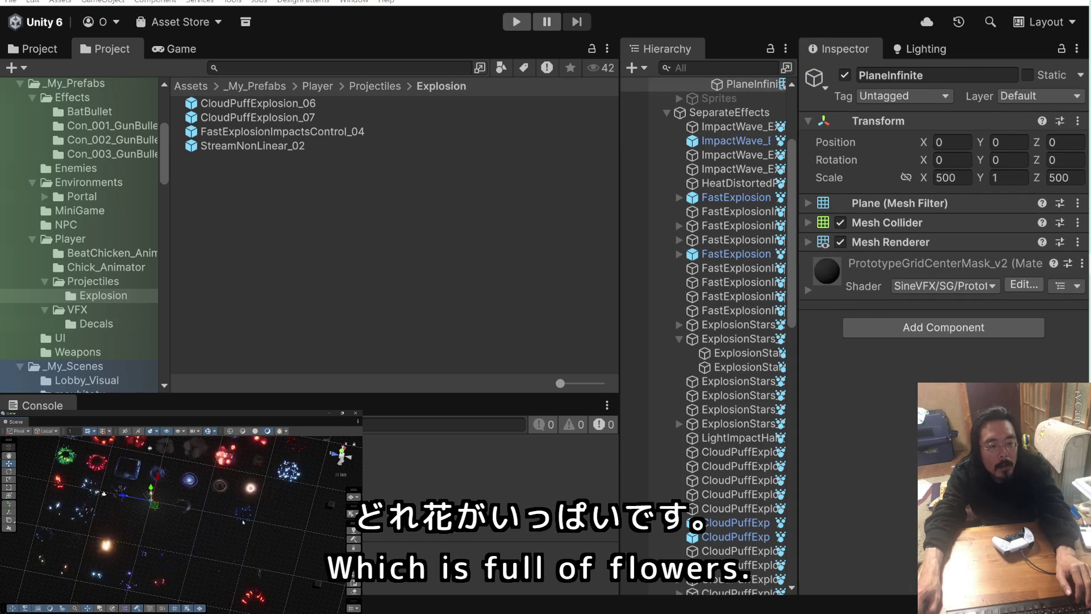
{"action": "left_click", "coordinate": [258, 498]}
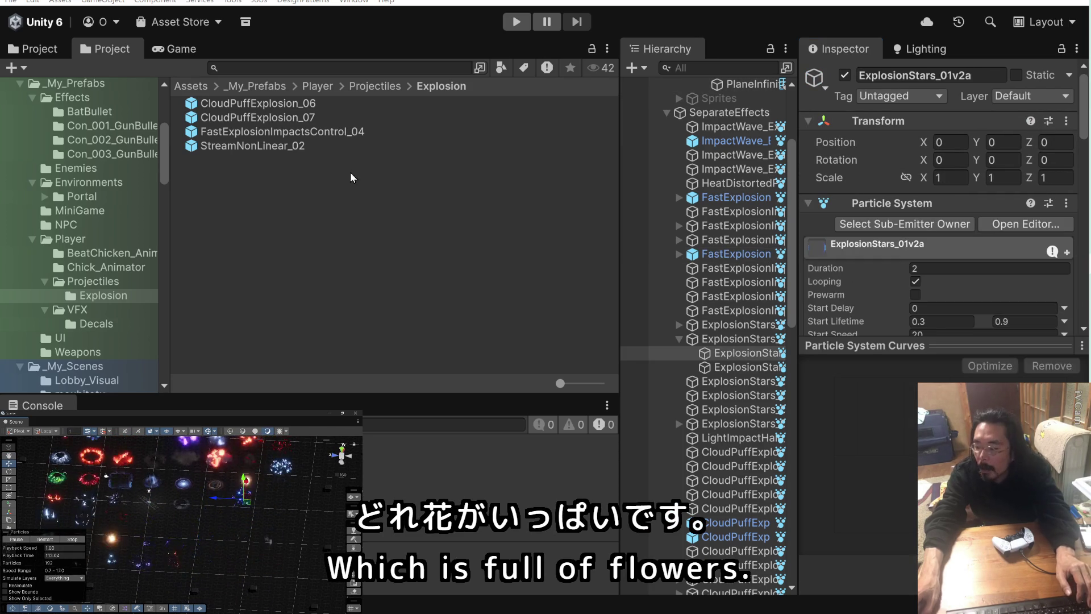
{"action": "left_click", "coordinate": [679, 338]}
{"action": "left_click", "coordinate": [697, 340]}
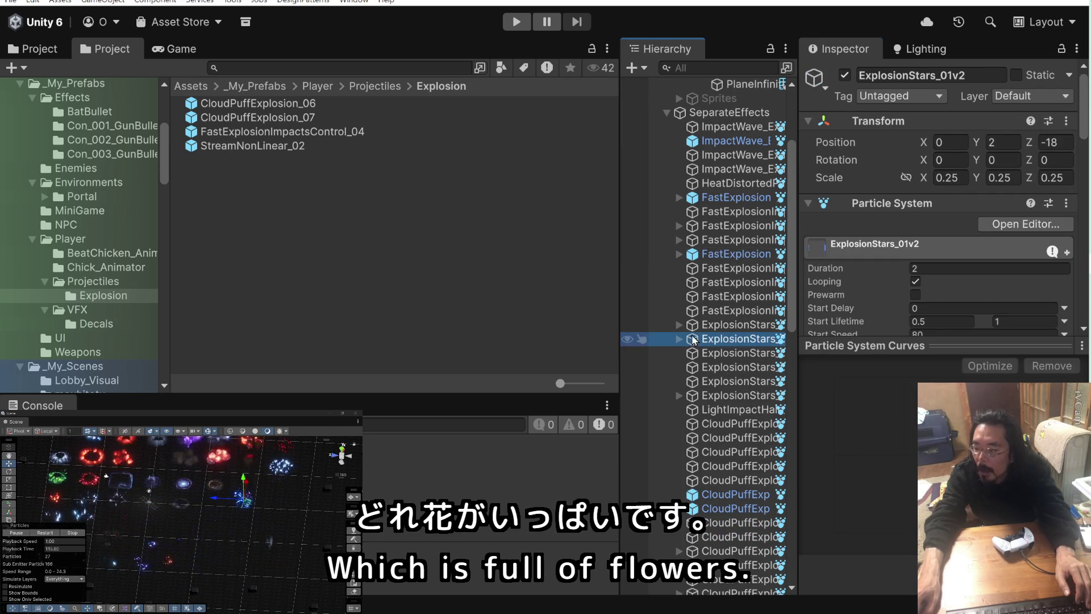
{"action": "left_click", "coordinate": [845, 75]}
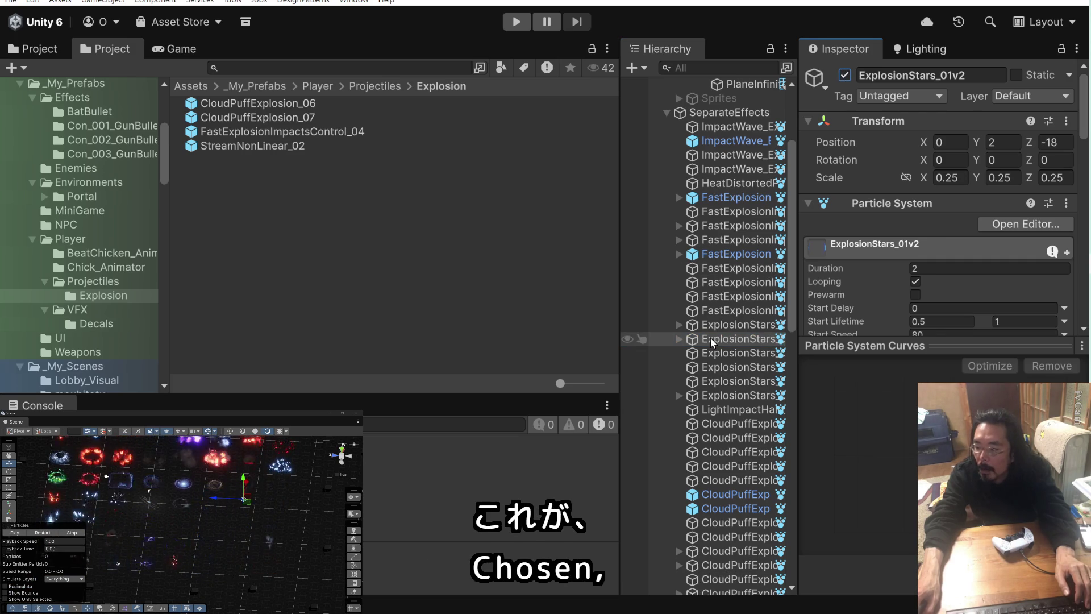
{"action": "left_click_drag", "start_coordinate": [711, 339], "coordinate": [341, 289]}
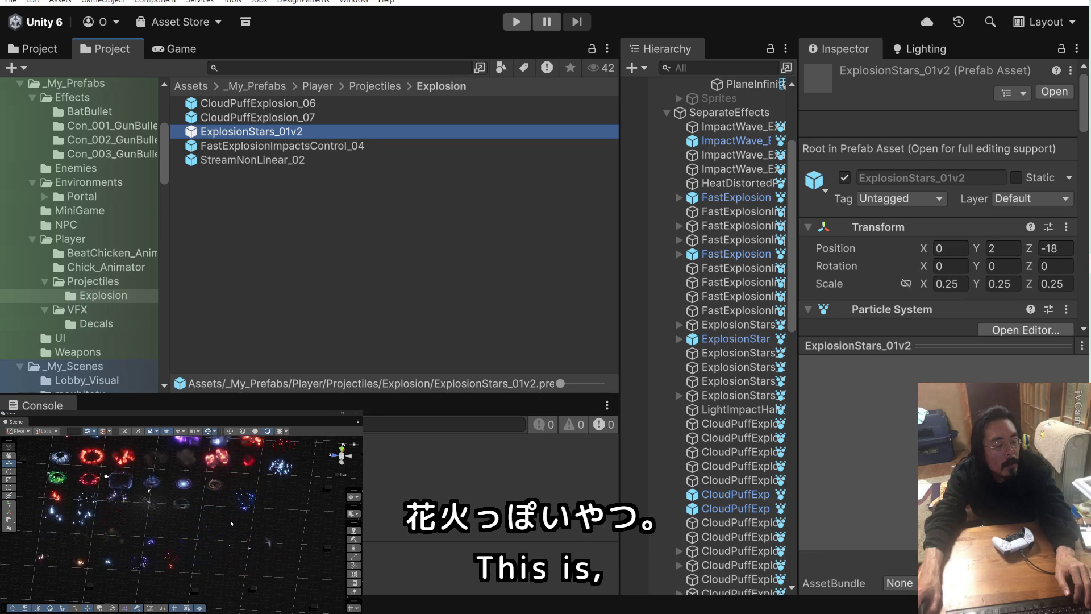
{"action": "left_click", "coordinate": [185, 536]}
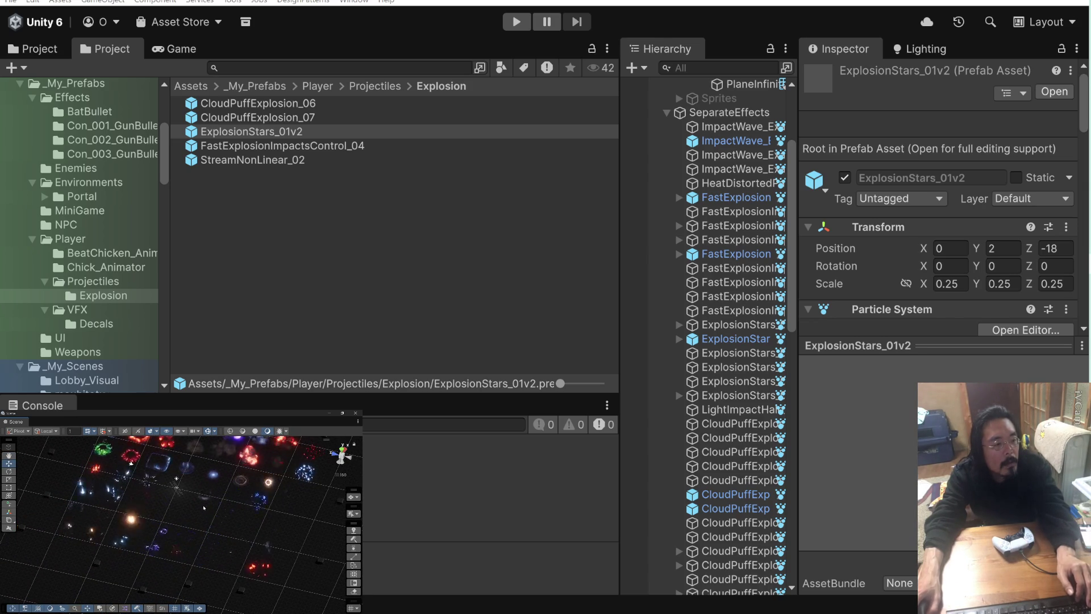
- Drag Explosion_02_Wave_02 from the Hierarchy into the Explosion folder to create its prefab
{"action": "left_click_drag", "start_coordinate": [227, 477], "coordinate": [225, 500]}
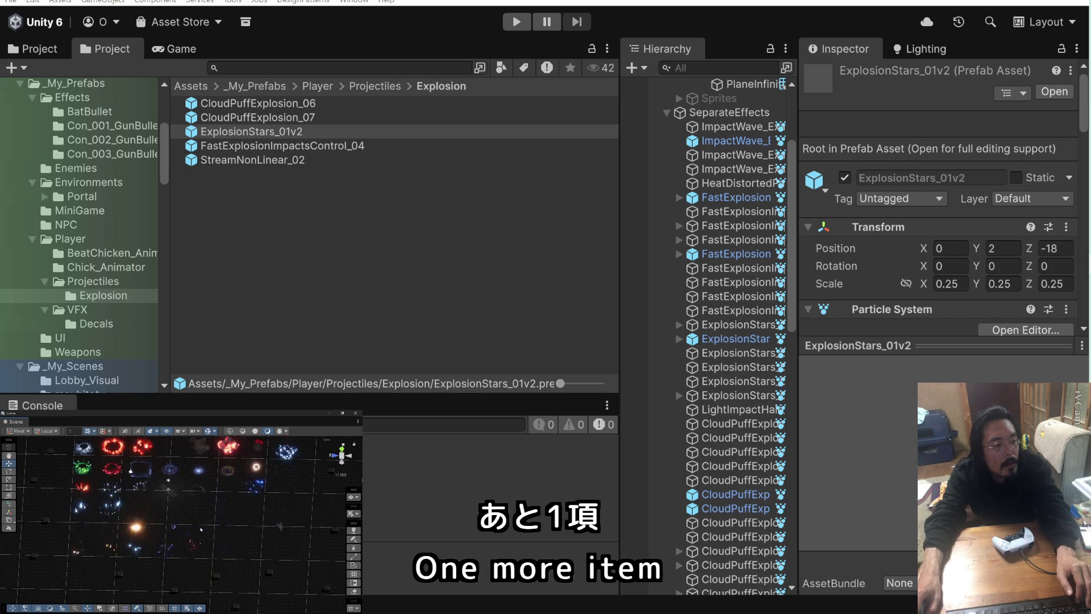
{"action": "left_click", "coordinate": [170, 510]}
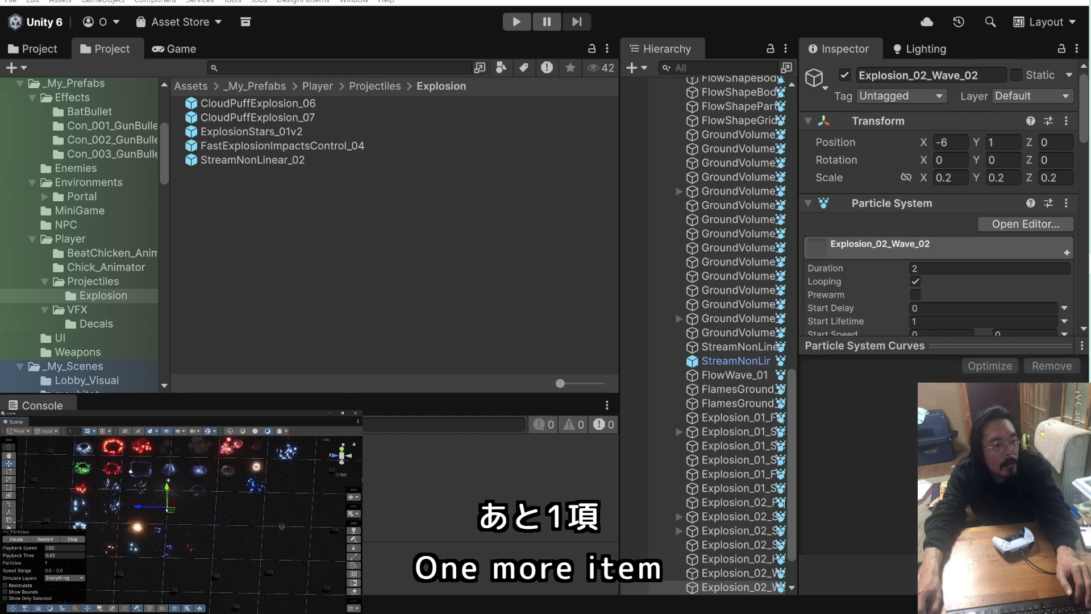
{"action": "scroll", "coordinate": [741, 455], "scroll_direction": "down", "scroll_amount": 2}
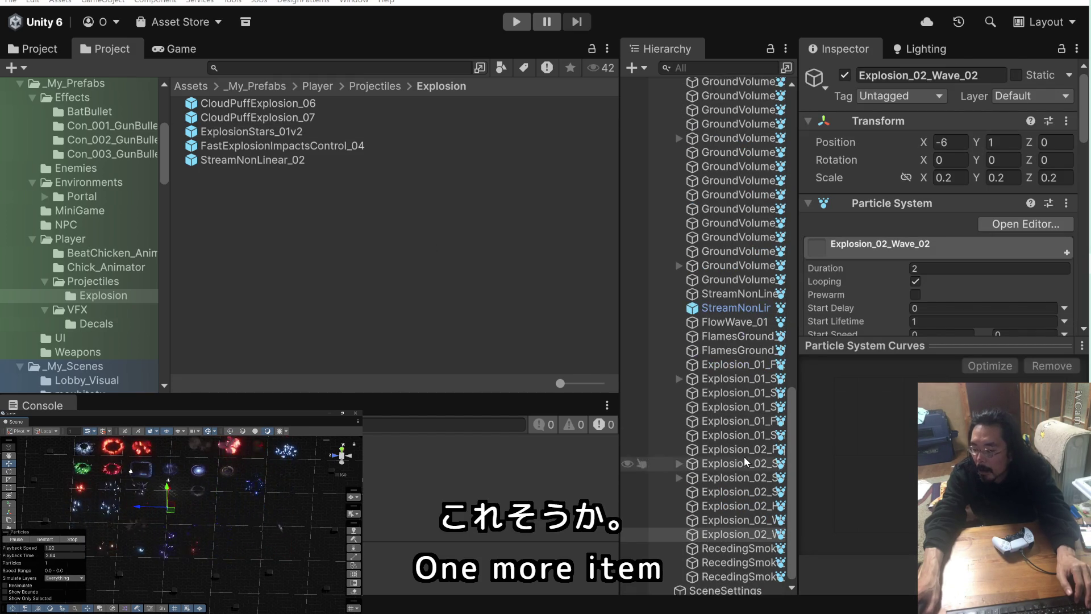
{"action": "left_click", "coordinate": [694, 533]}
{"action": "mouse_move", "coordinate": [693, 533]}
{"action": "left_mouse_down"}
{"action": "mouse_move", "coordinate": [452, 348]}
{"action": "mouse_move", "coordinate": [384, 279]}
{"action": "left_mouse_up"}
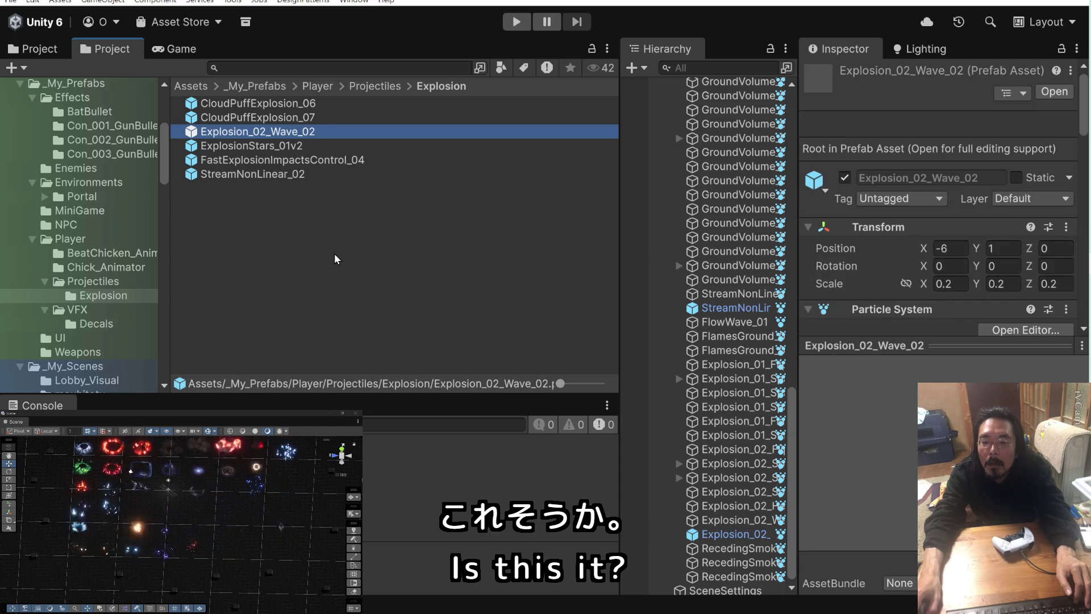
{"action": "left_click", "coordinate": [357, 264]}
{"action": "left_click", "coordinate": [197, 104]}
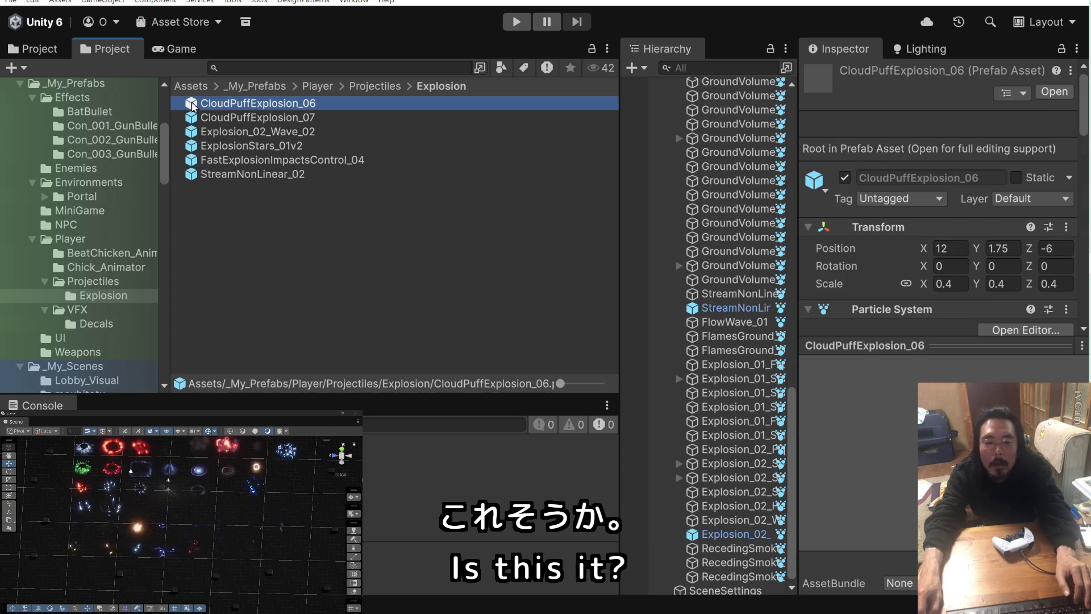
- In CloudPuffExplosion_06, disable Looping, set Stop Action to Destroy and Duration to 1.3
{"action": "double_click", "coordinate": [193, 105]}
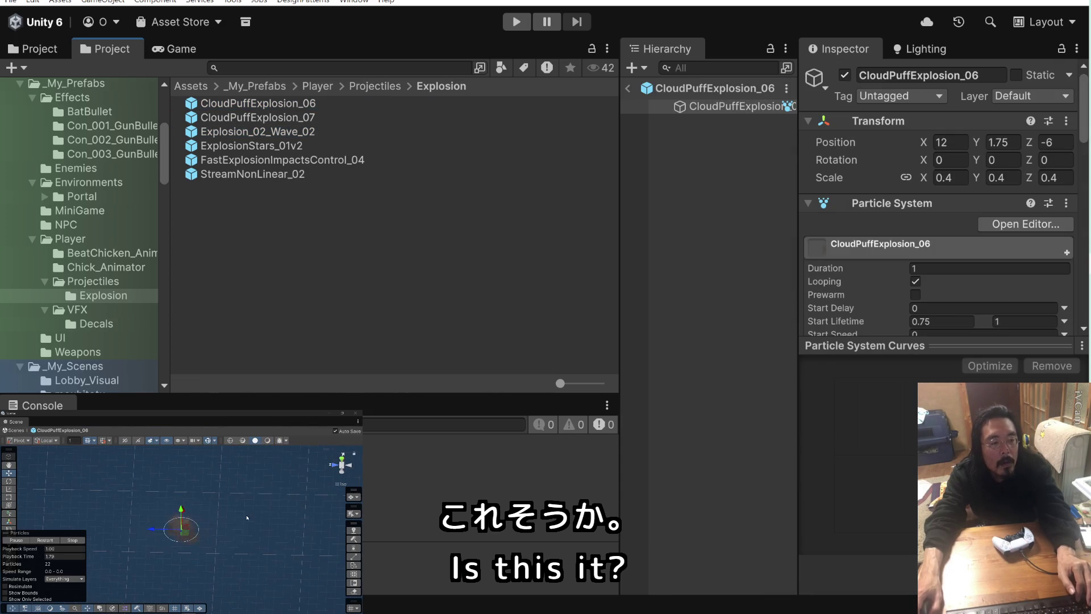
{"action": "left_click_drag", "start_coordinate": [341, 460], "coordinate": [265, 471]}
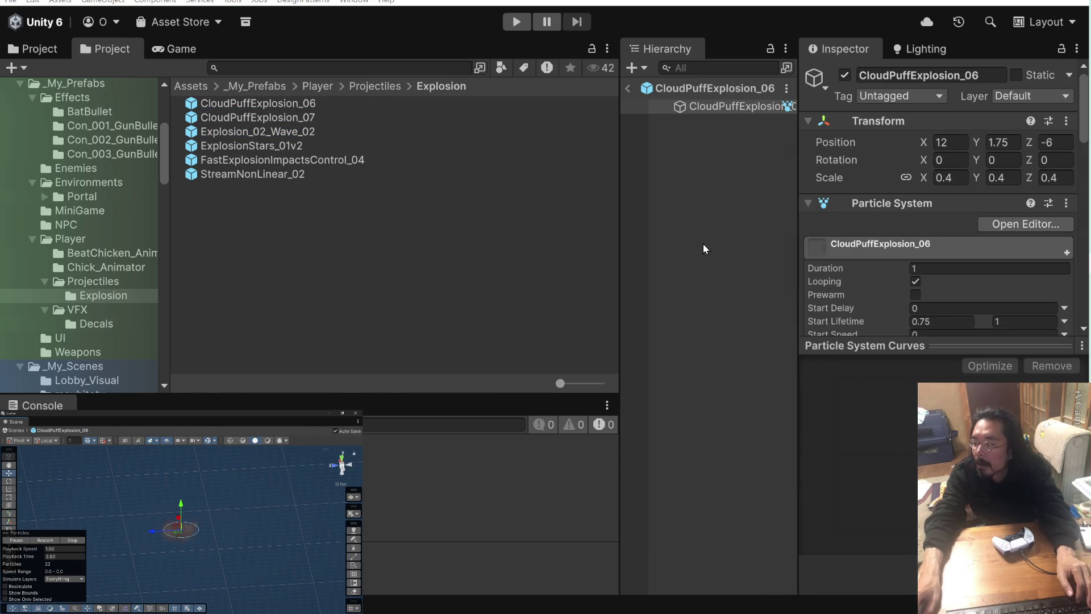
{"action": "left_click", "coordinate": [916, 282]}
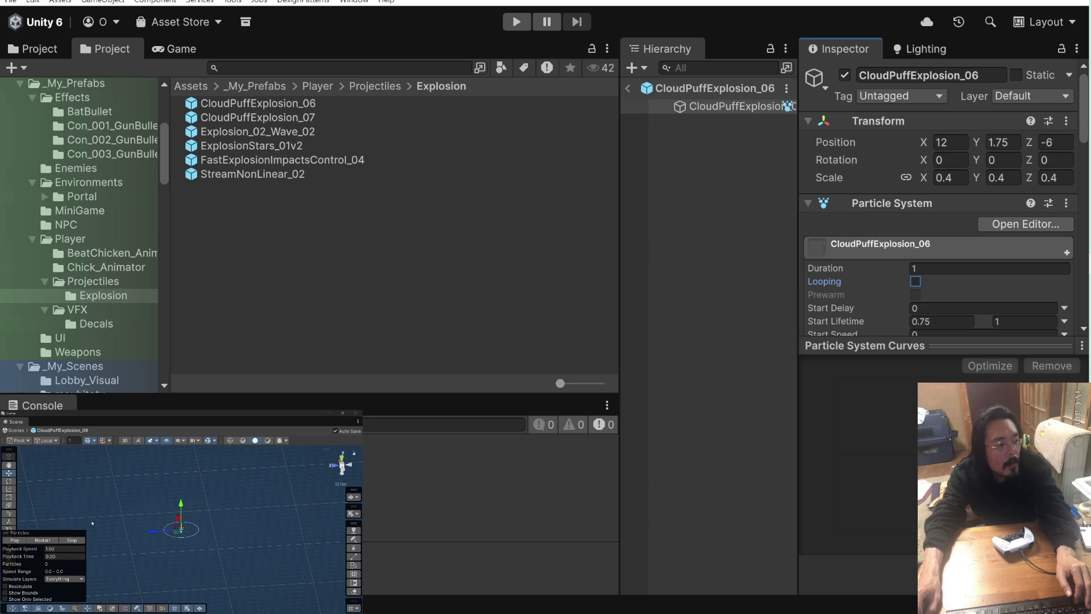
{"action": "left_click", "coordinate": [22, 542]}
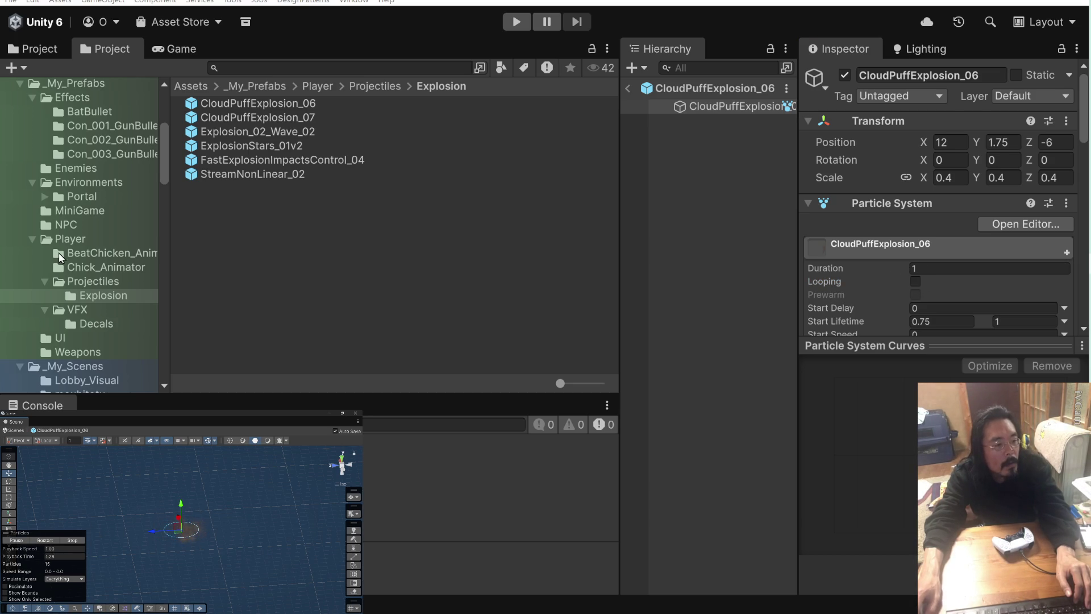
{"action": "left_click", "coordinate": [915, 268]}
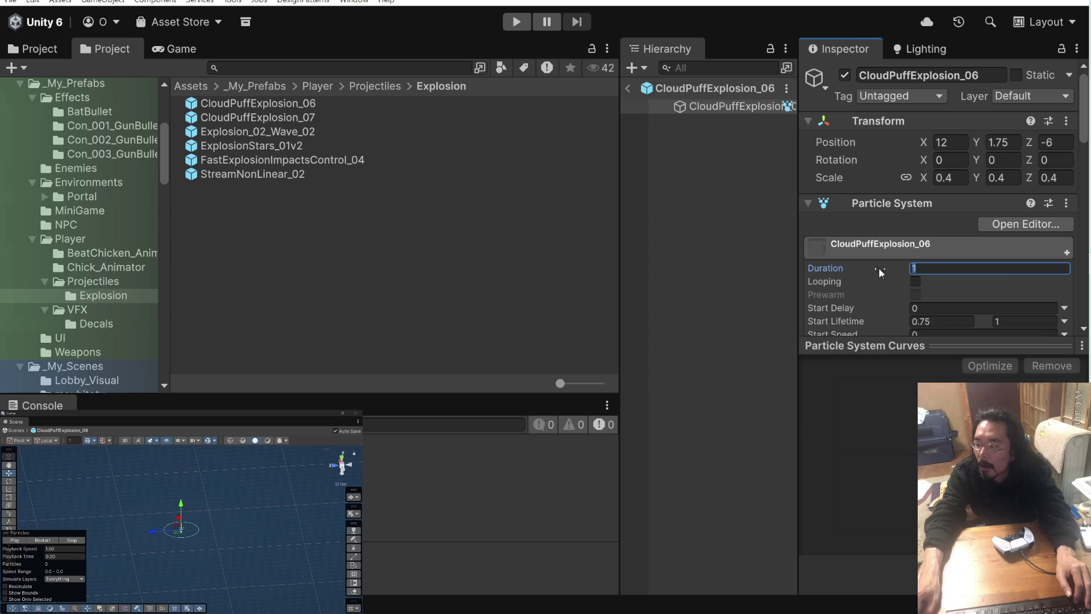
{"action": "mouse_move", "coordinate": [880, 268]}
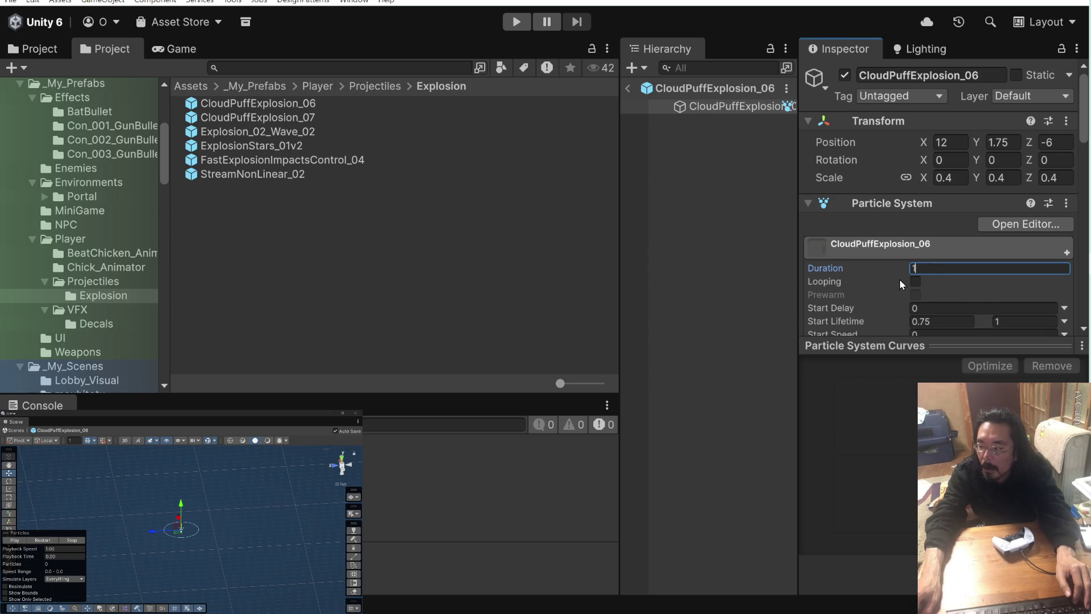
{"action": "scroll", "coordinate": [903, 276], "scroll_direction": "down", "scroll_amount": 3}
{"action": "left_click", "coordinate": [880, 345]}
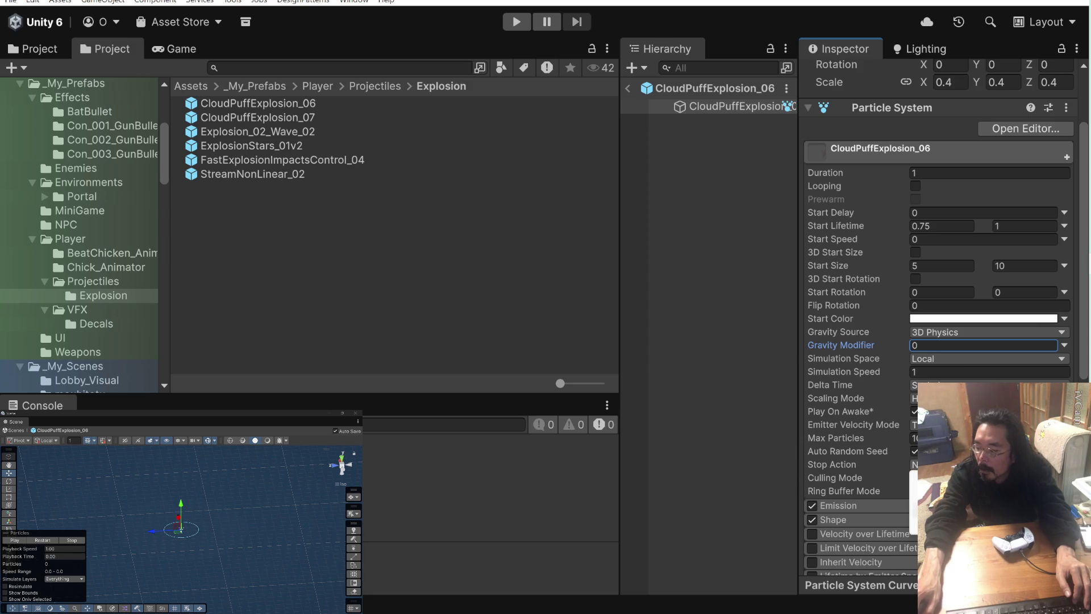
{"action": "left_click", "coordinate": [943, 503]}
{"action": "left_click", "coordinate": [928, 169]}
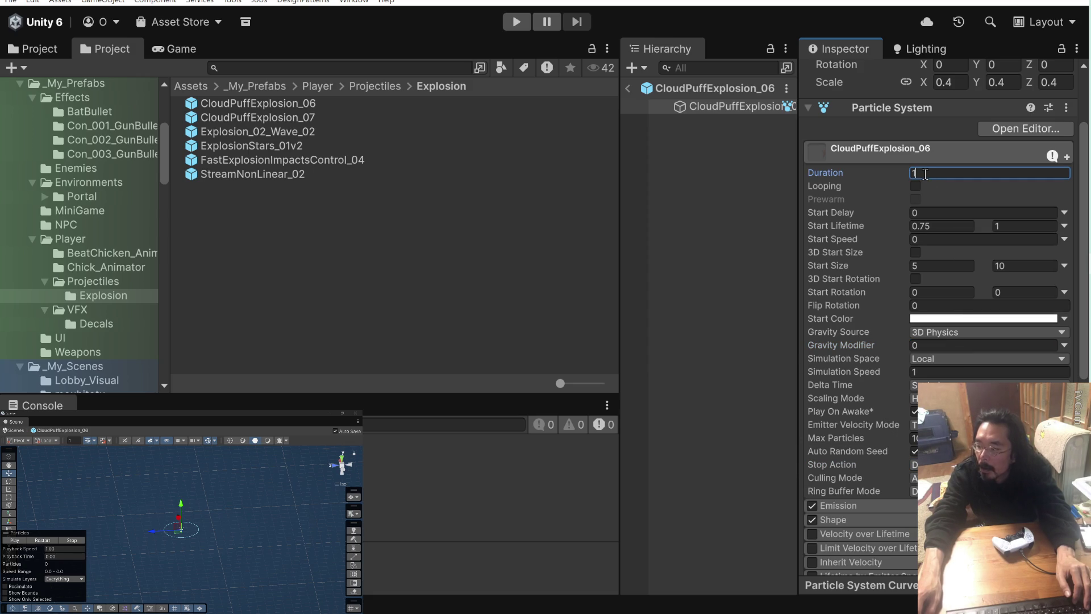
{"action": "type", "text": ".3"}
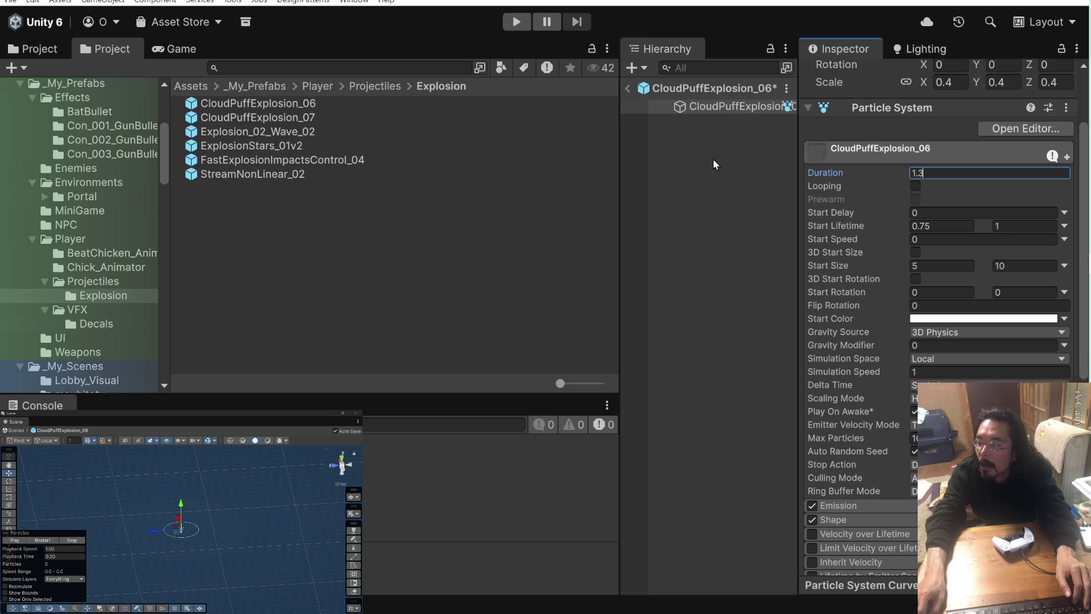
{"action": "left_click", "coordinate": [713, 154]}
- Reset the particle object's transform to zero position and rotation with scale 1, then exit prefab mode
{"action": "left_click", "coordinate": [711, 107]}
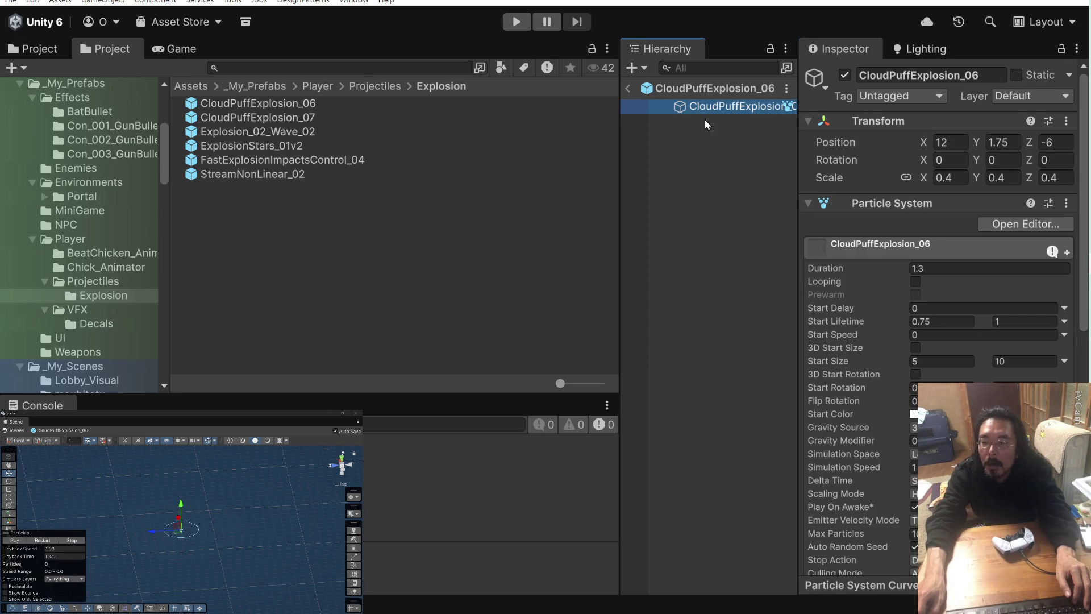
{"action": "left_click", "coordinate": [1067, 122]}
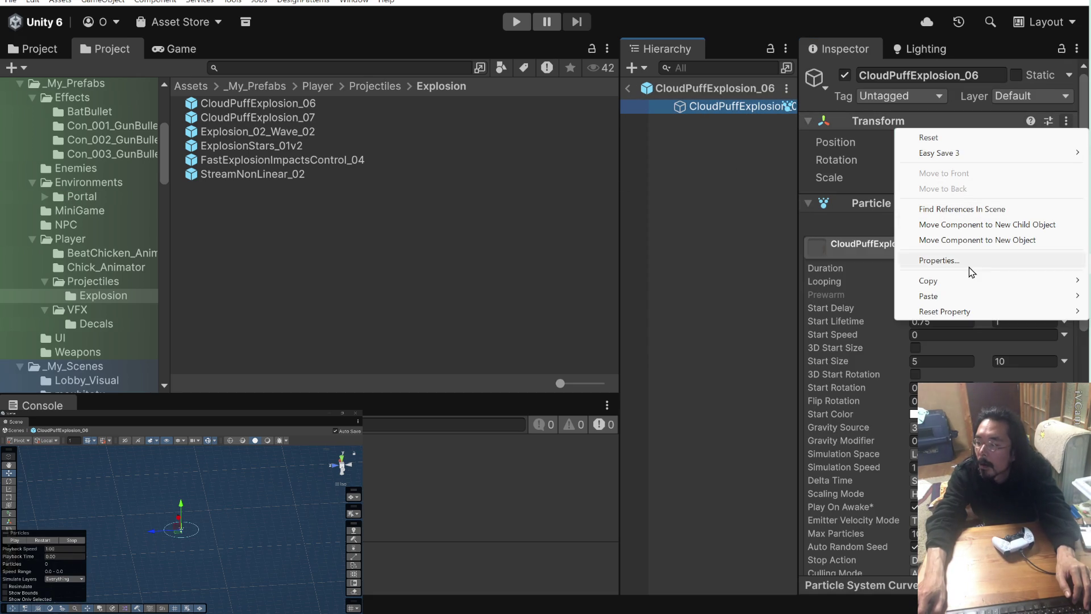
{"action": "mouse_move", "coordinate": [966, 282]}
{"action": "left_click", "coordinate": [965, 138]}
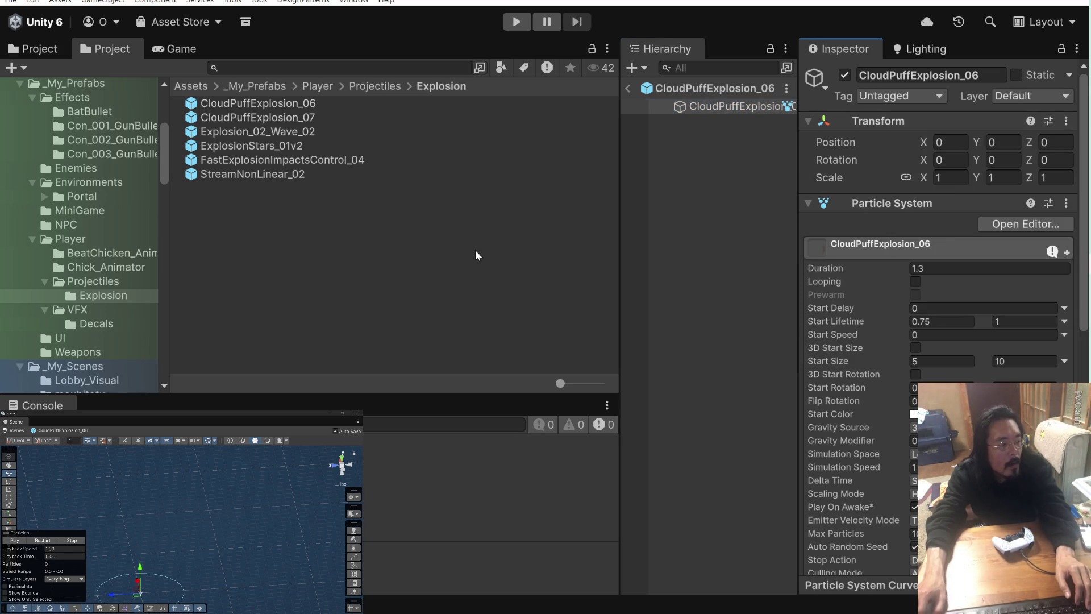
{"action": "left_click", "coordinate": [21, 541]}
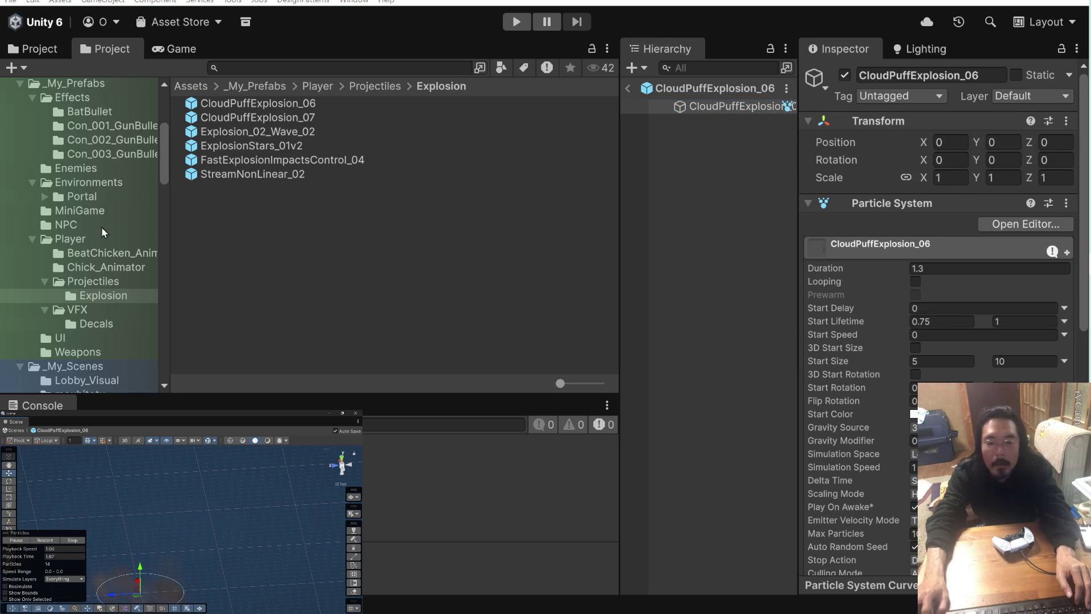
{"action": "left_click", "coordinate": [628, 91]}
{"action": "left_click", "coordinate": [216, 103]}
- Reset CloudPuffExplosion_07's transform, uncheck Looping, and set its Stop Action to Destroy
{"action": "double_click", "coordinate": [215, 117]}
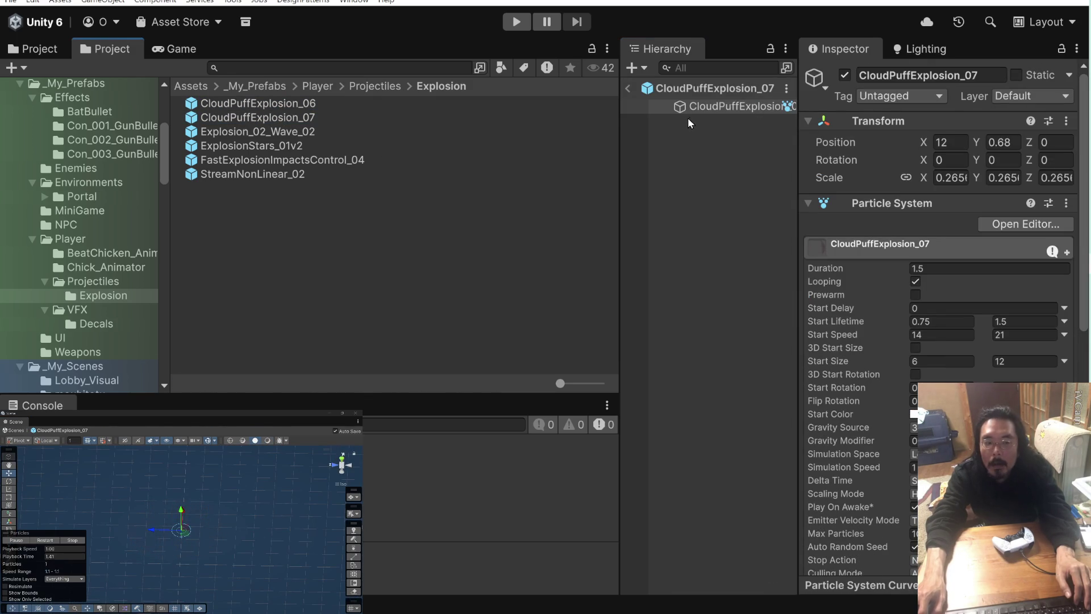
{"action": "left_click", "coordinate": [1066, 121]}
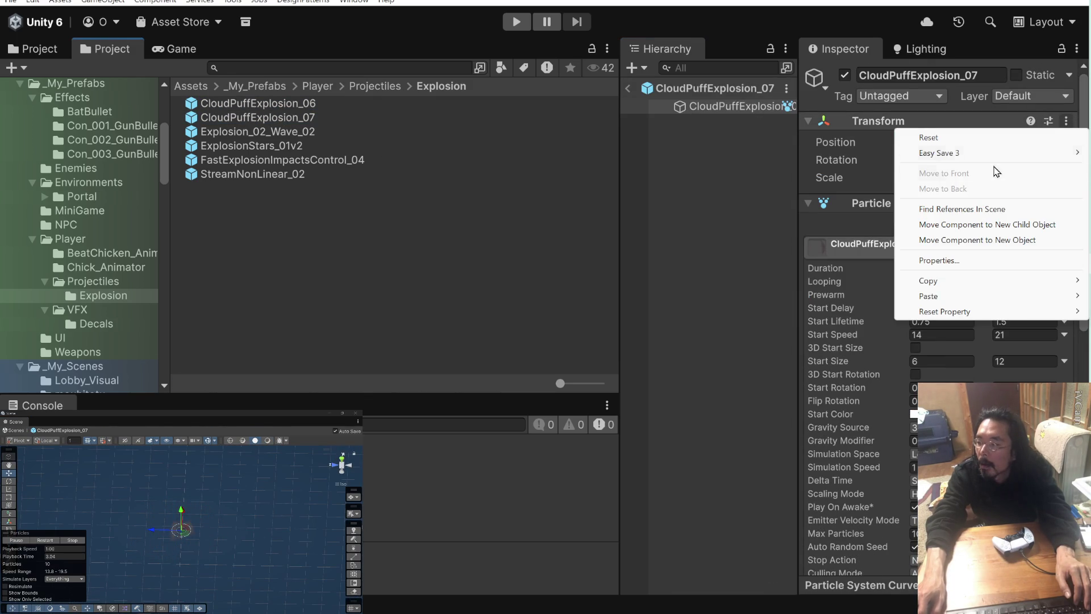
{"action": "left_click", "coordinate": [988, 143]}
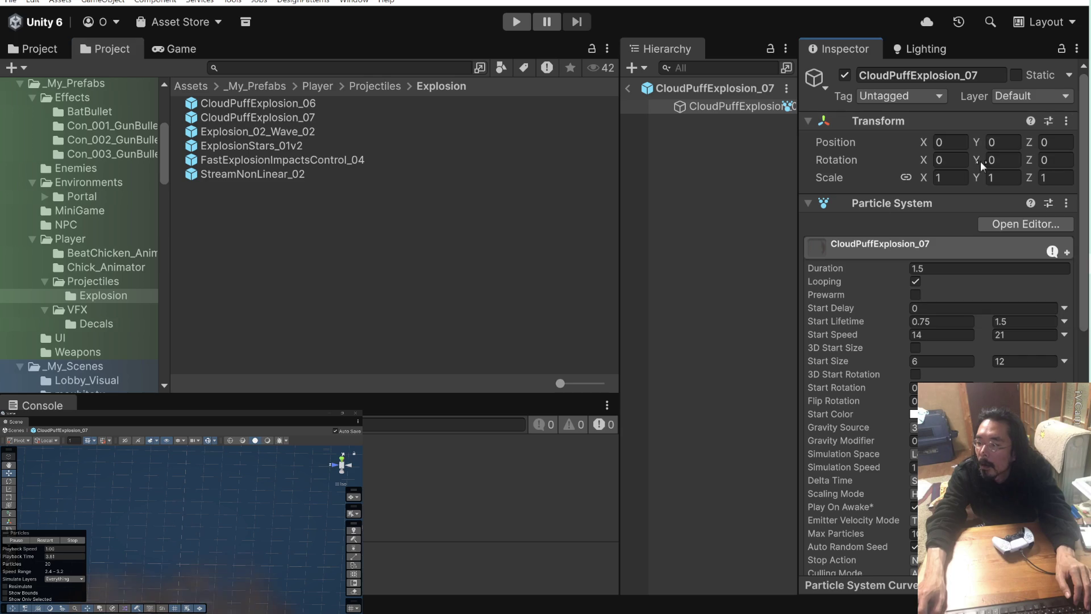
{"action": "left_click", "coordinate": [915, 282]}
{"action": "scroll", "coordinate": [854, 335], "scroll_direction": "down", "scroll_amount": 5}
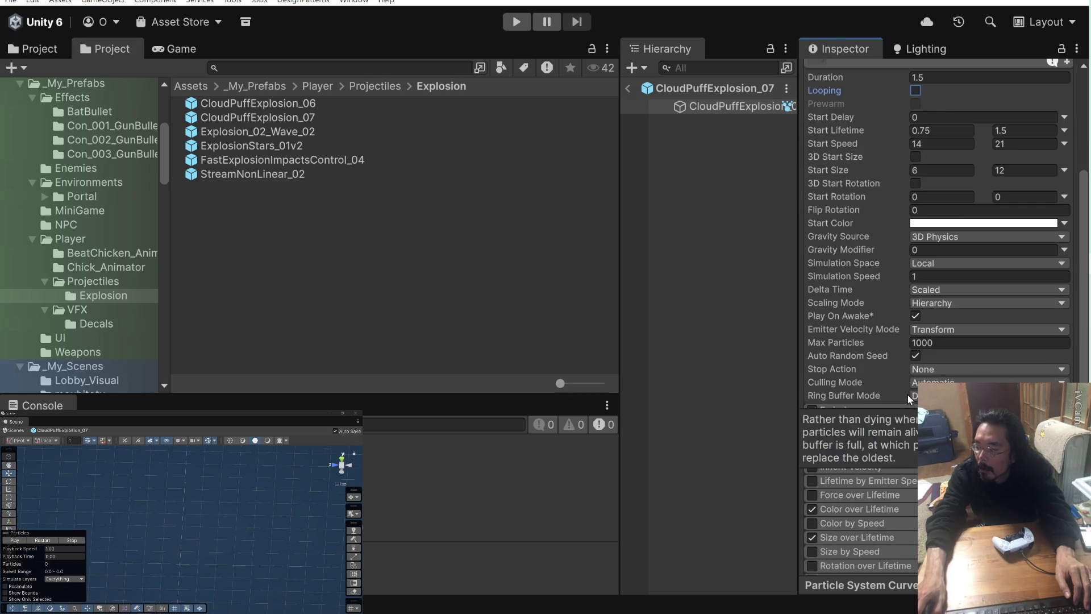
{"action": "left_click", "coordinate": [989, 396]}
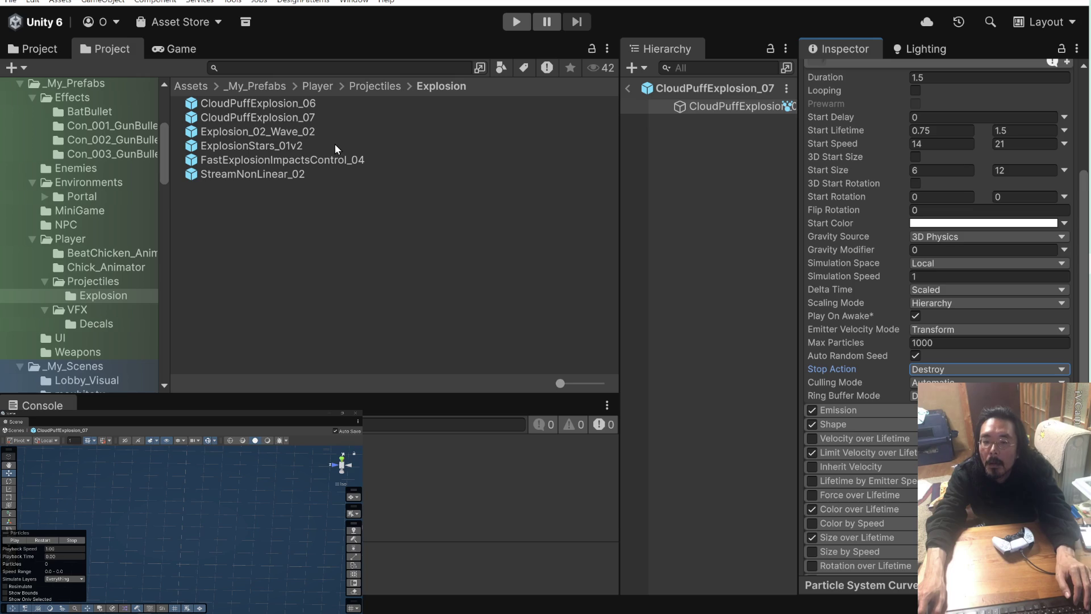
{"action": "left_click", "coordinate": [245, 131]}
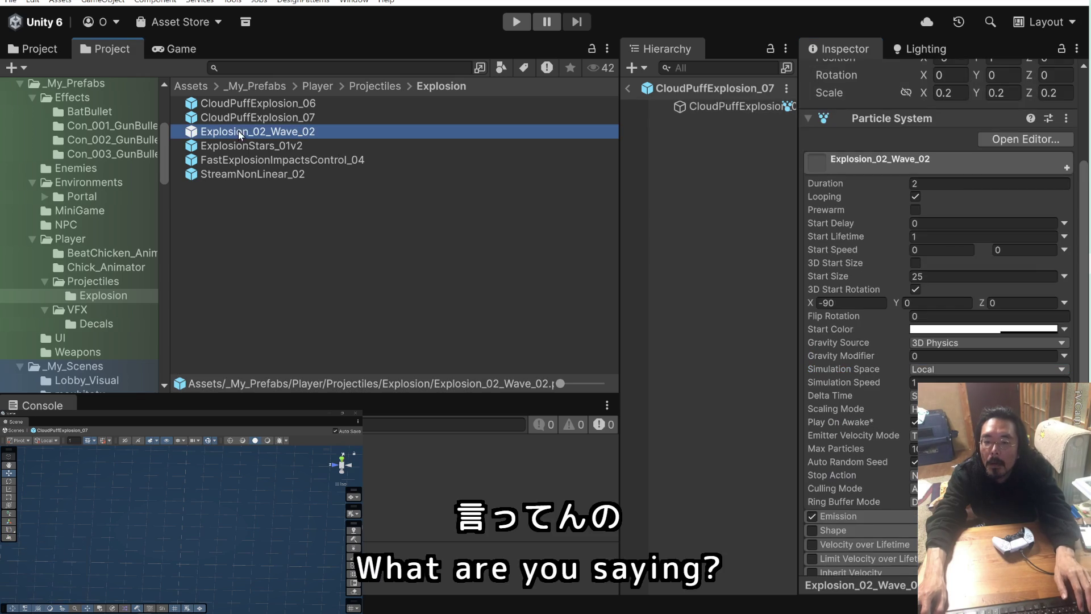
{"action": "double_click", "coordinate": [195, 133]}
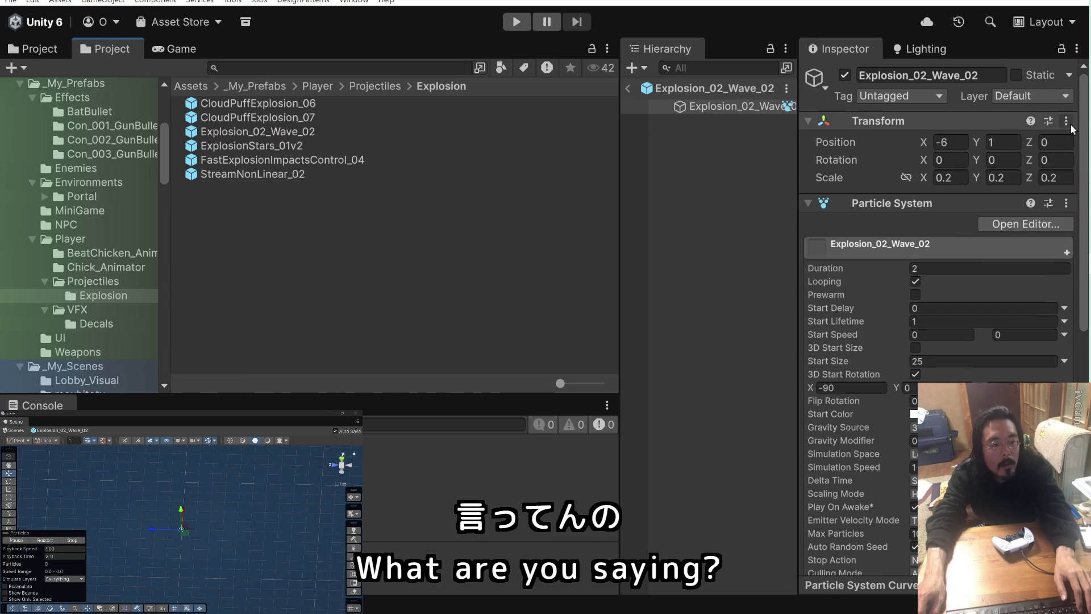
- Reset Explosion_02_Wave_02's transform, set Stop Action to Destroy, preview it, and return to the scene
{"action": "left_click", "coordinate": [1066, 122]}
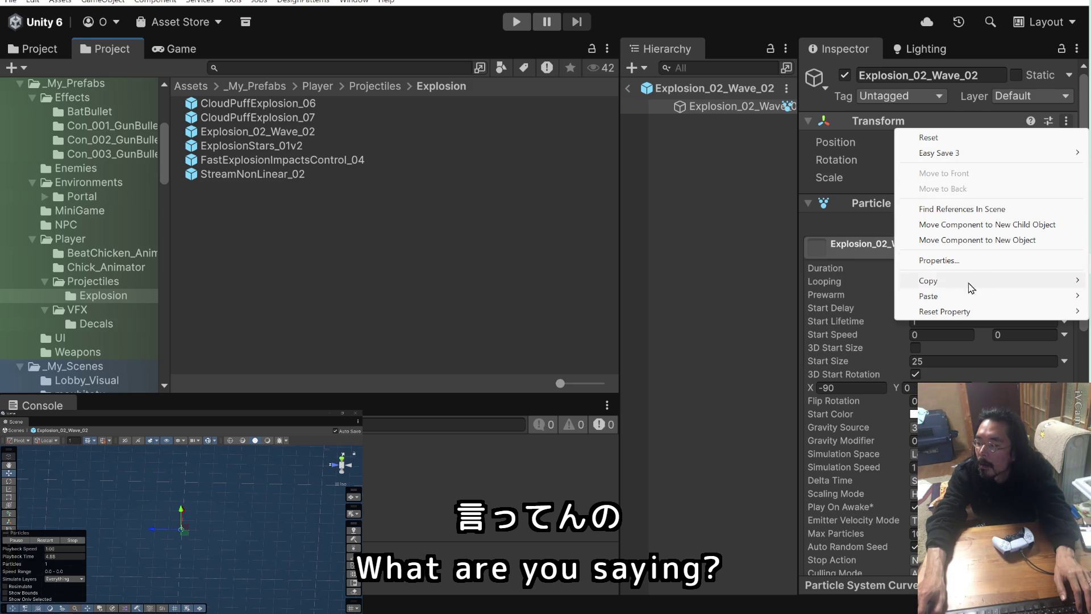
{"action": "left_click", "coordinate": [959, 140]}
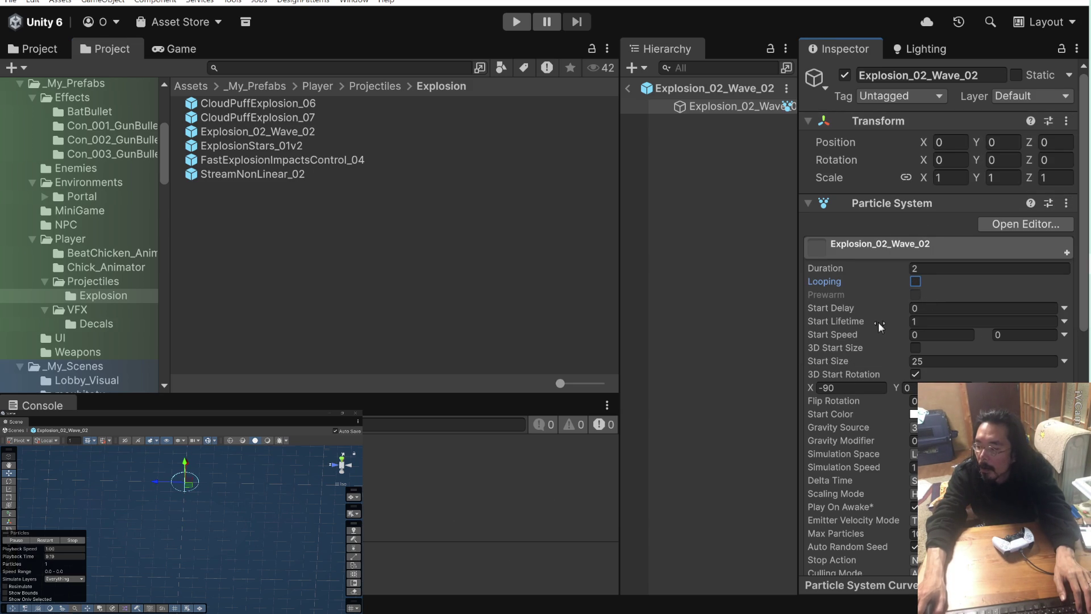
{"action": "scroll", "coordinate": [877, 322], "scroll_direction": "down", "scroll_amount": 5}
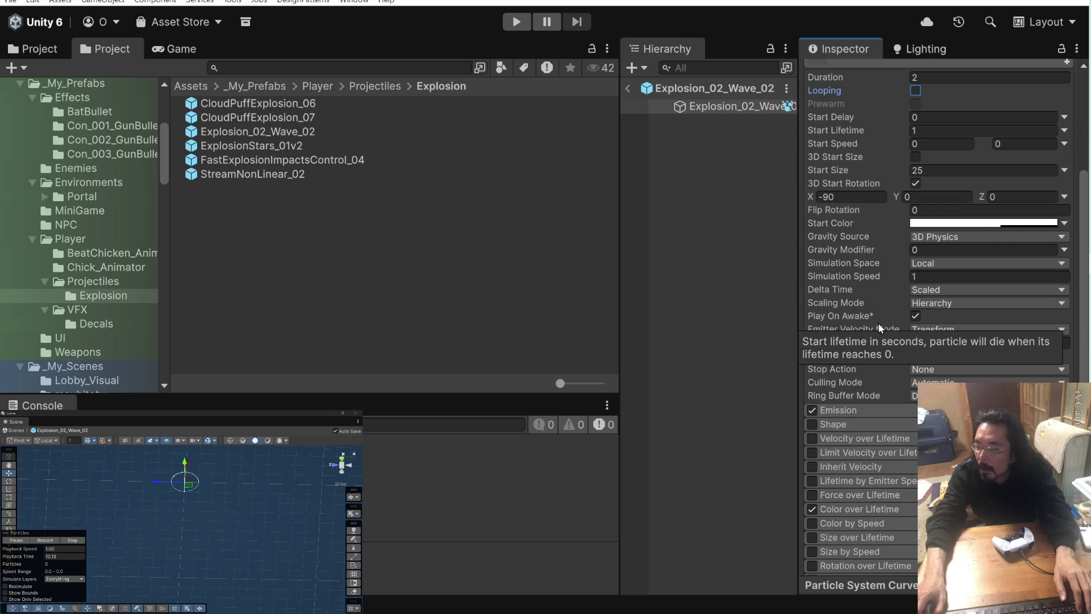
{"action": "left_click", "coordinate": [952, 371]}
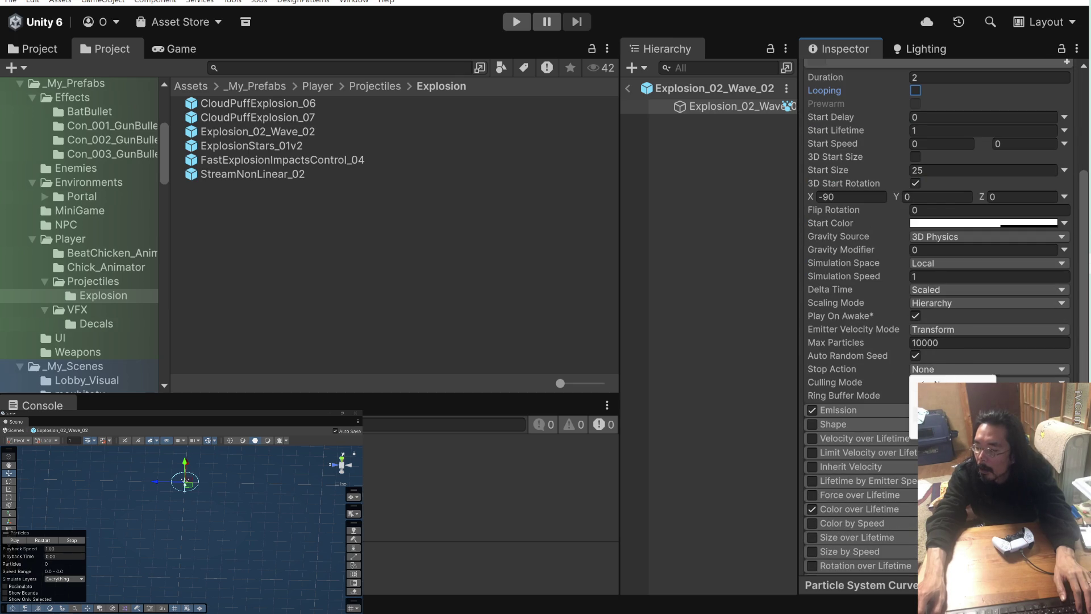
{"action": "left_click", "coordinate": [954, 411]}
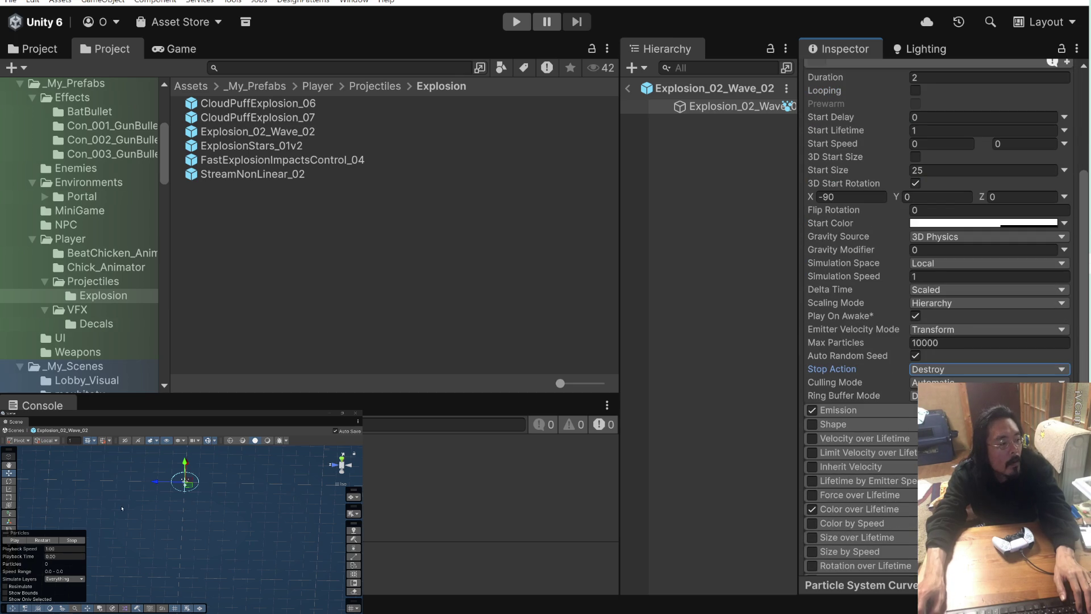
{"action": "left_click", "coordinate": [18, 540]}
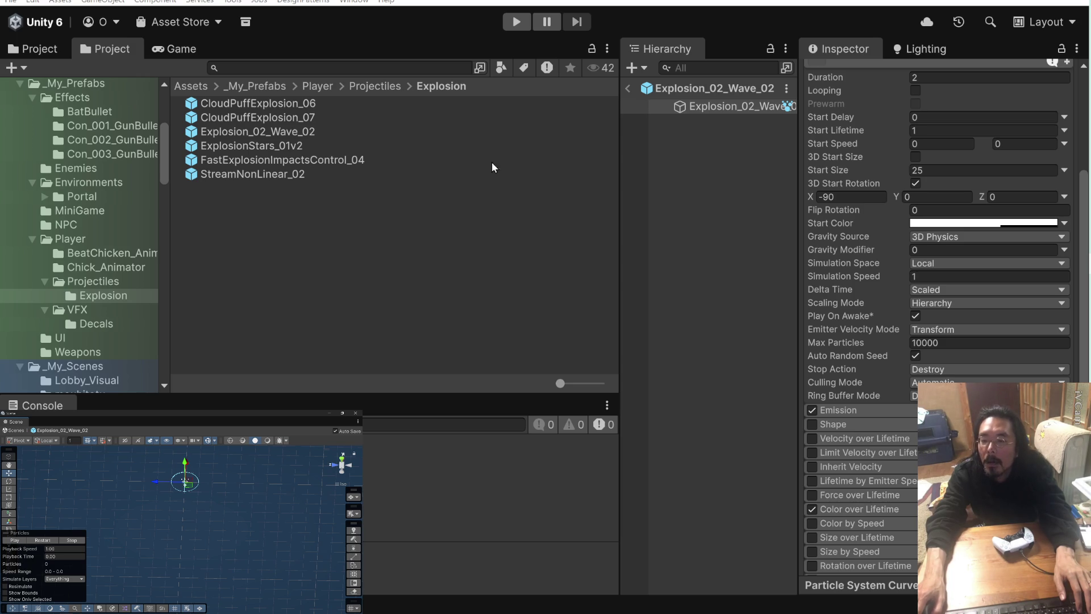
{"action": "left_click", "coordinate": [628, 89]}
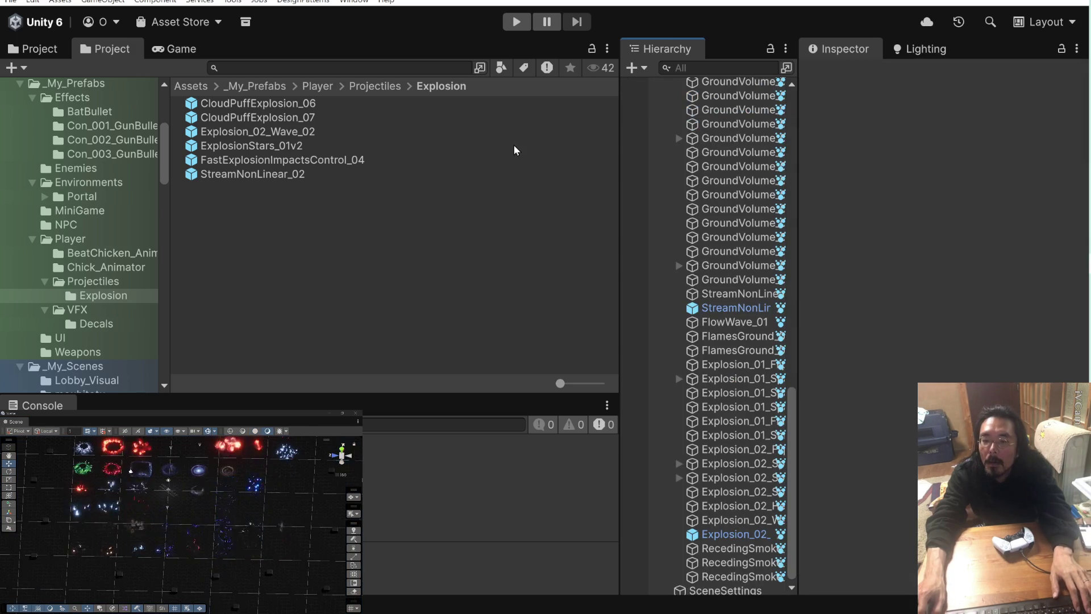
- Find and select the Explosion_02_Wave_02 instance by searching the Hierarchy for its copied name
{"action": "left_click", "coordinate": [296, 131]}
{"action": "left_click", "coordinate": [296, 131]}
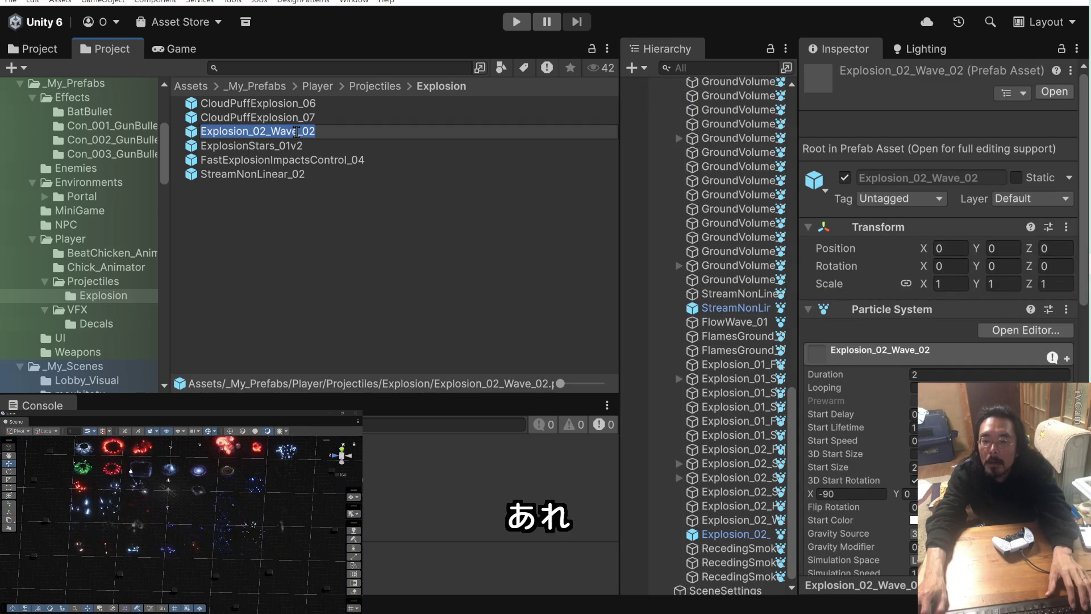
{"action": "key", "text": "ctrl+c"}
{"action": "key", "text": "Escape"}
{"action": "left_click", "coordinate": [704, 69]}
{"action": "key", "text": "ctrl+v"}
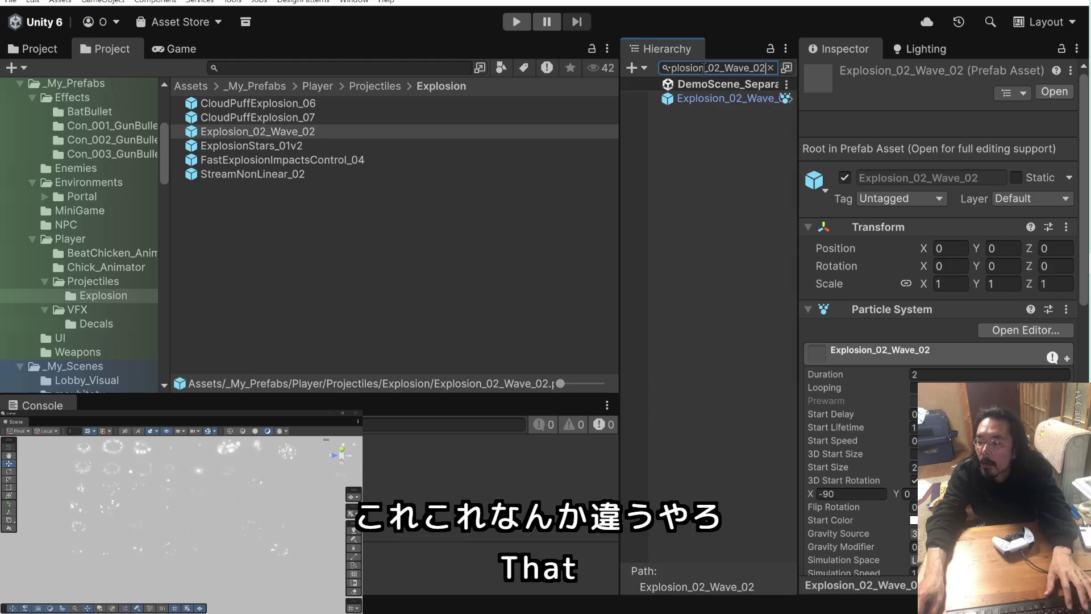
{"action": "left_click", "coordinate": [706, 97]}
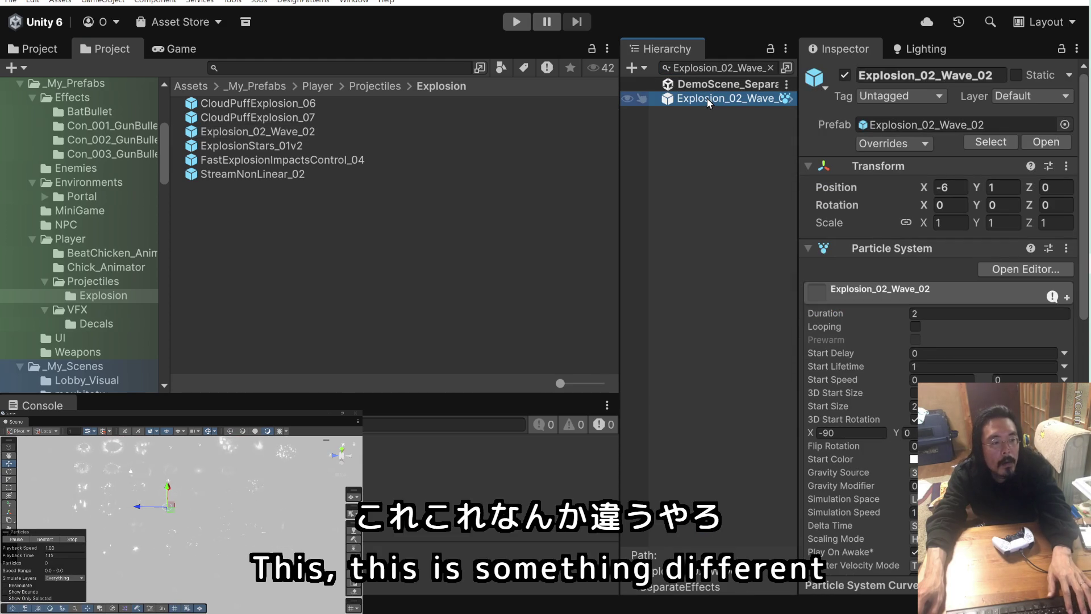
{"action": "left_click", "coordinate": [770, 68]}
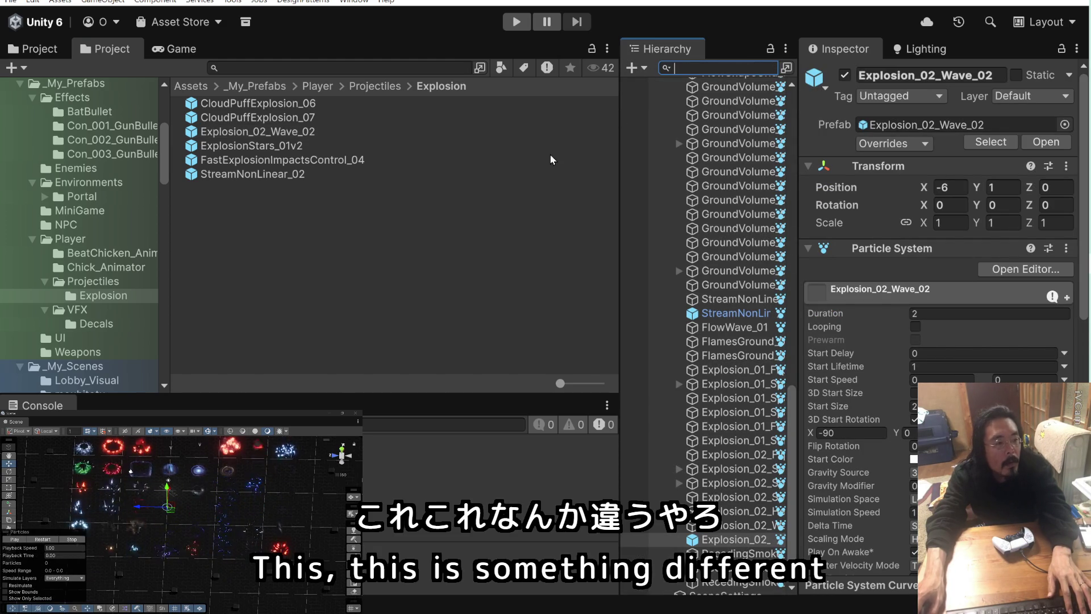
- Undo the accidental Y moves on the effect and select Explosion_02_Wave_01 in the Scene view
{"action": "scroll", "coordinate": [167, 504], "scroll_direction": "up", "scroll_amount": 3}
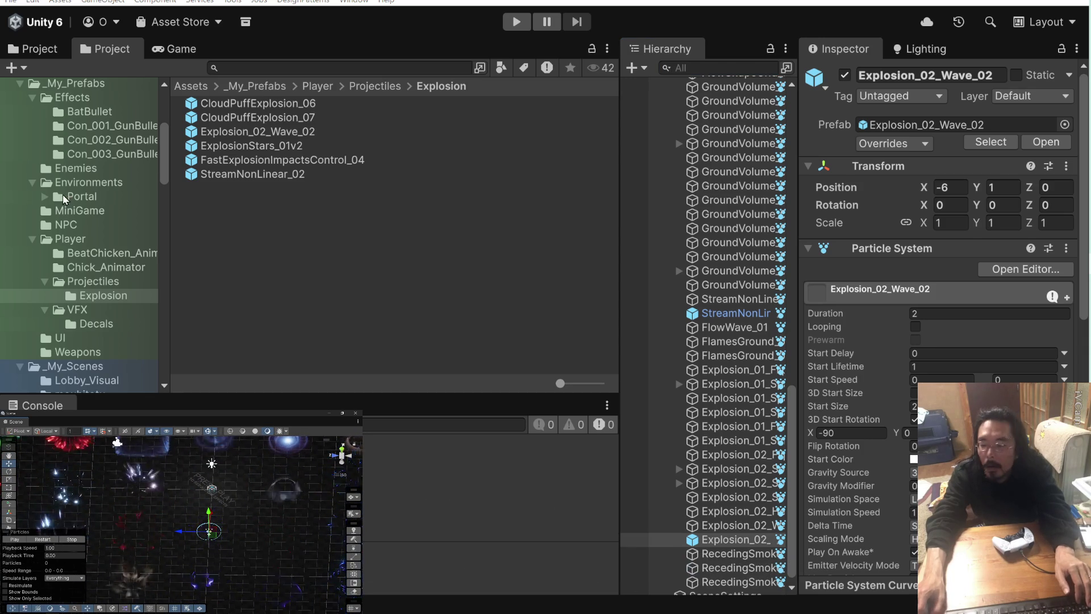
{"action": "scroll", "coordinate": [679, 393], "scroll_direction": "down", "scroll_amount": 1}
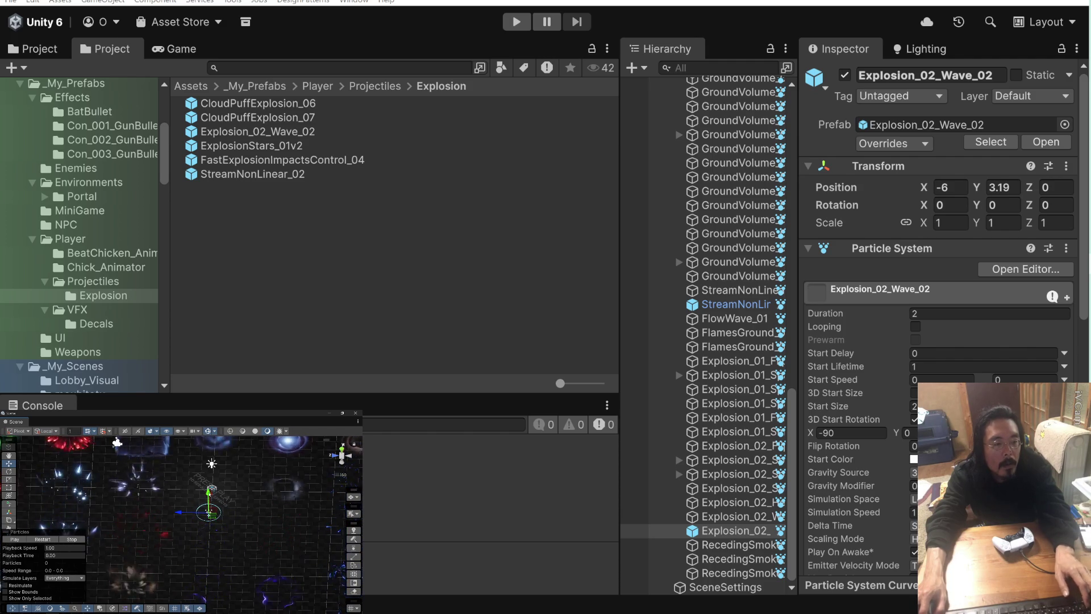
{"action": "key", "text": "ctrl+z"}
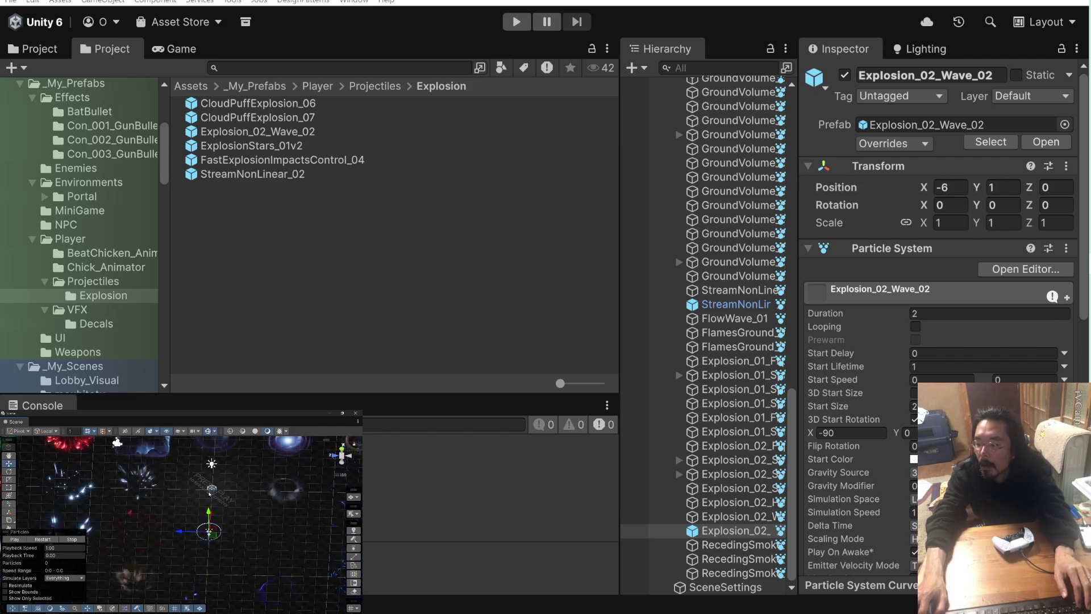
{"action": "scroll", "coordinate": [717, 243], "scroll_direction": "up", "scroll_amount": 6}
{"action": "scroll", "coordinate": [717, 244], "scroll_direction": "up", "scroll_amount": 10}
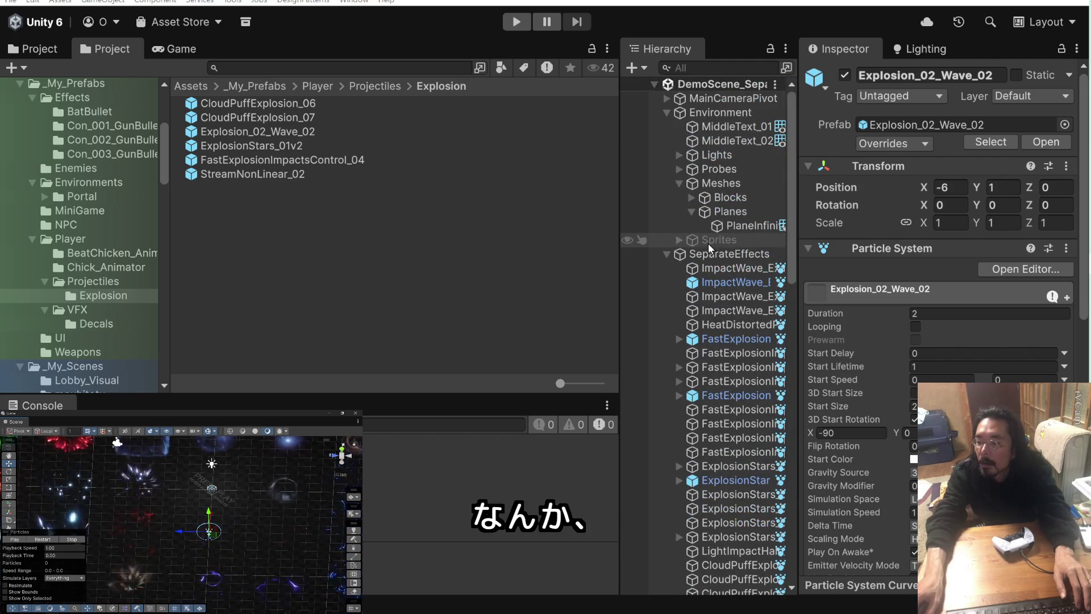
{"action": "left_click", "coordinate": [668, 256]}
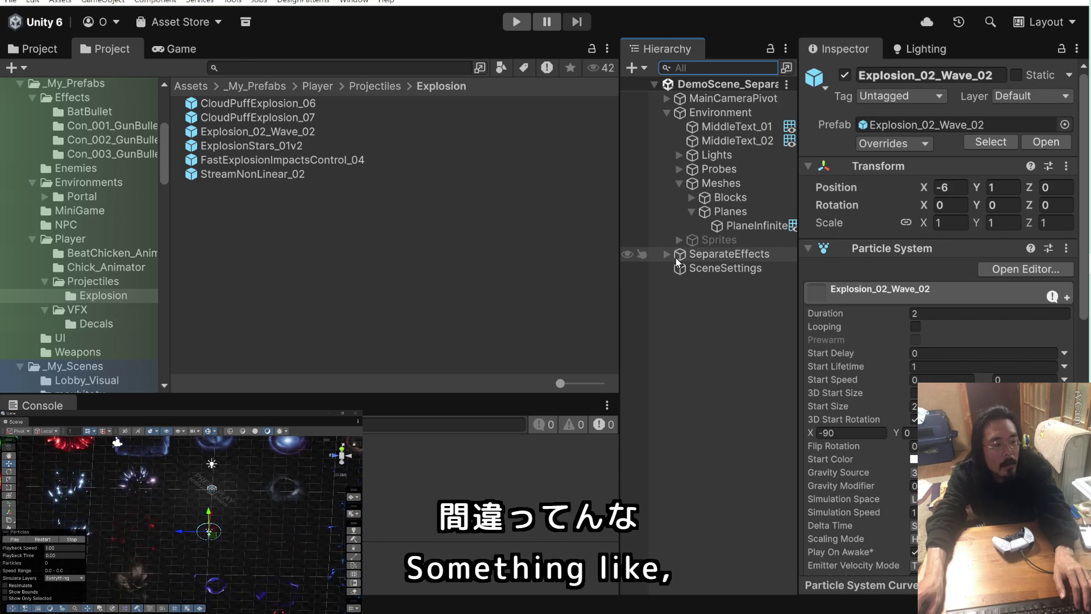
{"action": "left_click_drag", "start_coordinate": [209, 515], "coordinate": [210, 489]}
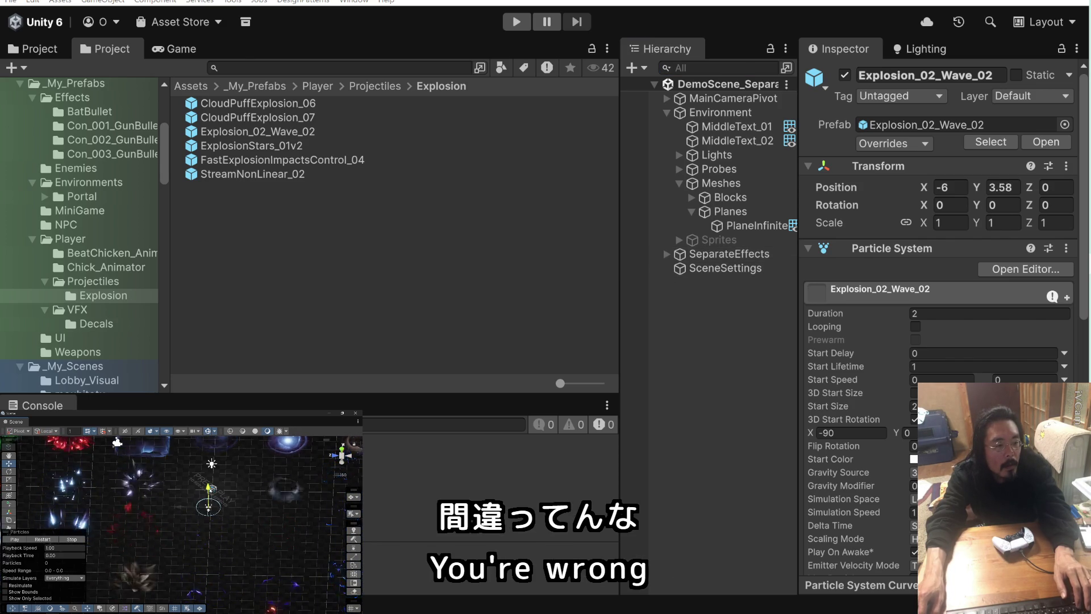
{"action": "key", "text": "ctrl+z"}
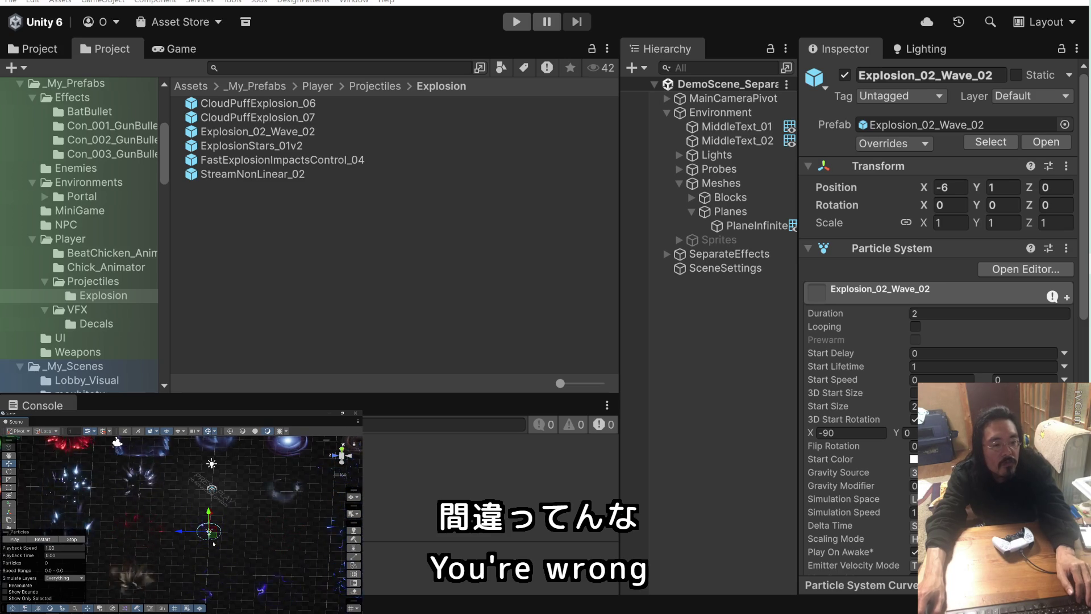
{"action": "left_click", "coordinate": [226, 555]}
{"action": "left_click", "coordinate": [213, 542]}
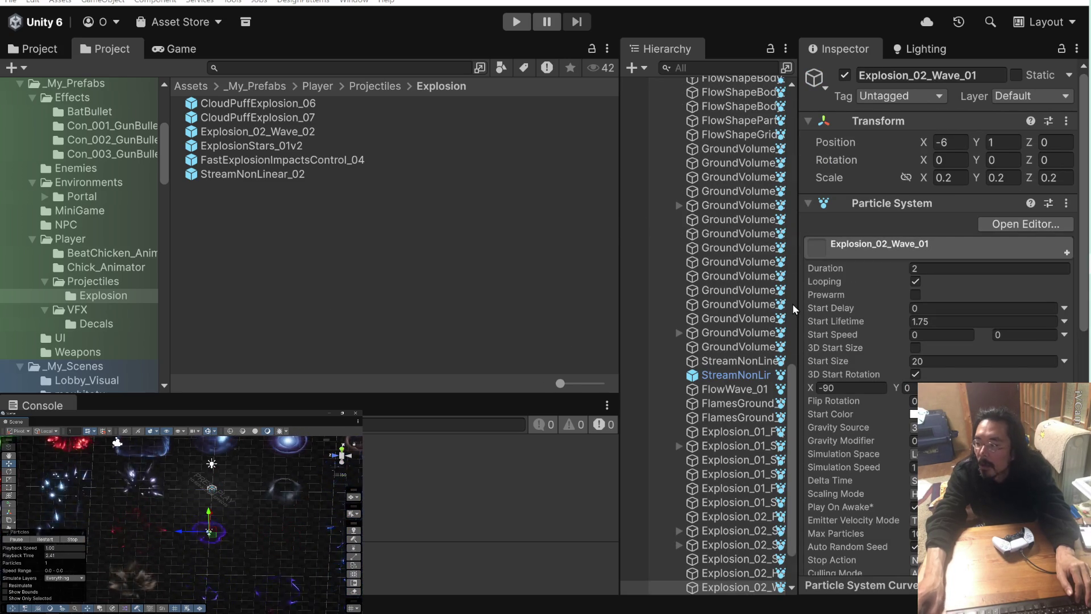
- Toggle Explosion_02_Wave_01 off and on, reselect the seven Explosion_02 objects, and widen the Hierarchy
{"action": "left_click", "coordinate": [844, 76]}
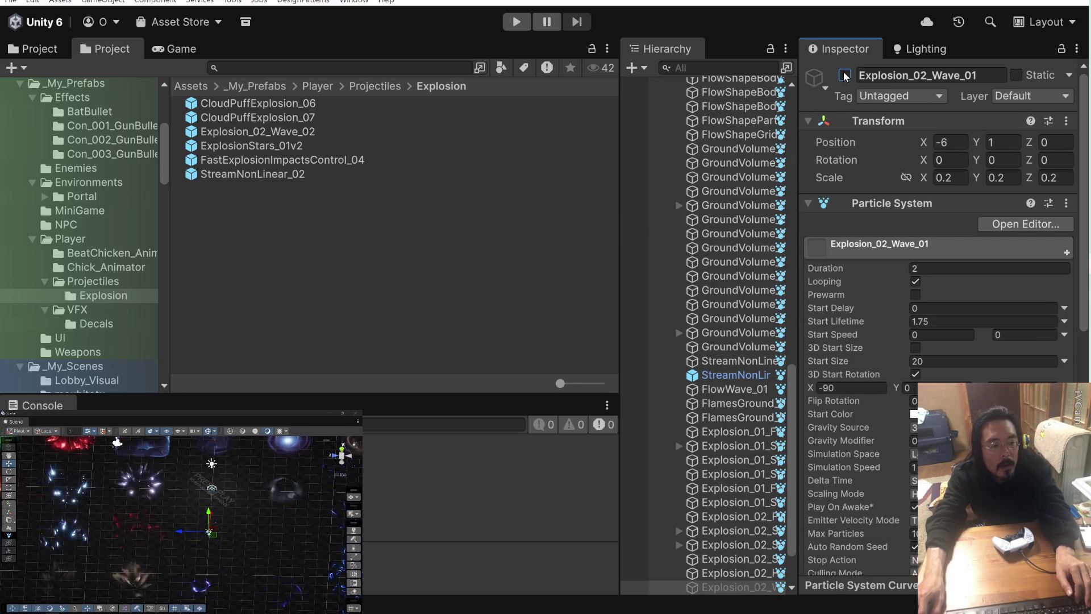
{"action": "left_click", "coordinate": [845, 76]}
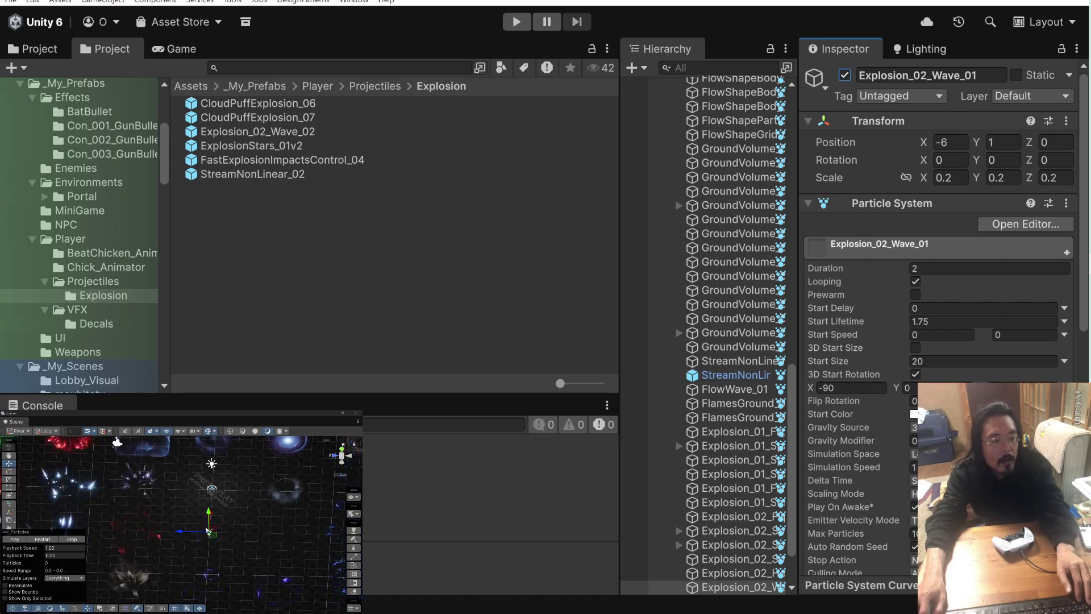
{"action": "left_click", "coordinate": [197, 562]}
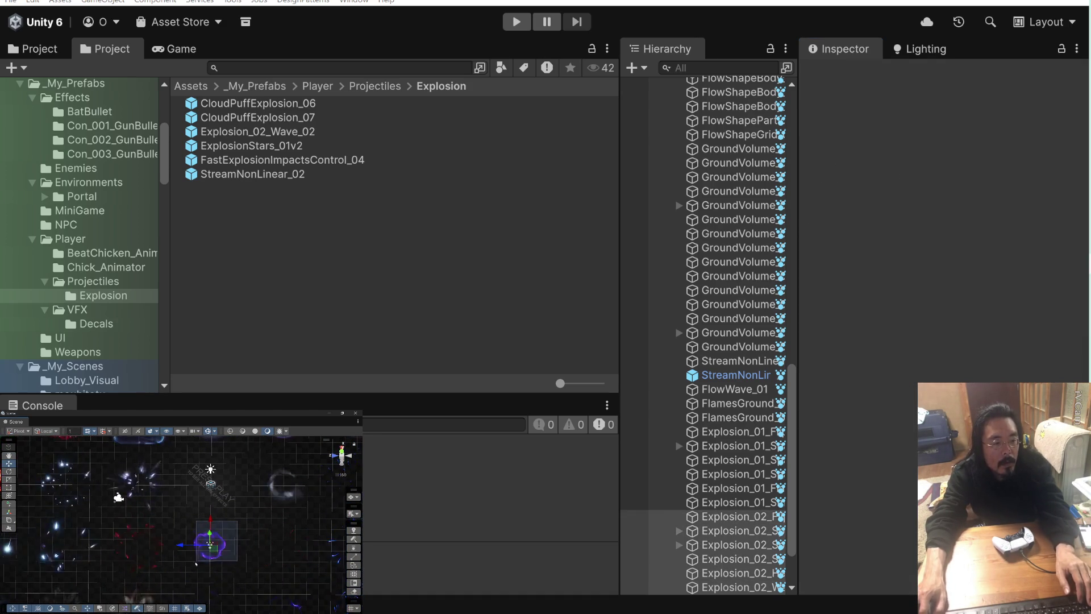
{"action": "key", "text": "ctrl+z"}
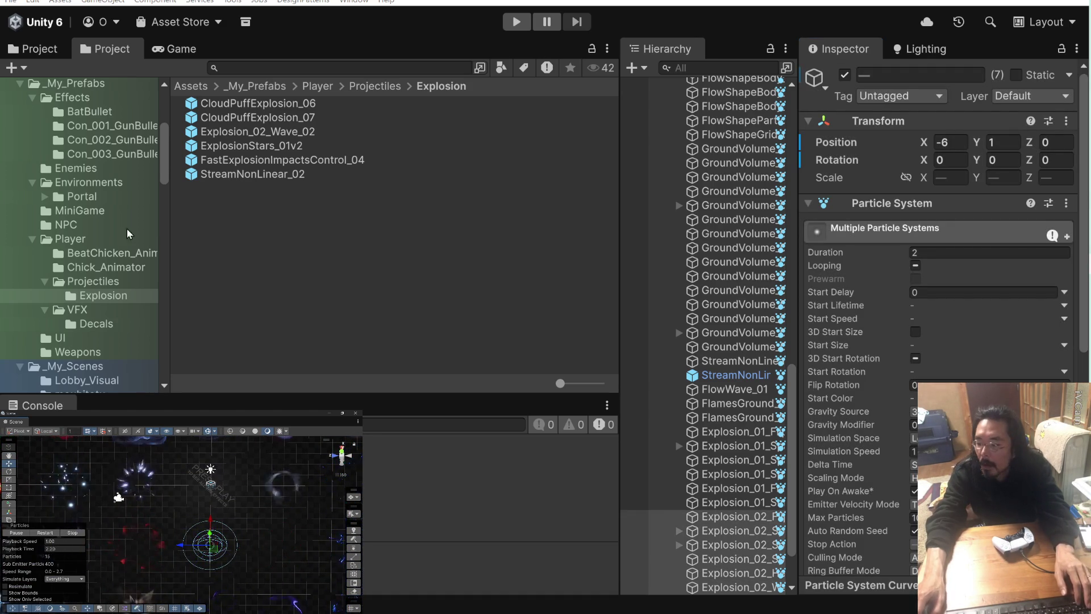
{"action": "scroll", "coordinate": [703, 367], "scroll_direction": "down", "scroll_amount": 3}
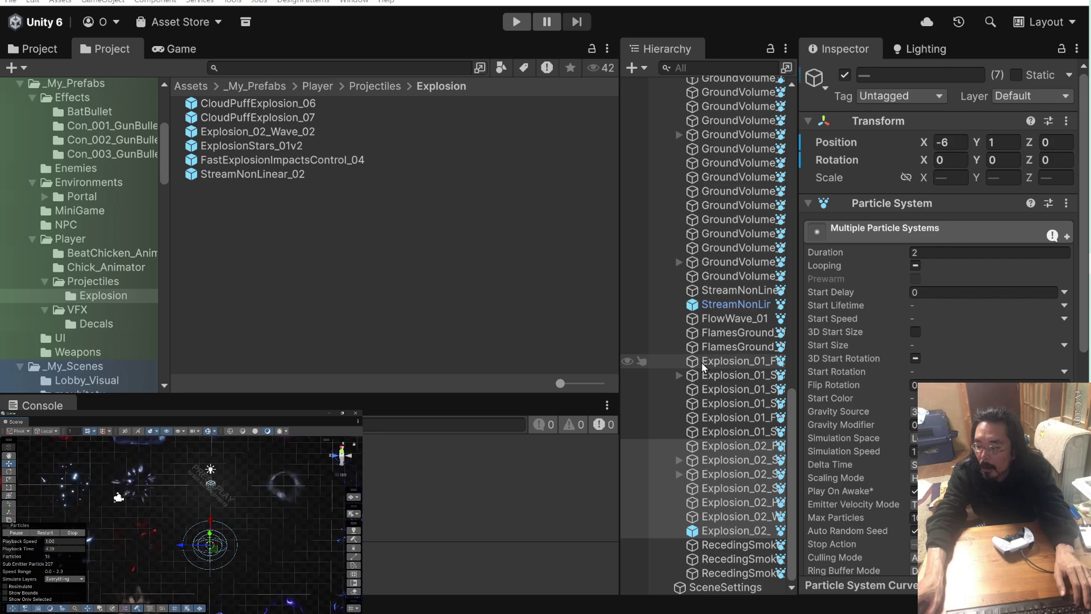
{"action": "scroll", "coordinate": [702, 362], "scroll_direction": "up", "scroll_amount": 15}
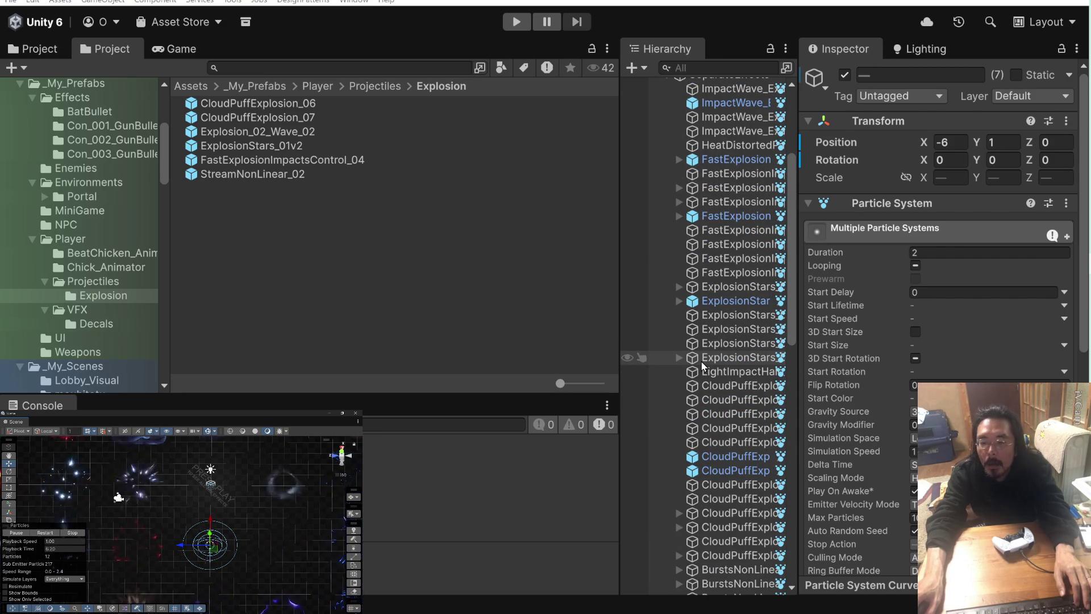
{"action": "scroll", "coordinate": [701, 360], "scroll_direction": "down", "scroll_amount": 15}
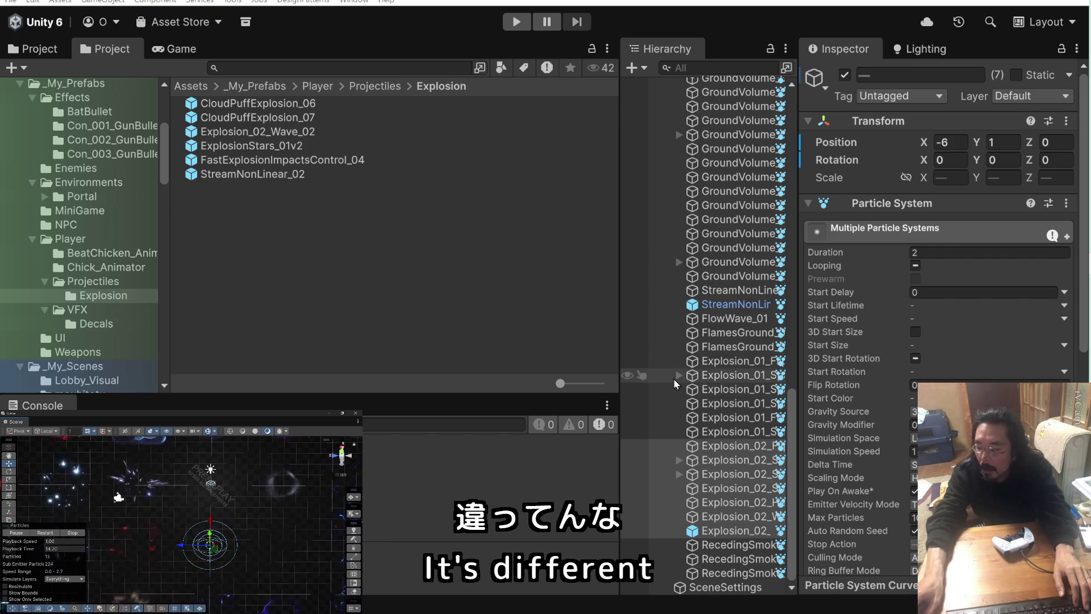
{"action": "left_click_drag", "start_coordinate": [798, 373], "coordinate": [907, 371]}
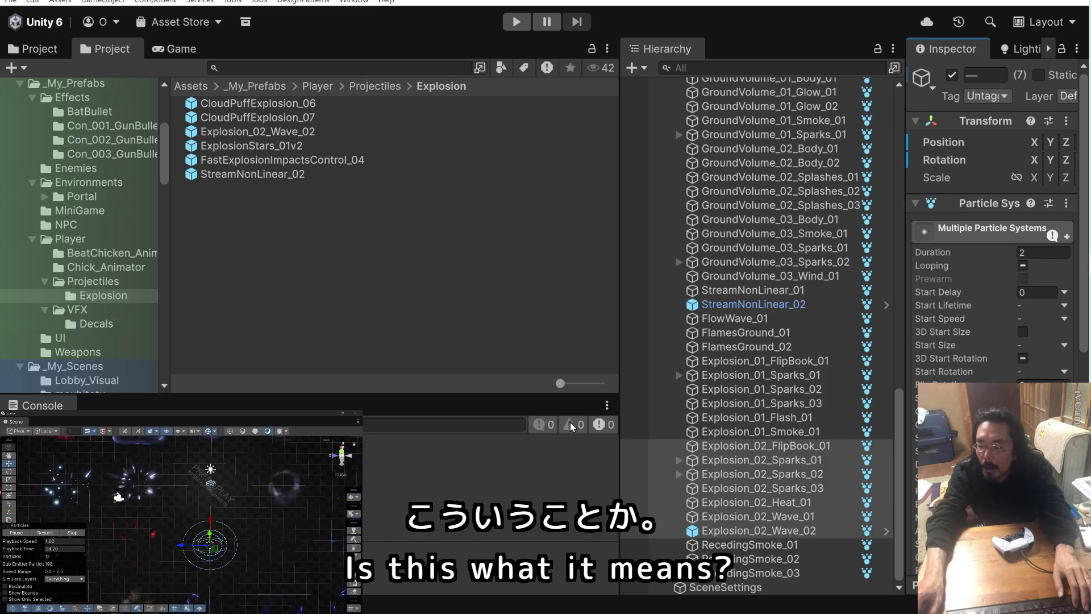
- Start renaming the Explosion_02_Wave_02 prefab, then cancel, keeping its original name
{"action": "left_click", "coordinate": [298, 133]}
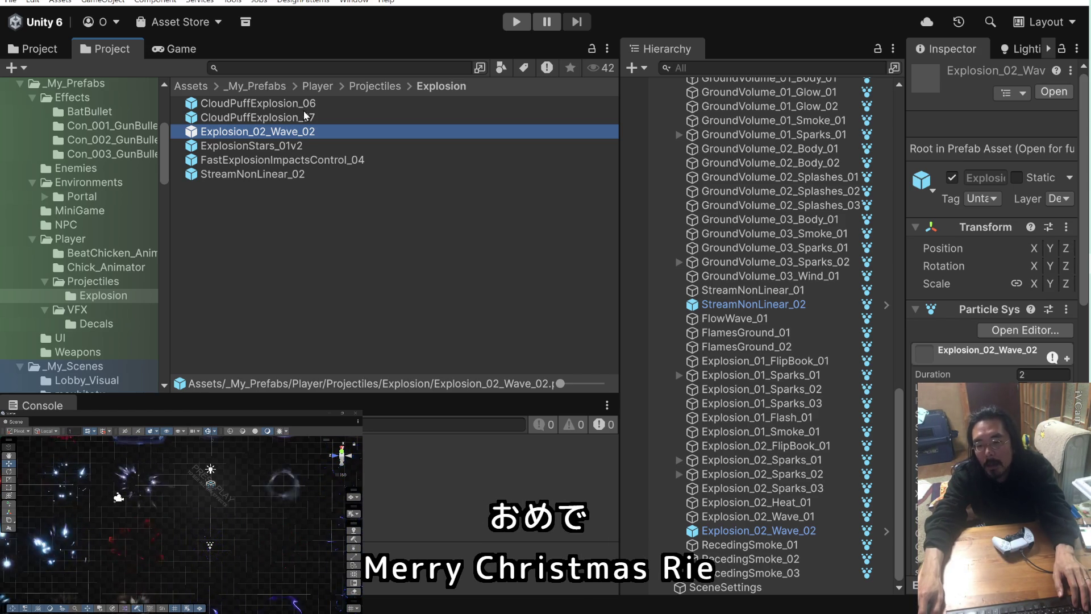
{"action": "left_click", "coordinate": [304, 110]}
{"action": "left_click", "coordinate": [295, 136]}
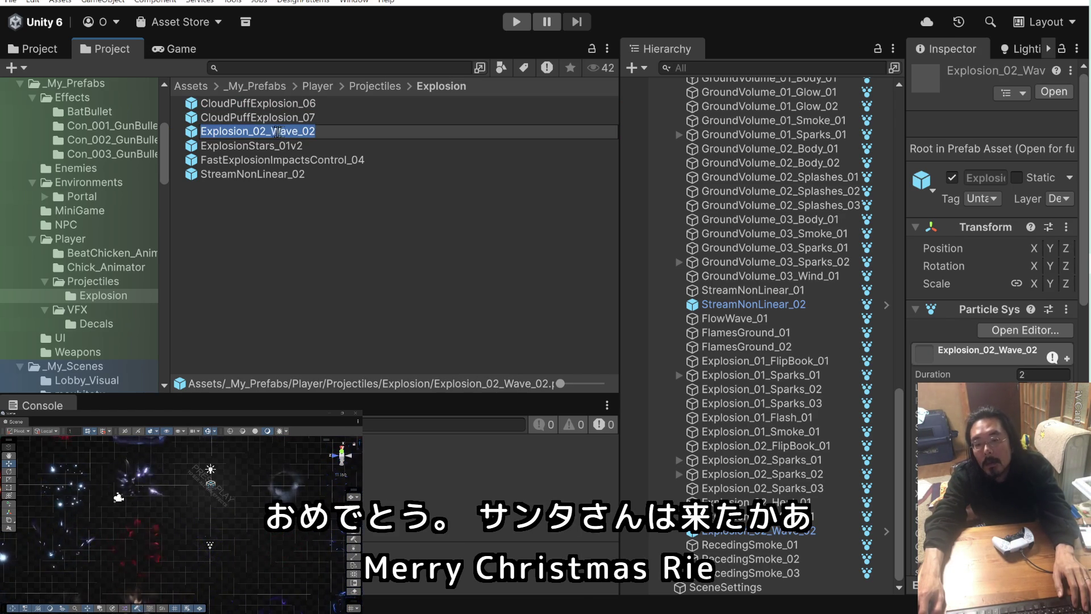
{"action": "left_click", "coordinate": [265, 132]}
{"action": "left_click_drag", "start_coordinate": [265, 132], "coordinate": [400, 138]}
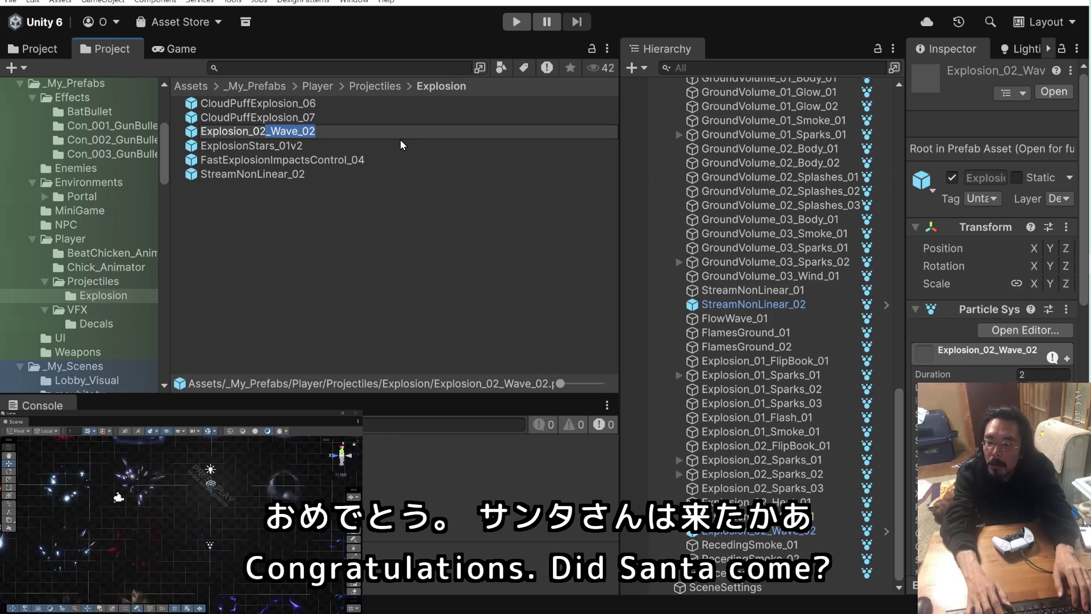
{"action": "key", "text": "Return"}
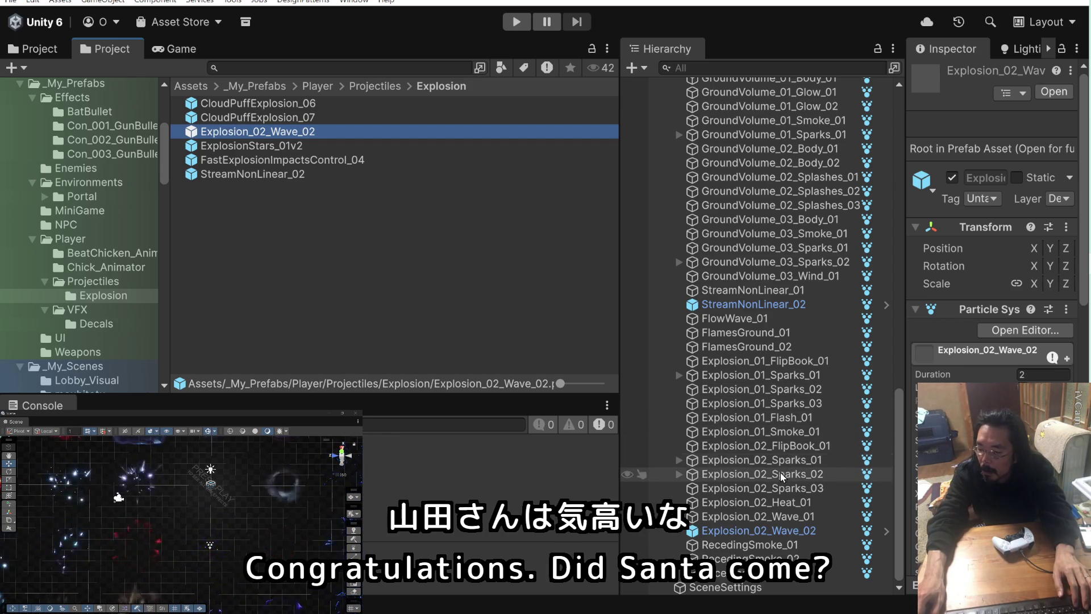
- Unpack the Explosion_02_Wave_02 instance and select Explosion_02_FlipBook_01 through Explosion_02_Wave_02
{"action": "right_click", "coordinate": [799, 532]}
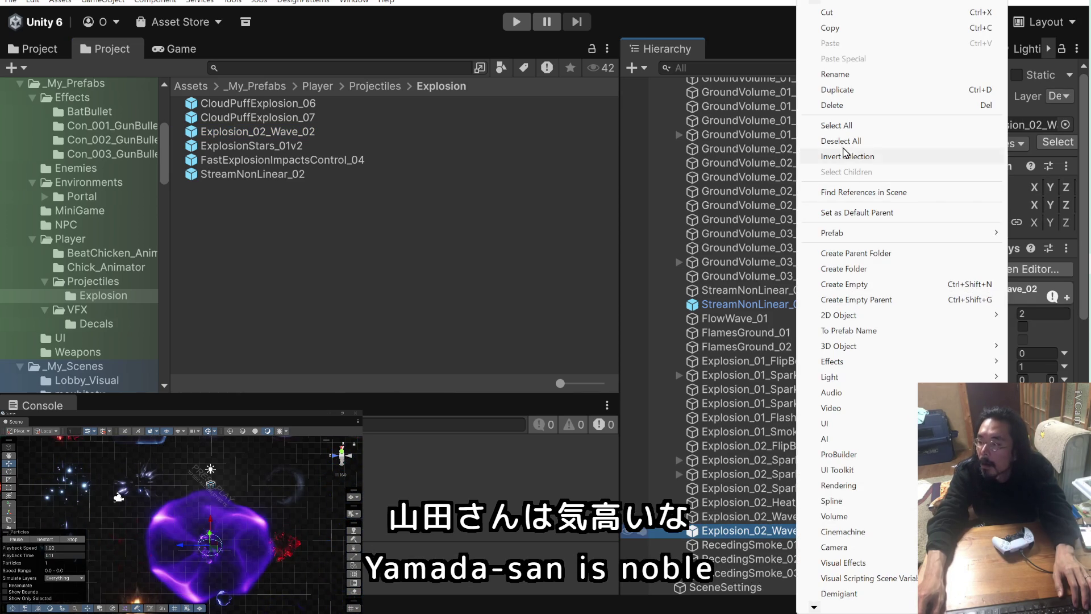
{"action": "mouse_move", "coordinate": [875, 232]}
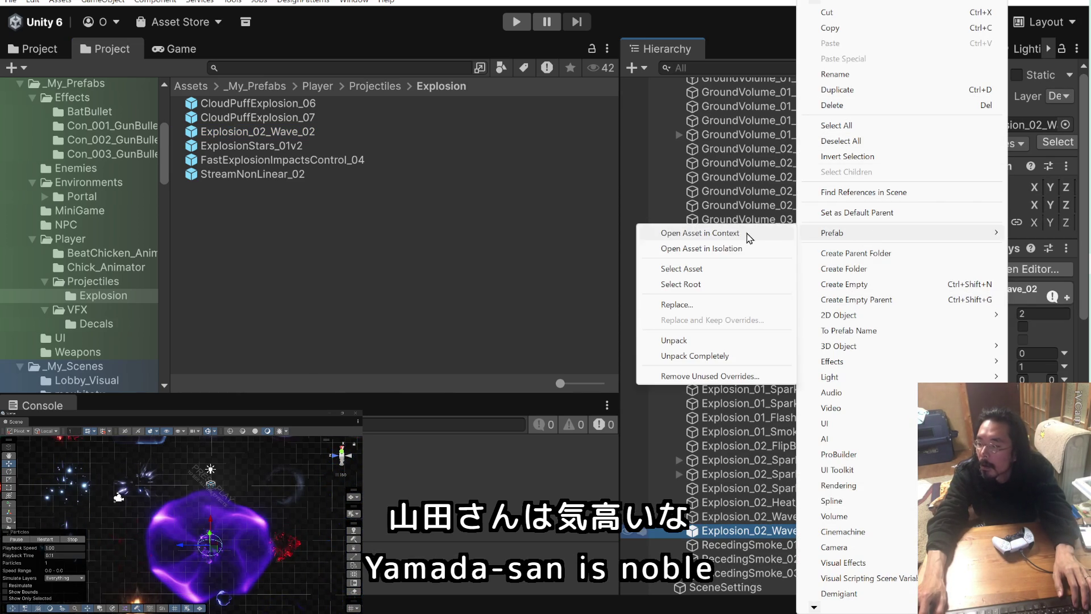
{"action": "left_click", "coordinate": [739, 340]}
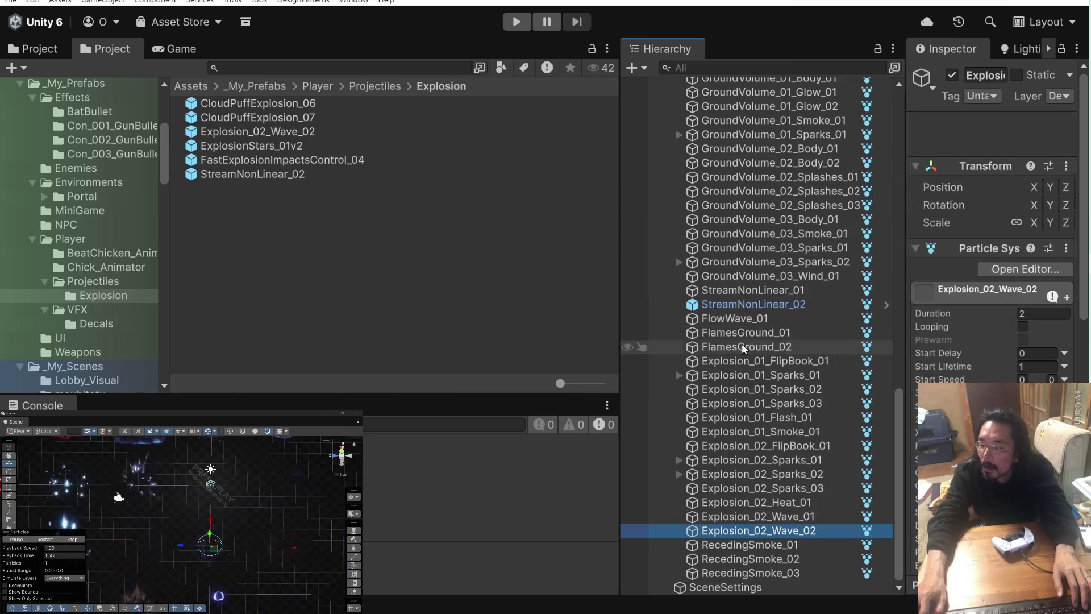
{"action": "left_click", "coordinate": [793, 445]}
{"action": "left_click", "coordinate": [798, 530], "text": "shift"}
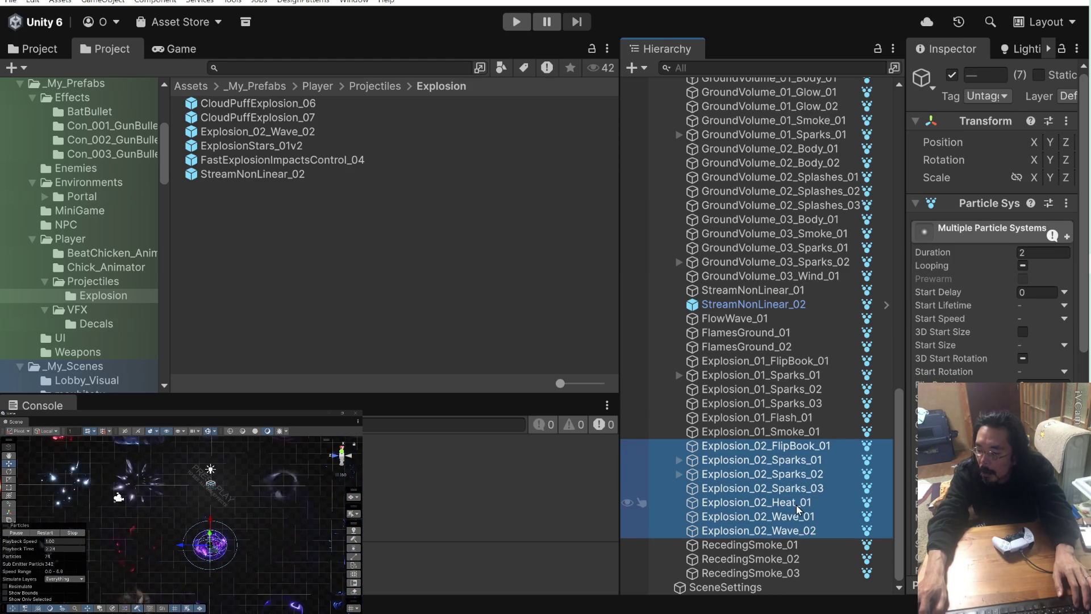
- Group the selected Explosion_02 objects under a new parent named Explosion_02
{"action": "right_click", "coordinate": [796, 451]}
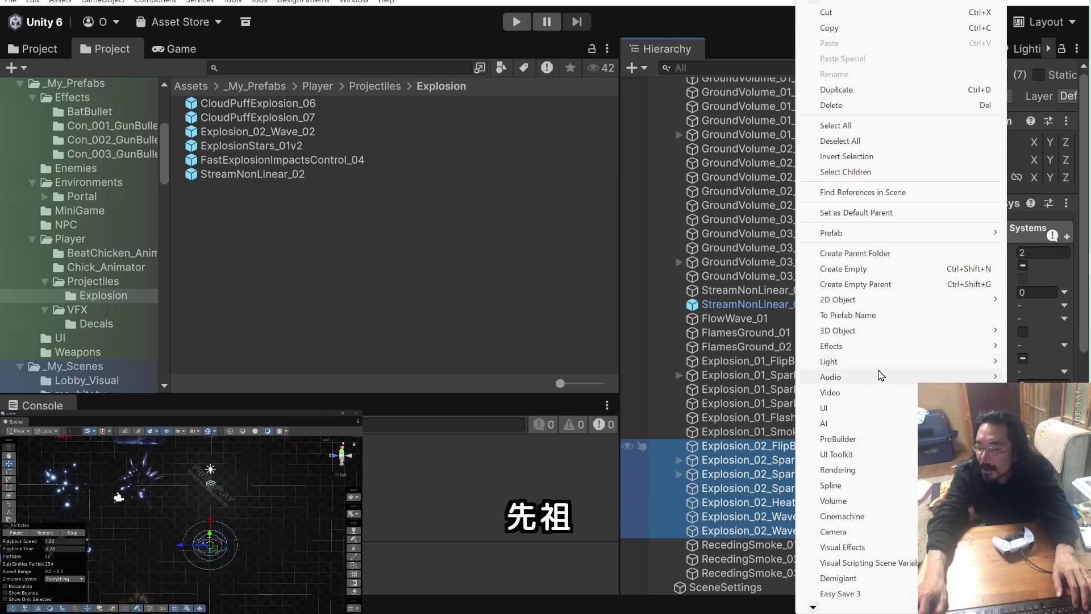
{"action": "left_click", "coordinate": [885, 284]}
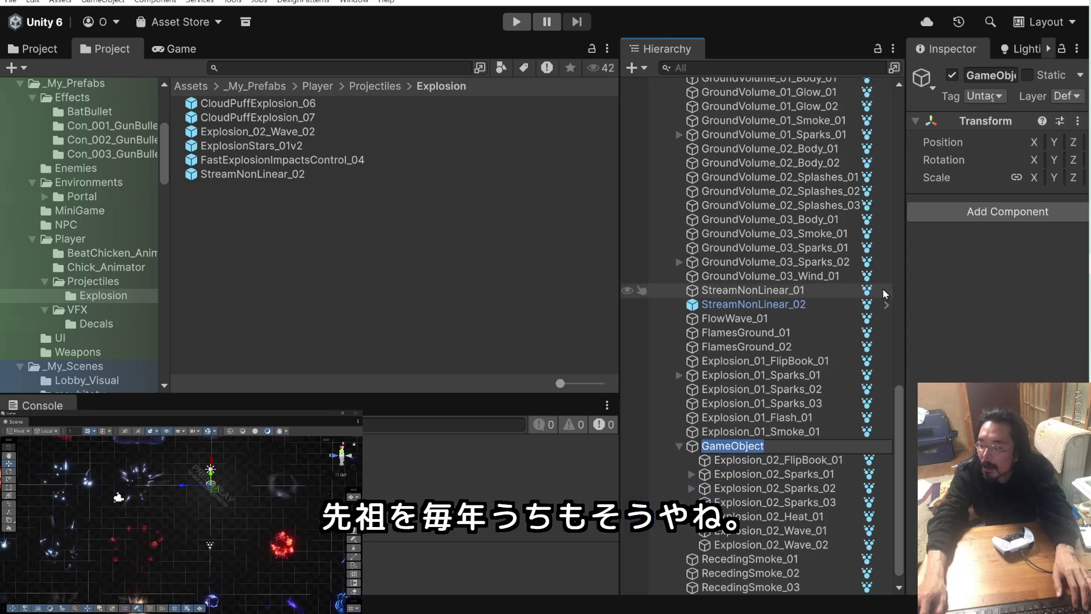
{"action": "left_click", "coordinate": [762, 463]}
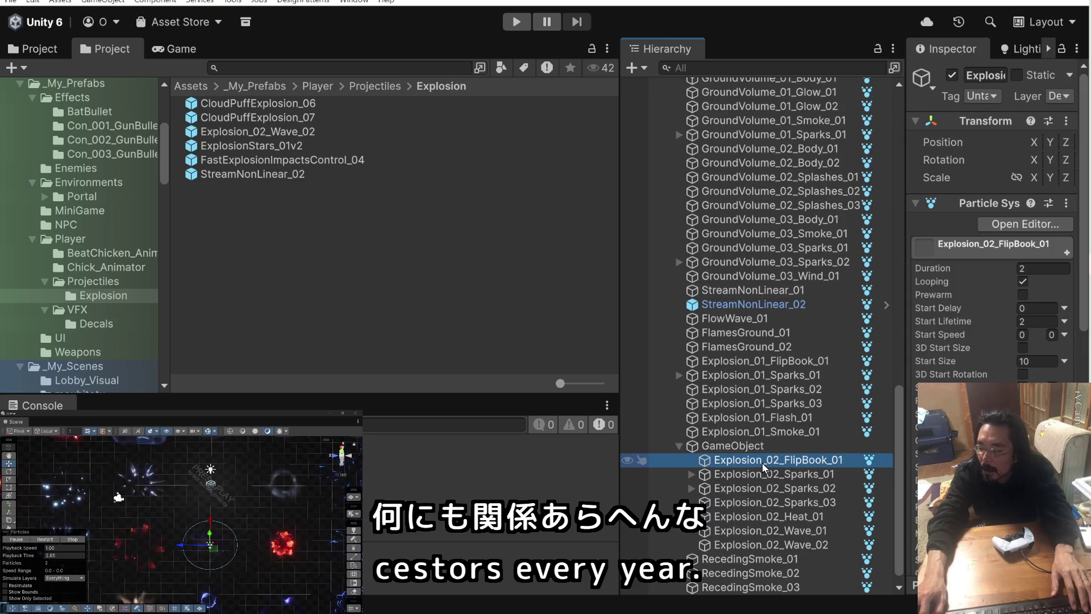
{"action": "left_click_drag", "start_coordinate": [776, 461], "coordinate": [699, 465]}
{"action": "key", "text": "ctrl+c"}
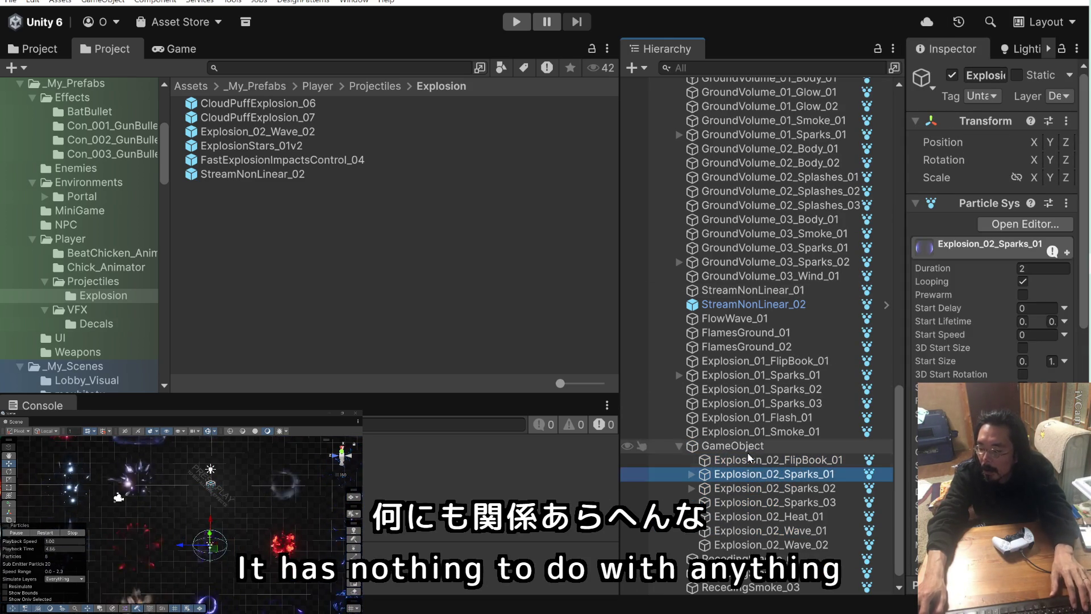
{"action": "left_click", "coordinate": [738, 445]}
{"action": "left_click", "coordinate": [739, 445]}
{"action": "key", "text": "ctrl+v"}
{"action": "left_click", "coordinate": [739, 488]}
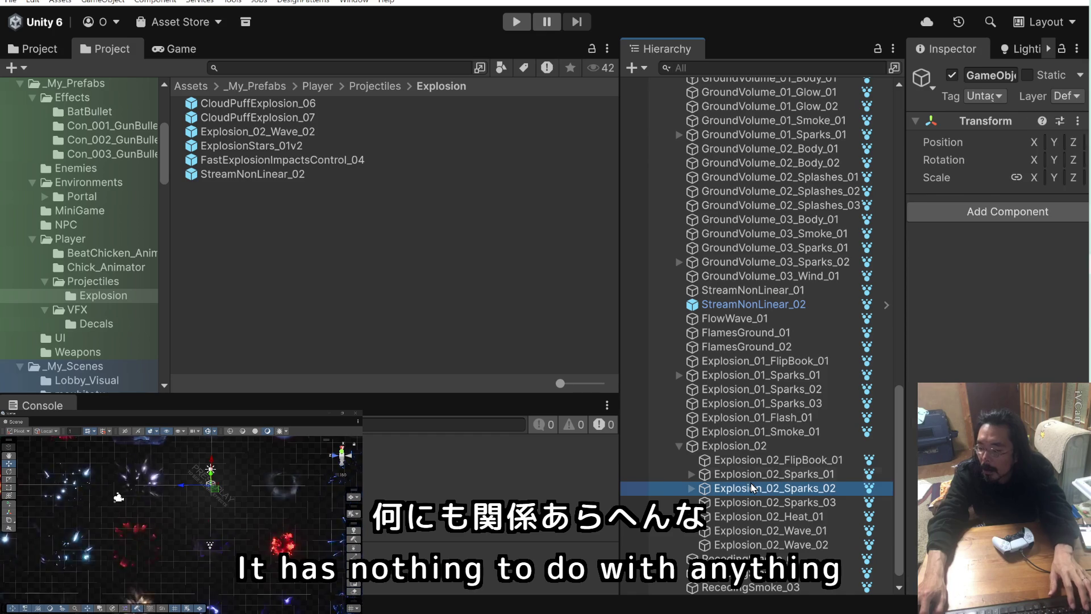
- Save Explosion_02 as a prefab in the Explosion folder and delete the Explosion_02_Wave_02 prefab
{"action": "left_click", "coordinate": [696, 449]}
{"action": "mouse_move", "coordinate": [695, 449]}
{"action": "left_mouse_down"}
{"action": "mouse_move", "coordinate": [568, 341]}
{"action": "mouse_move", "coordinate": [348, 300]}
{"action": "mouse_move", "coordinate": [318, 228]}
{"action": "left_mouse_up"}
{"action": "right_click", "coordinate": [266, 149]}
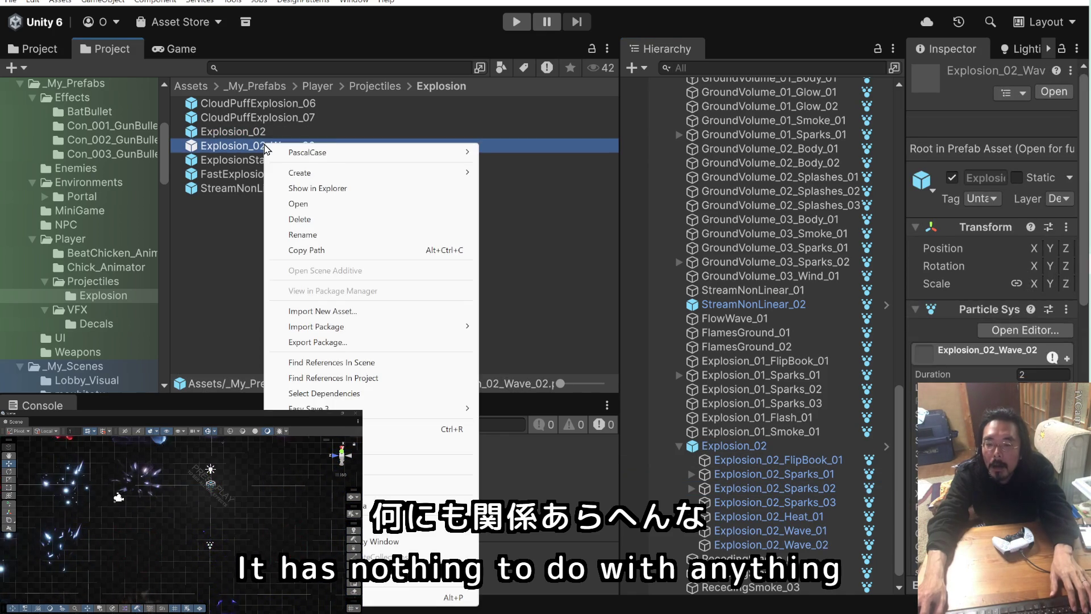
{"action": "left_click", "coordinate": [306, 225]}
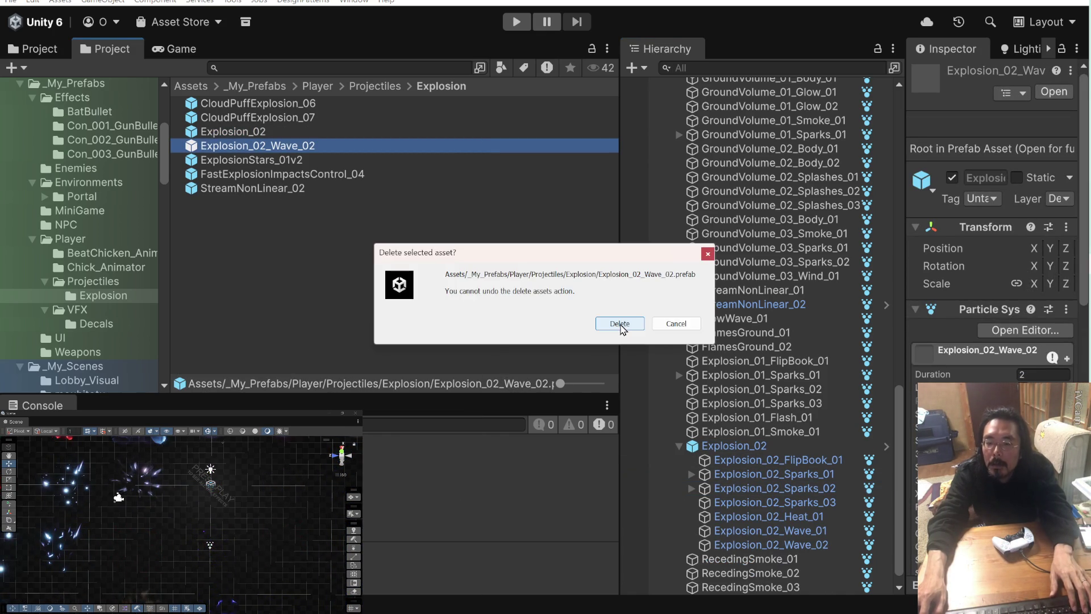
{"action": "left_click", "coordinate": [619, 322]}
{"action": "left_click", "coordinate": [250, 134]}
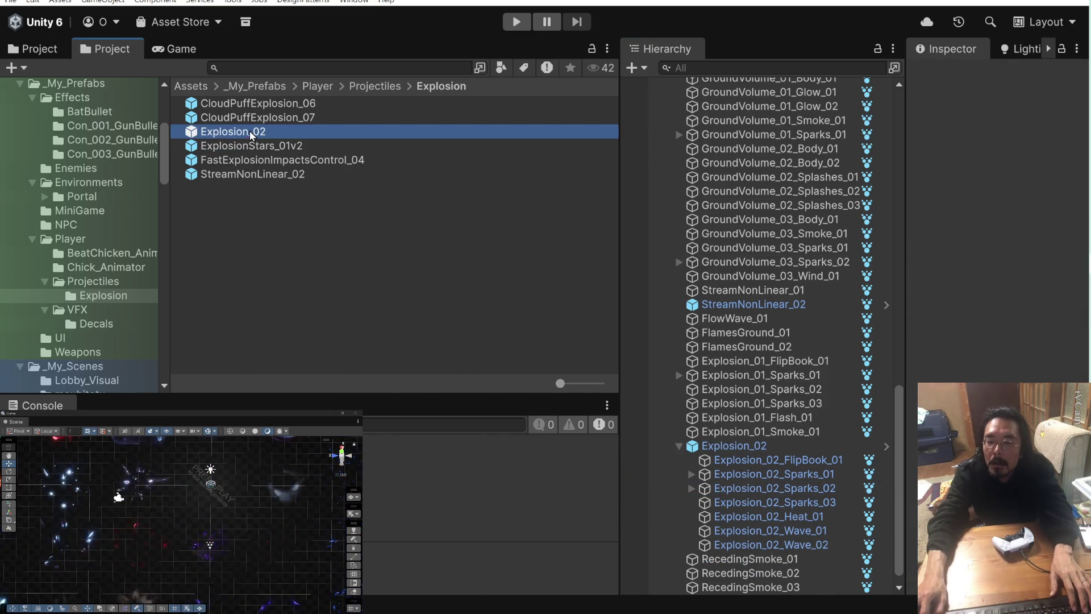
- Open Explosion_02 in Prefab Mode, widen the Inspector, and review the FlipBook_01 and Sparks emitters
{"action": "double_click", "coordinate": [194, 134]}
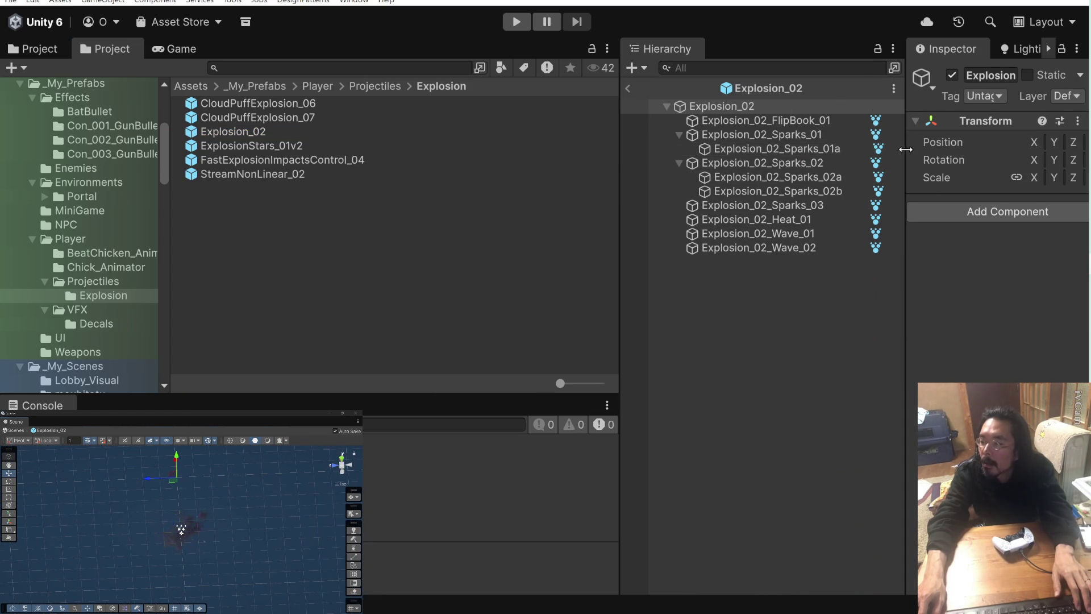
{"action": "left_click_drag", "start_coordinate": [904, 149], "coordinate": [800, 149]}
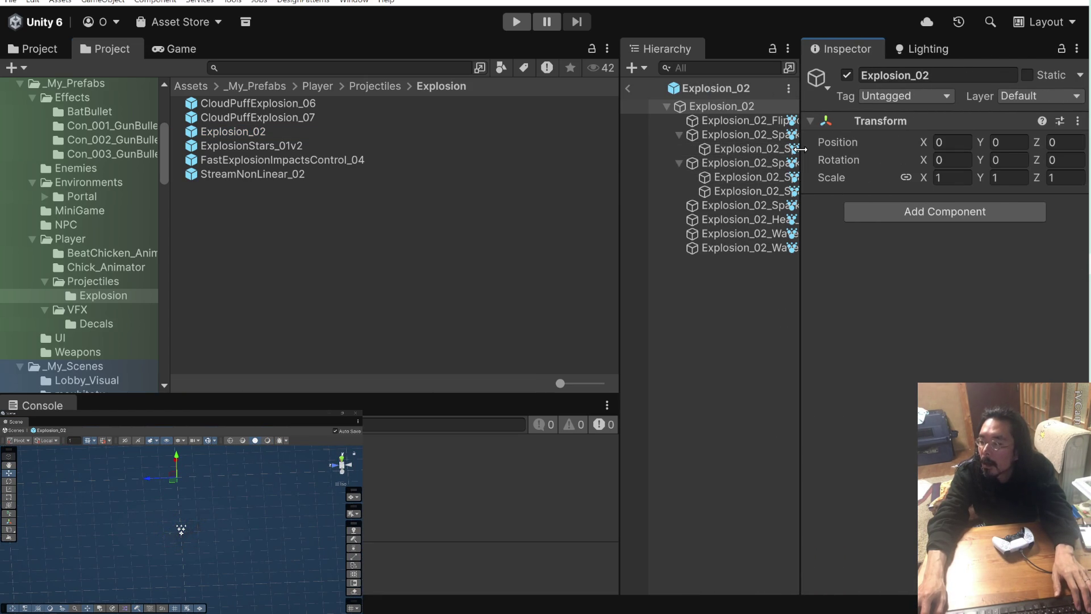
{"action": "left_click", "coordinate": [695, 121]}
{"action": "left_click", "coordinate": [680, 134]}
{"action": "left_click", "coordinate": [679, 149]}
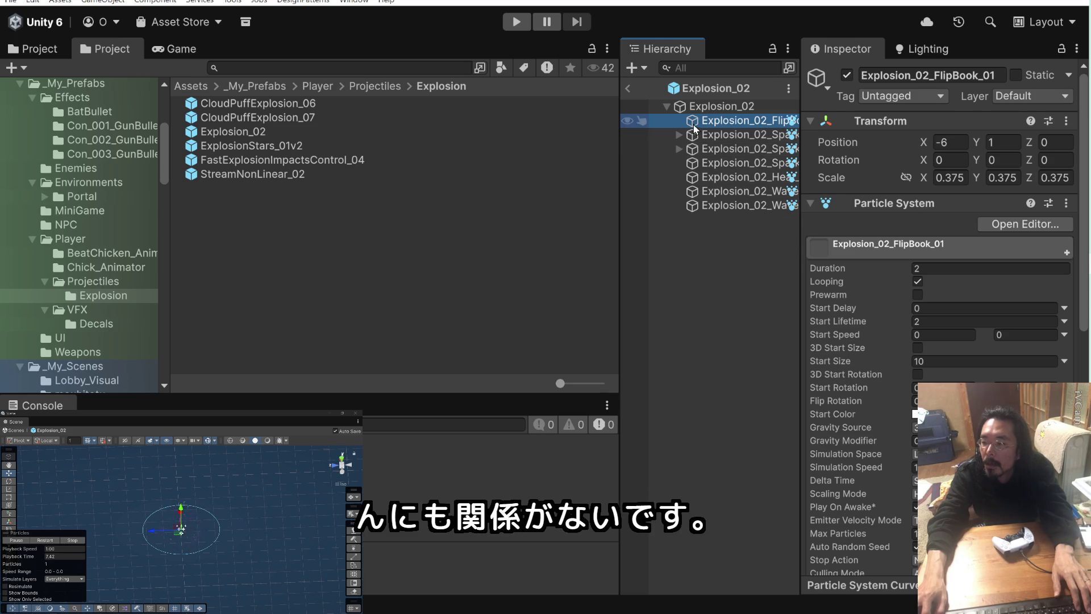
{"action": "left_click", "coordinate": [704, 135]}
{"action": "left_click", "coordinate": [707, 149]}
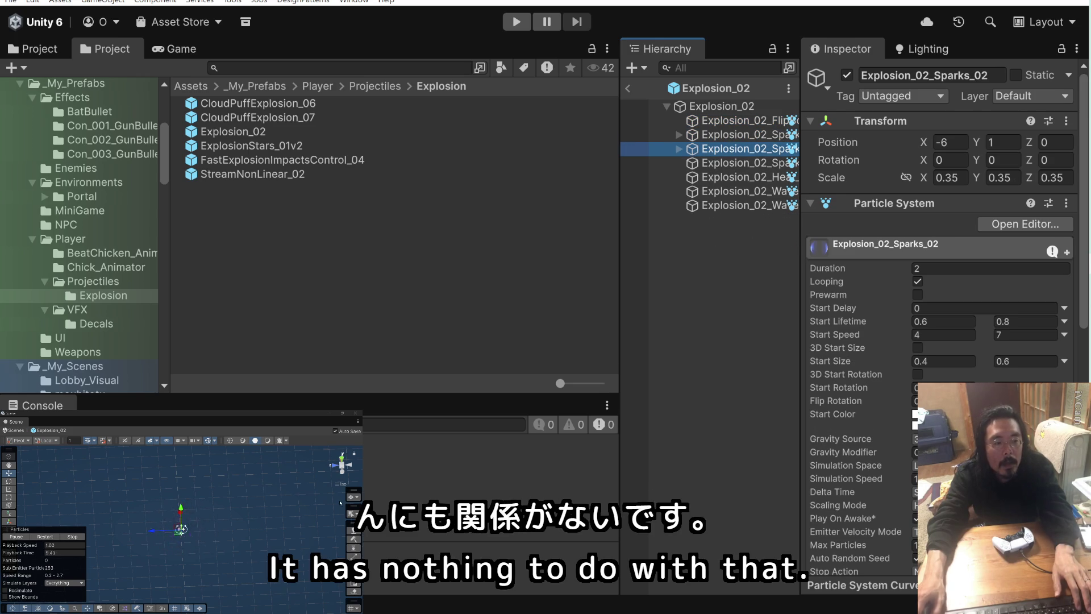
{"action": "left_click", "coordinate": [259, 513]}
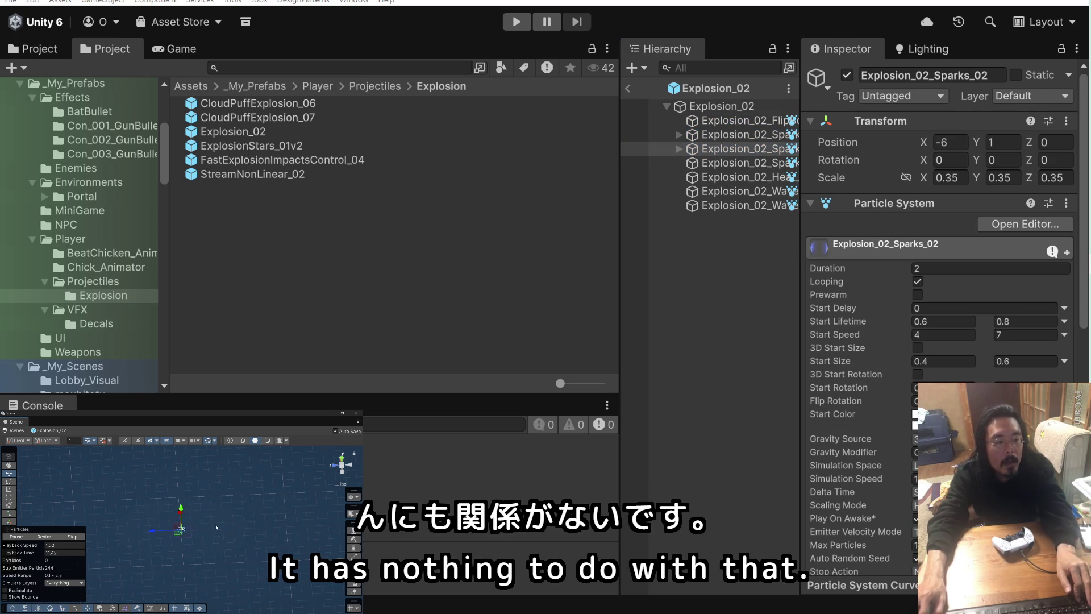
- Check the transforms of the Explosion_02 root and its FlipBook, Sparks, Heat and Wave emitters
{"action": "left_click", "coordinate": [721, 106]}
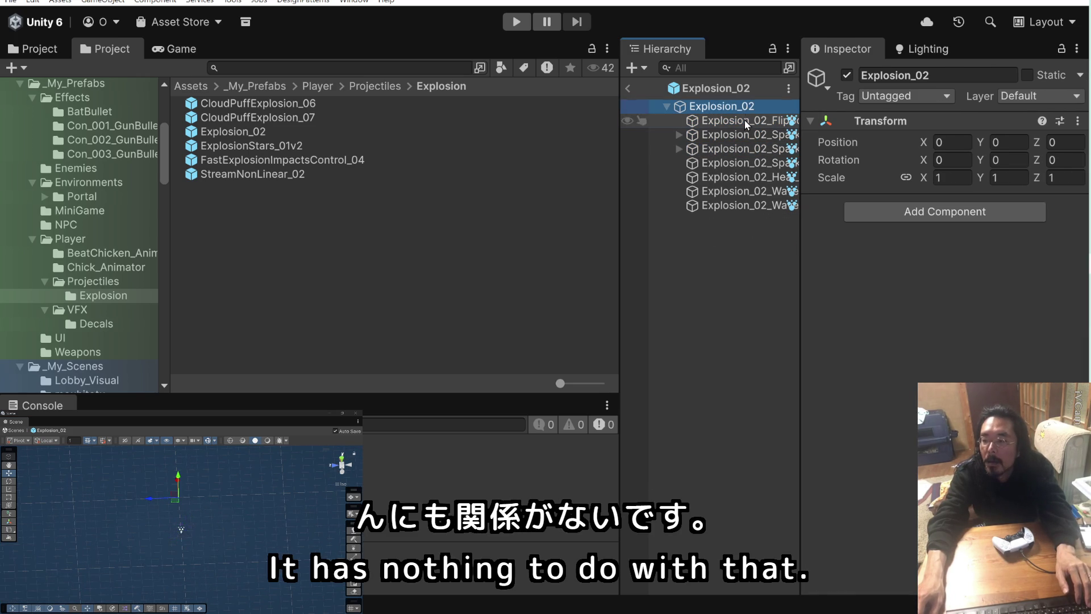
{"action": "left_click", "coordinate": [744, 121]}
{"action": "left_click", "coordinate": [744, 135]}
{"action": "left_click", "coordinate": [745, 148]}
{"action": "left_click", "coordinate": [745, 163]}
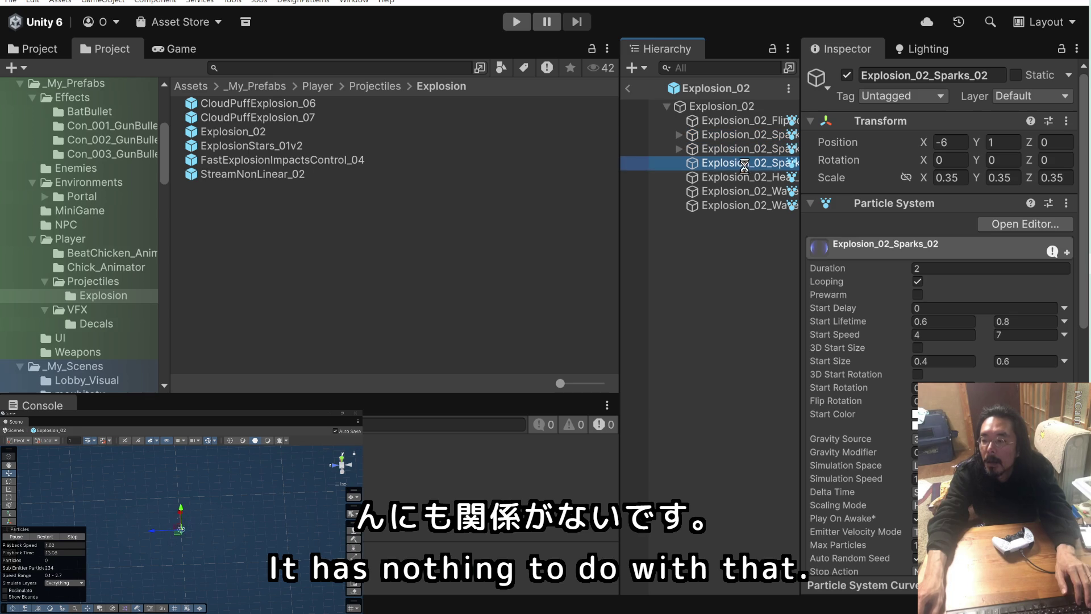
{"action": "left_click", "coordinate": [742, 189]}
{"action": "left_click", "coordinate": [742, 181]}
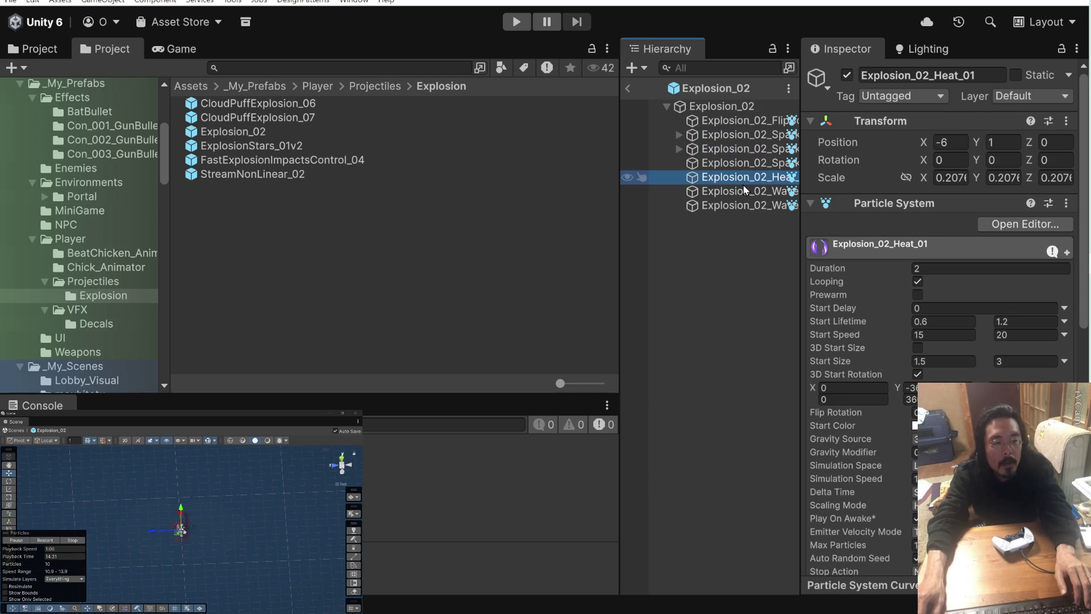
{"action": "left_click", "coordinate": [742, 203]}
{"action": "left_click", "coordinate": [742, 191]}
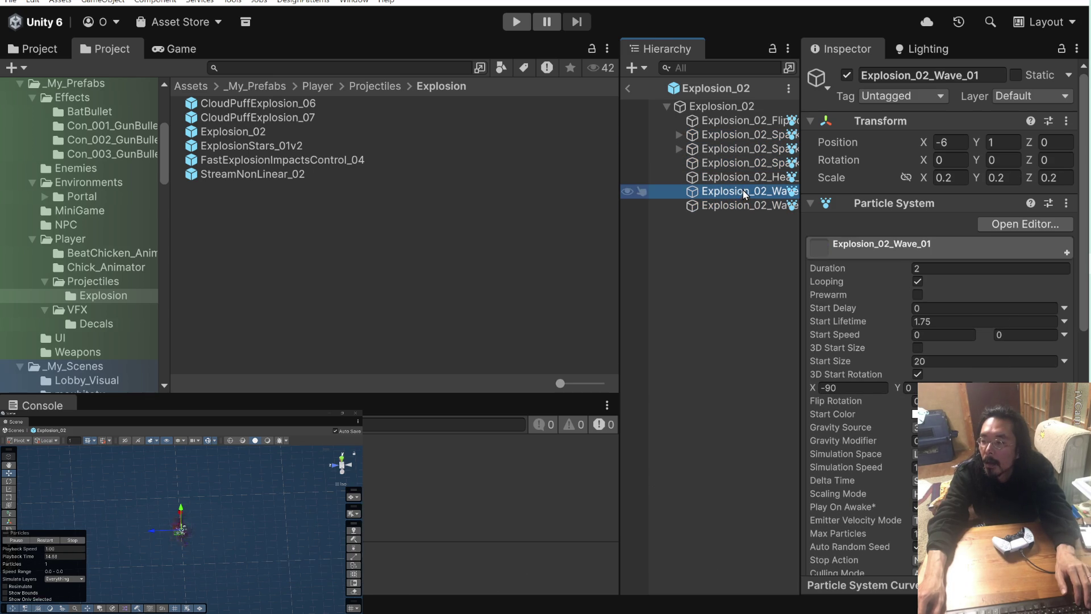
- Review the Wave, Sparks_03 and FlipBook_01 positions and look at the Transform options menu without changing anything
{"action": "left_click", "coordinate": [738, 202]}
{"action": "left_click", "coordinate": [743, 192]}
{"action": "left_click", "coordinate": [742, 163]}
{"action": "left_click", "coordinate": [738, 121]}
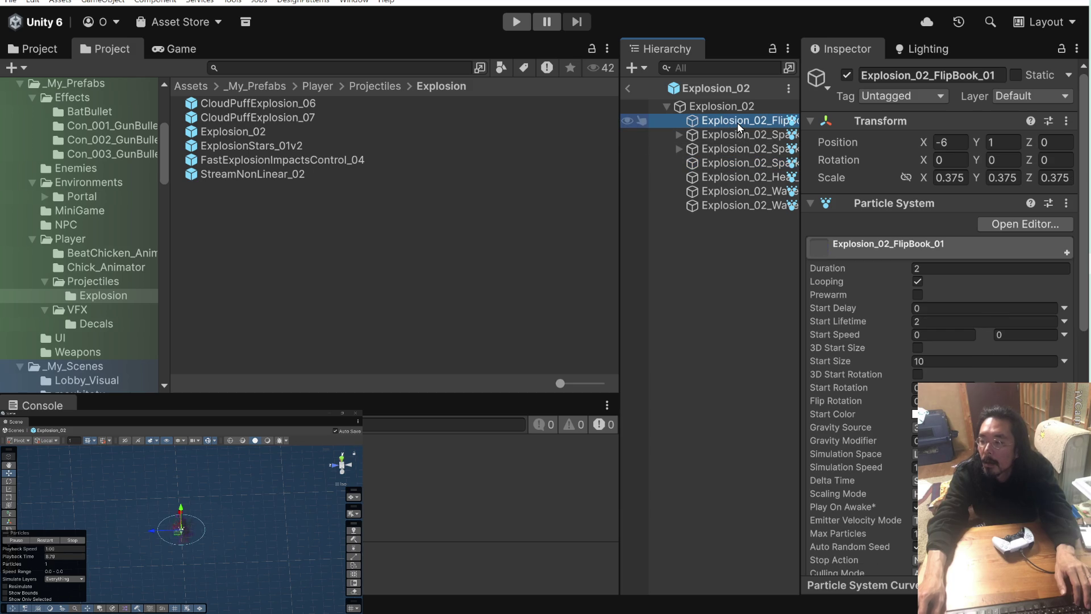
{"action": "left_click", "coordinate": [998, 142]}
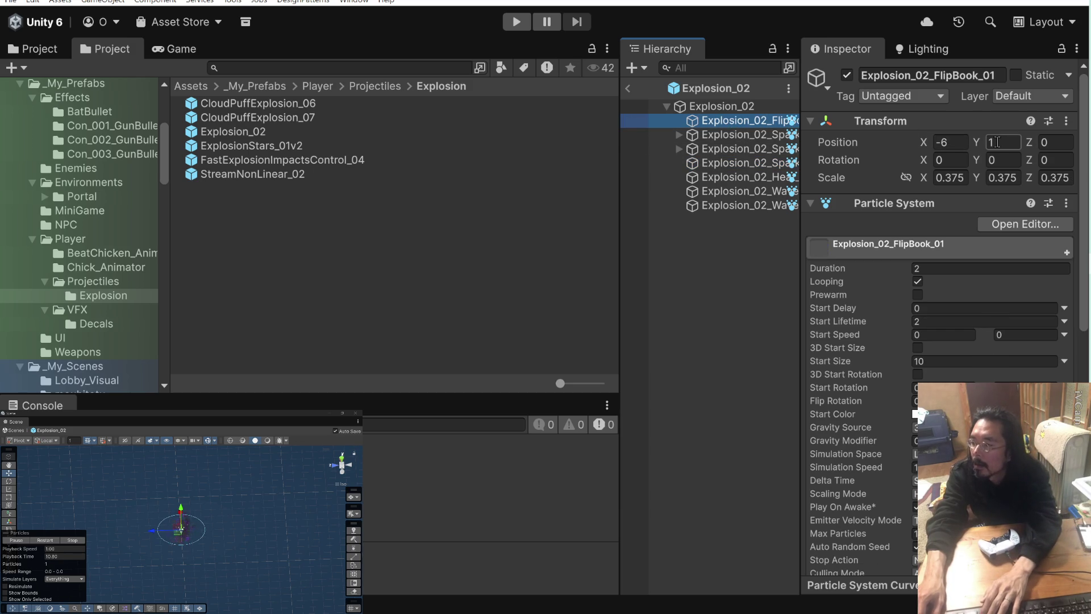
{"action": "left_click", "coordinate": [1066, 121]}
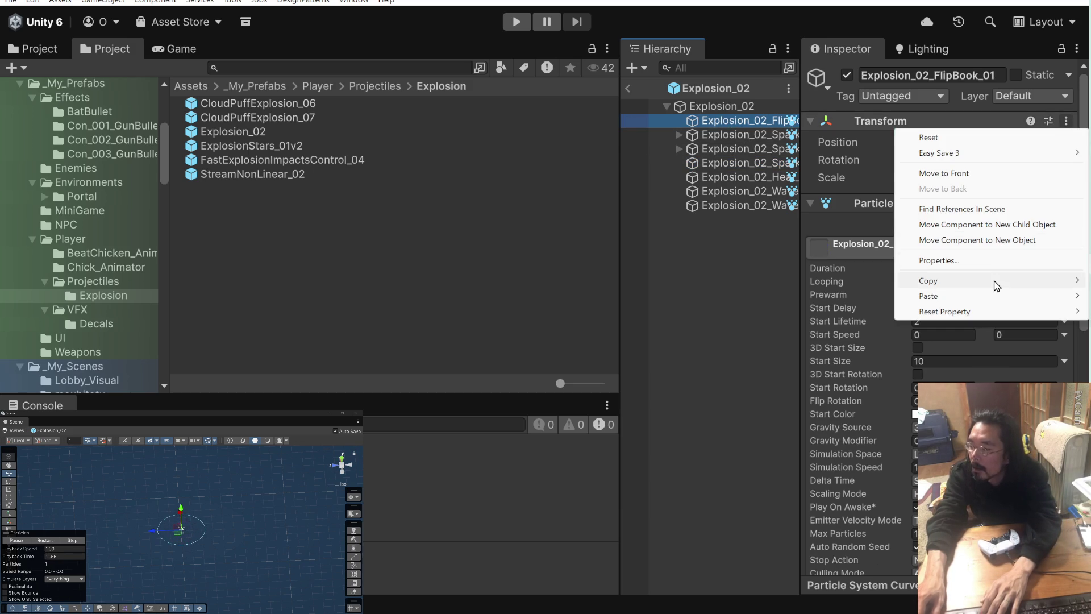
{"action": "mouse_move", "coordinate": [997, 286]}
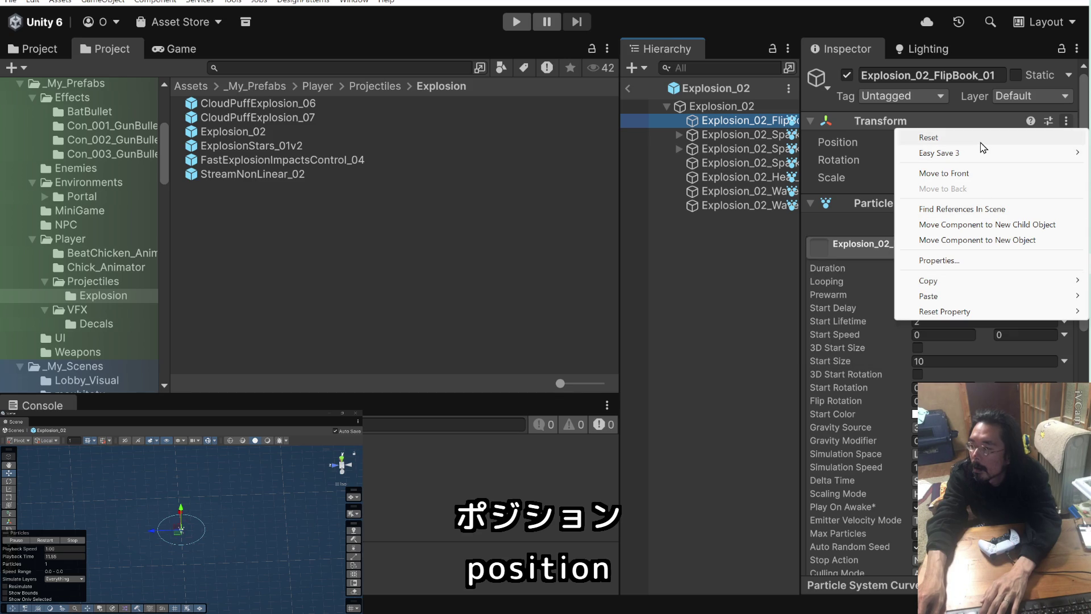
{"action": "left_click", "coordinate": [859, 143]}
- Set FlipBook_01's position X and Y to 0 and Sparks_01's X to 0
{"action": "left_click", "coordinate": [952, 141]}
{"action": "type", "text": "0"}
{"action": "key", "text": "Tab"}
{"action": "type", "text": "0"}
{"action": "left_click", "coordinate": [772, 140]}
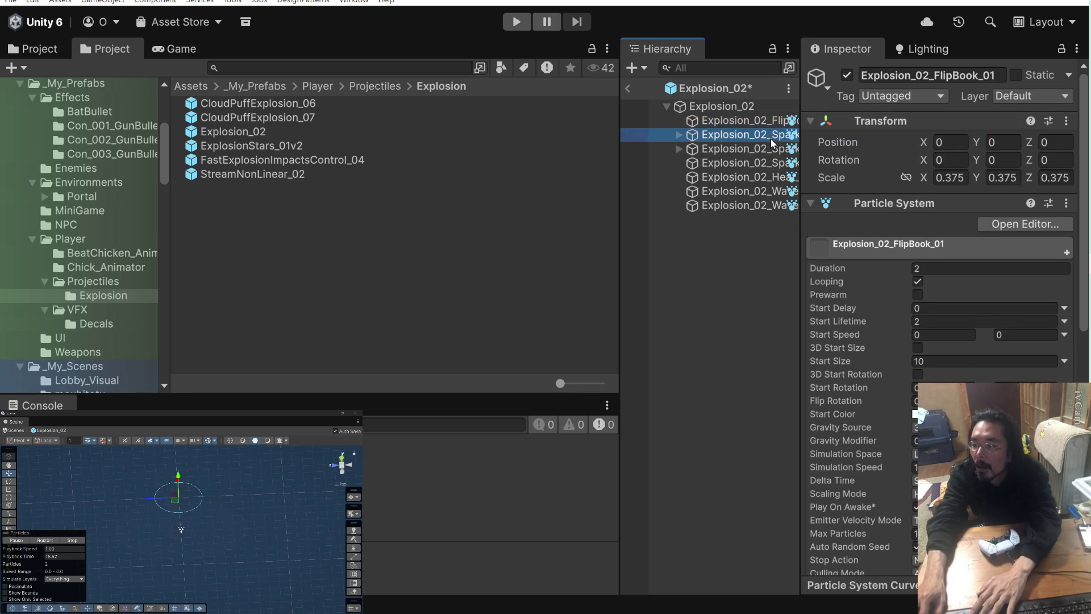
{"action": "left_click", "coordinate": [950, 142]}
{"action": "type", "text": "00"}
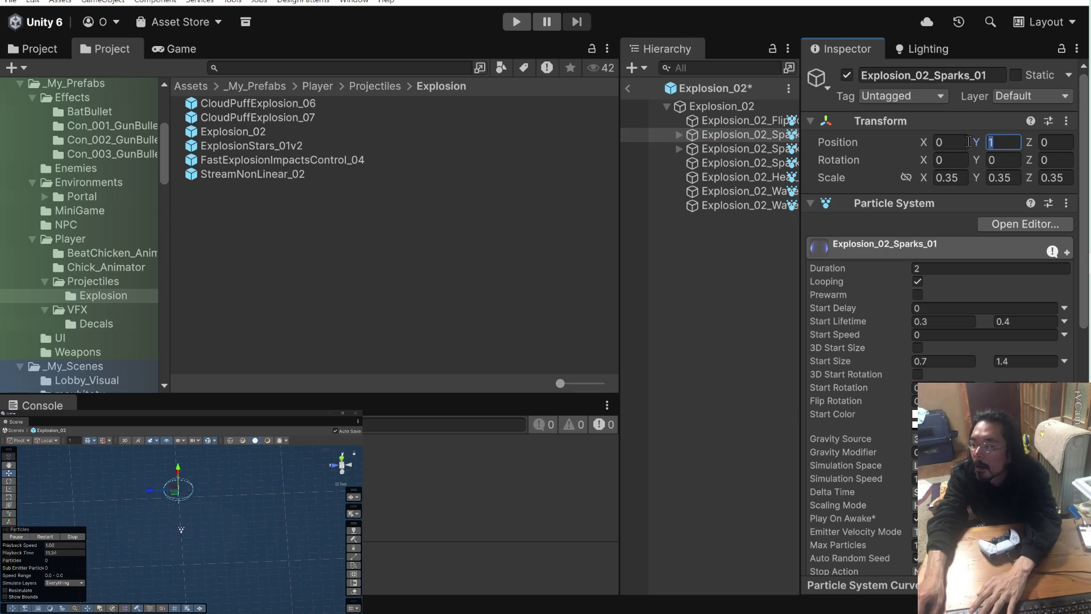
- Set Sparks_02's position X and Y to 0
{"action": "left_click", "coordinate": [739, 148]}
{"action": "left_click", "coordinate": [950, 142]}
{"action": "type", "text": "0"}
{"action": "key", "text": "Tab"}
{"action": "type", "text": "0"}
- Check the Sparks_01 and Sparks_02 child emitters' positions, then collapse both groups
{"action": "left_click", "coordinate": [678, 149]}
{"action": "left_click", "coordinate": [732, 162]}
{"action": "left_click", "coordinate": [733, 177]}
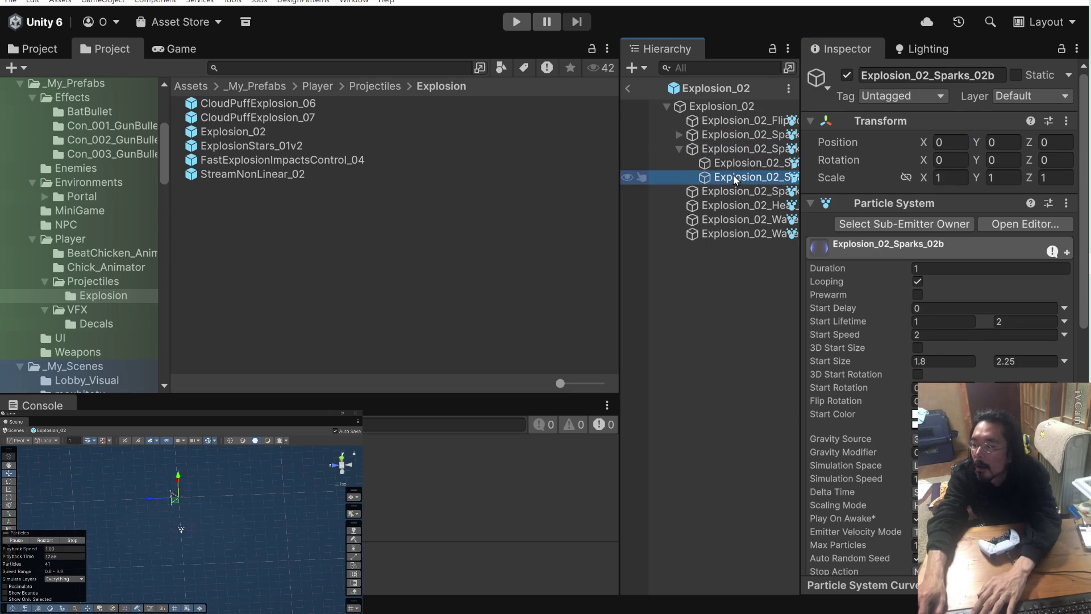
{"action": "left_click", "coordinate": [679, 134]}
{"action": "left_click", "coordinate": [718, 147]}
{"action": "left_click", "coordinate": [692, 133]}
{"action": "left_click", "coordinate": [680, 134]}
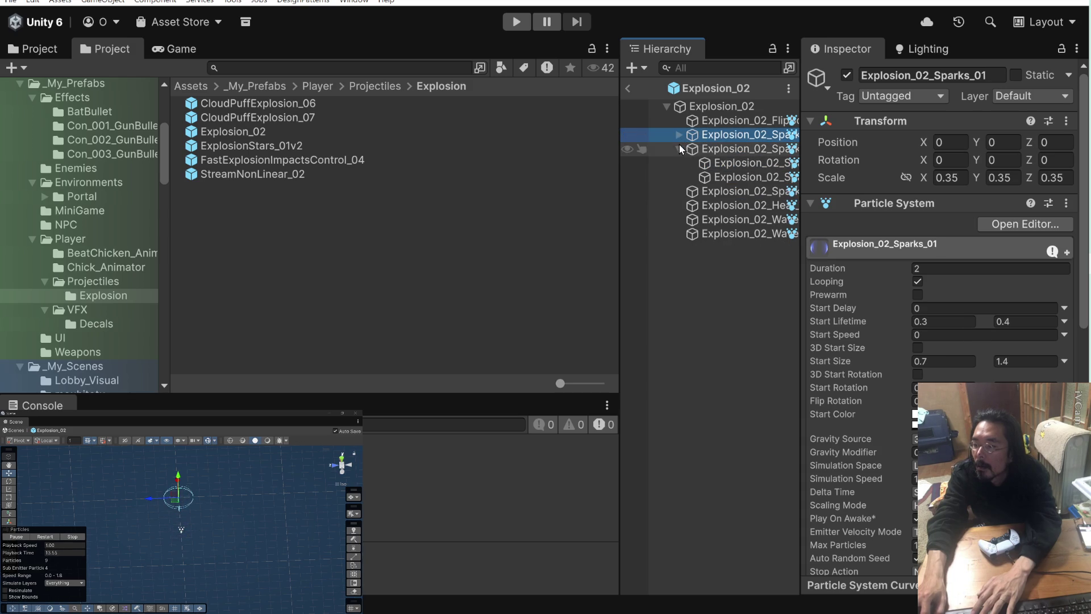
{"action": "left_click", "coordinate": [678, 148]}
{"action": "left_click", "coordinate": [730, 149]}
- Set the X position of Sparks_03 and Heat_01 to 0 and save the prefab
{"action": "left_click", "coordinate": [732, 162]}
{"action": "left_click", "coordinate": [950, 142]}
{"action": "type", "text": "0"}
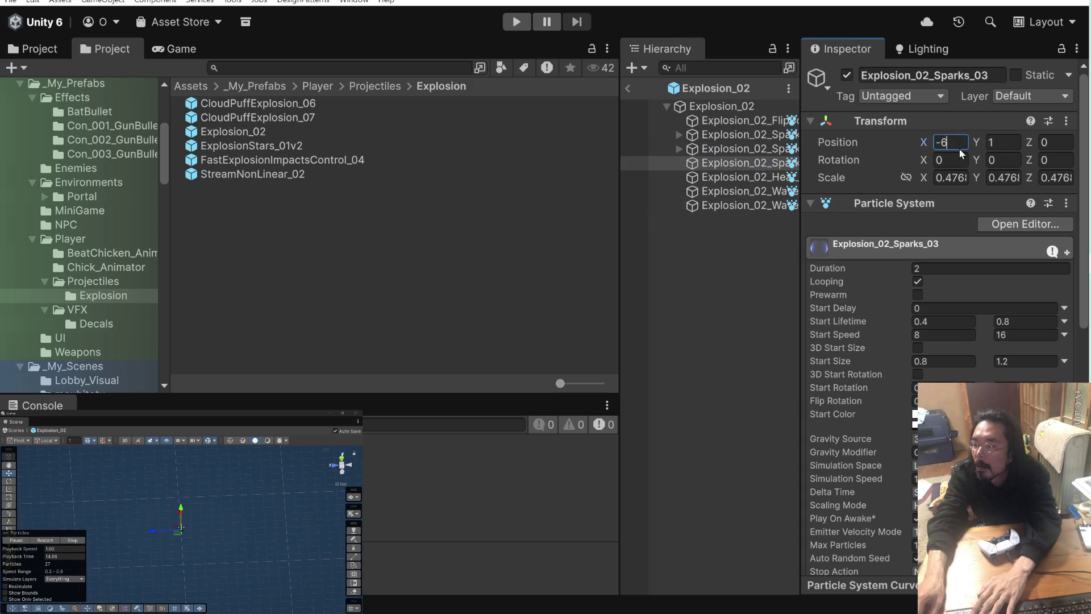
{"action": "left_click", "coordinate": [738, 177]}
{"action": "left_click", "coordinate": [950, 142]}
{"action": "type", "text": "0"}
{"action": "key", "text": "Return"}
- Set Wave_01's X position to 0, then check Wave_02 and the Explosion_02 root transform
{"action": "left_click", "coordinate": [738, 191]}
{"action": "left_click", "coordinate": [958, 143]}
{"action": "type", "text": "0"}
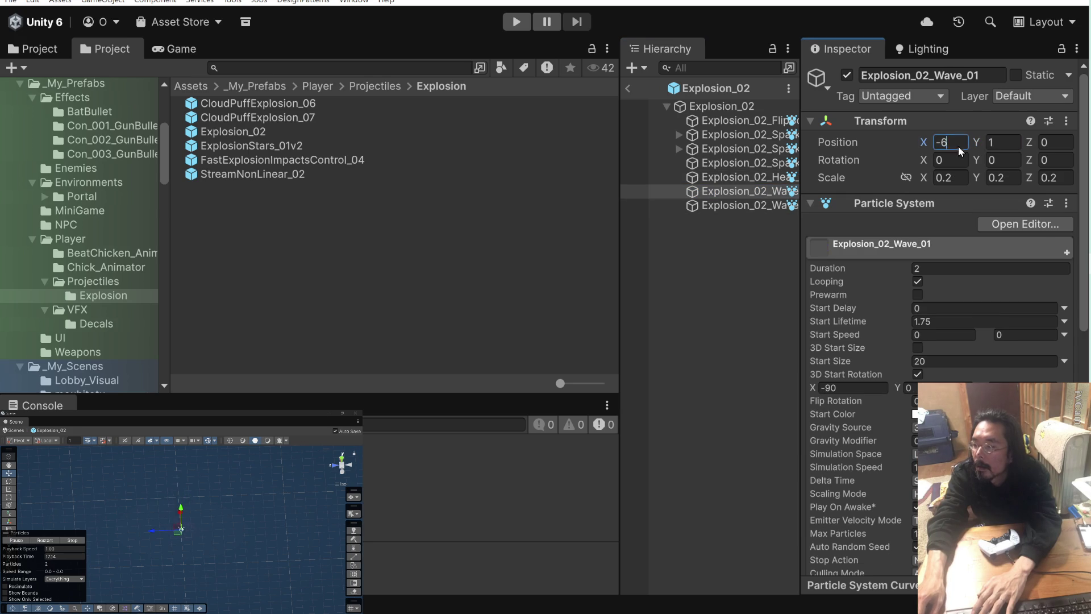
{"action": "left_click", "coordinate": [739, 205]}
{"action": "left_click", "coordinate": [950, 142]}
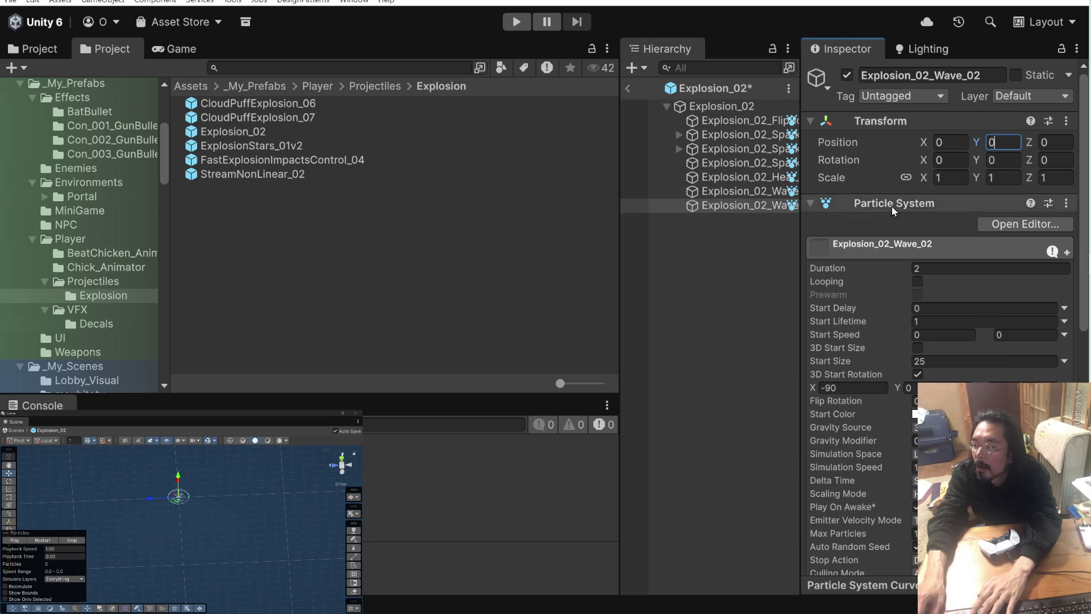
{"action": "left_click", "coordinate": [750, 226]}
{"action": "left_click", "coordinate": [739, 108]}
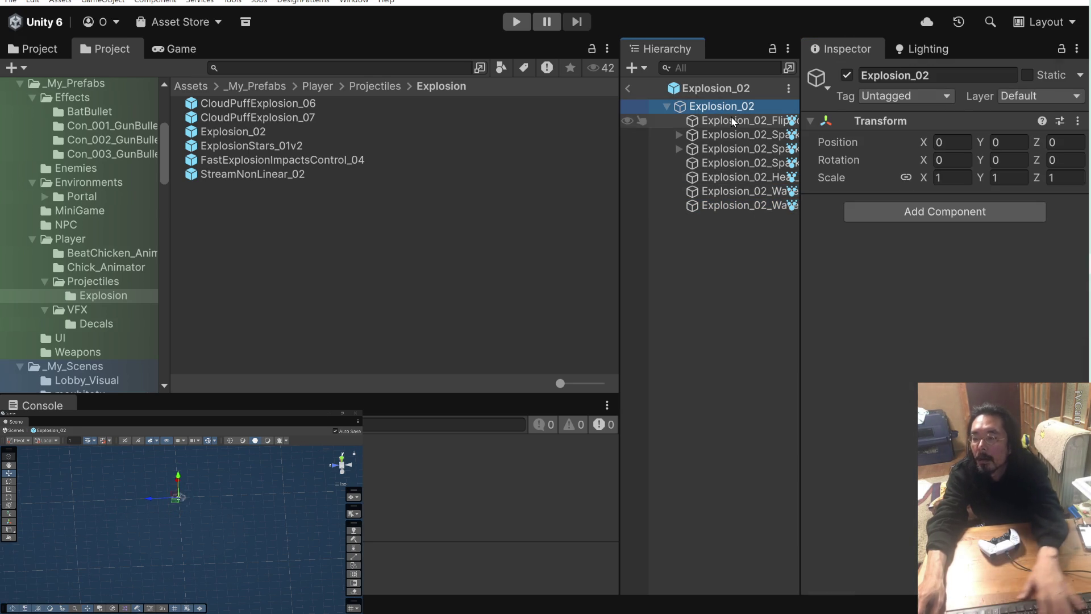
{"action": "left_click", "coordinate": [374, 271]}
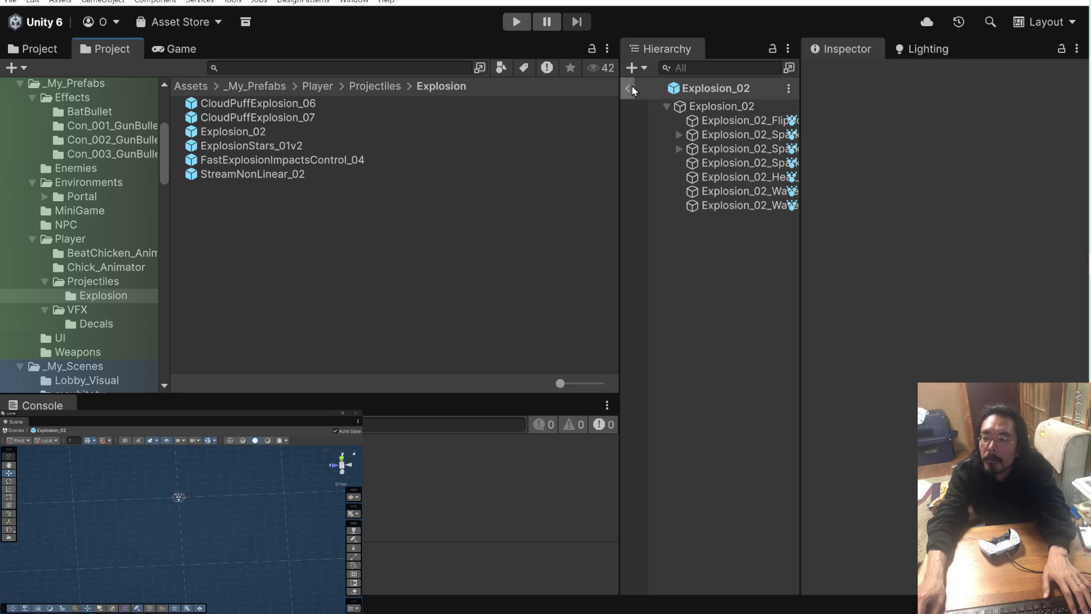
- Open CloudPuffExplosion_06 to confirm it sits at zero with looping off
{"action": "left_click", "coordinate": [261, 132]}
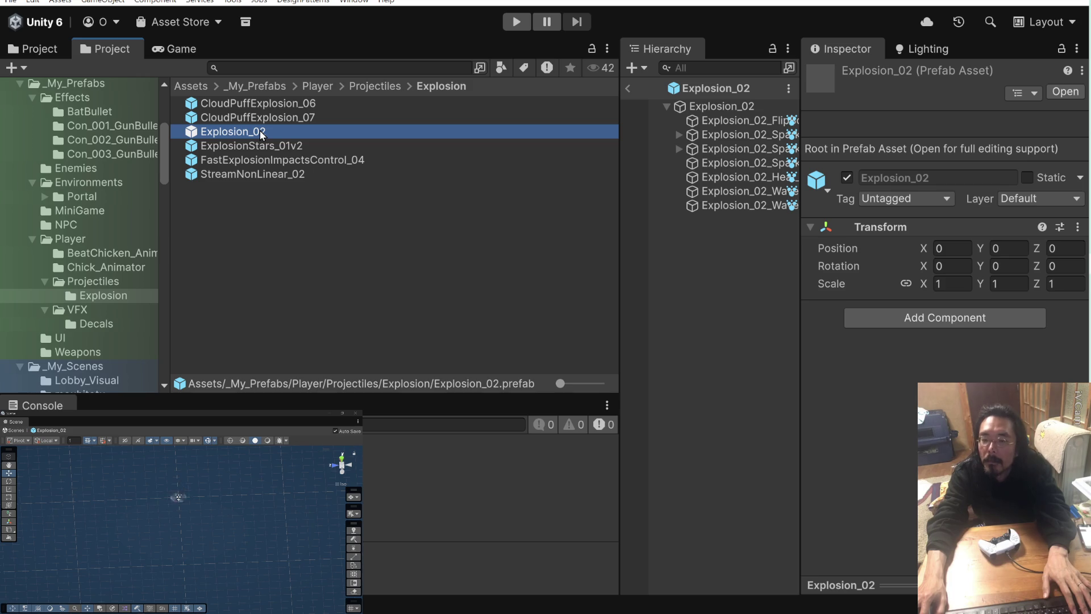
{"action": "left_click", "coordinate": [261, 116]}
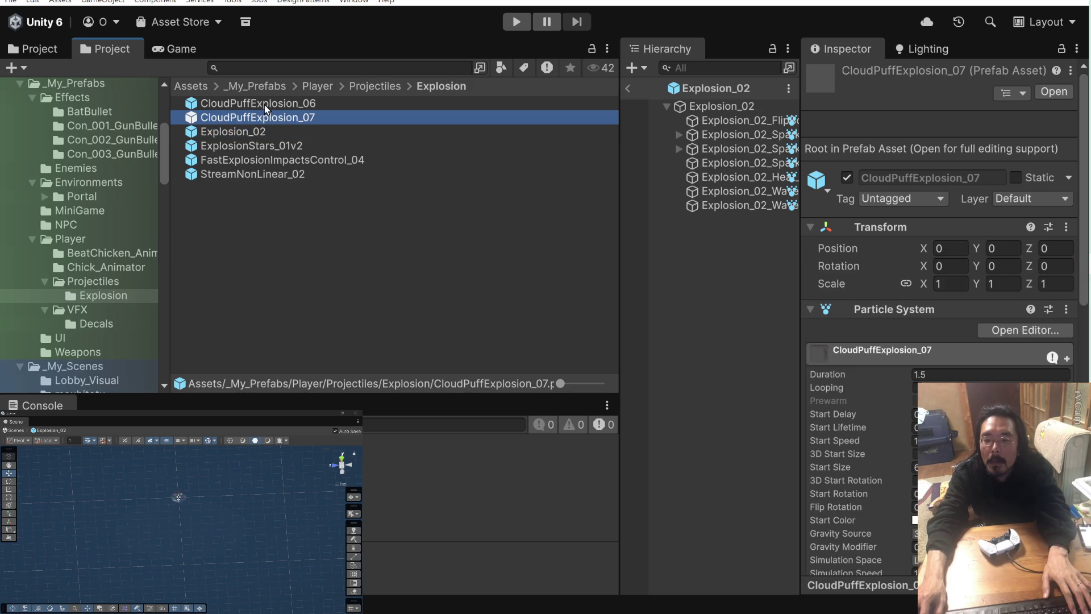
{"action": "left_click", "coordinate": [234, 104]}
{"action": "double_click", "coordinate": [195, 106]}
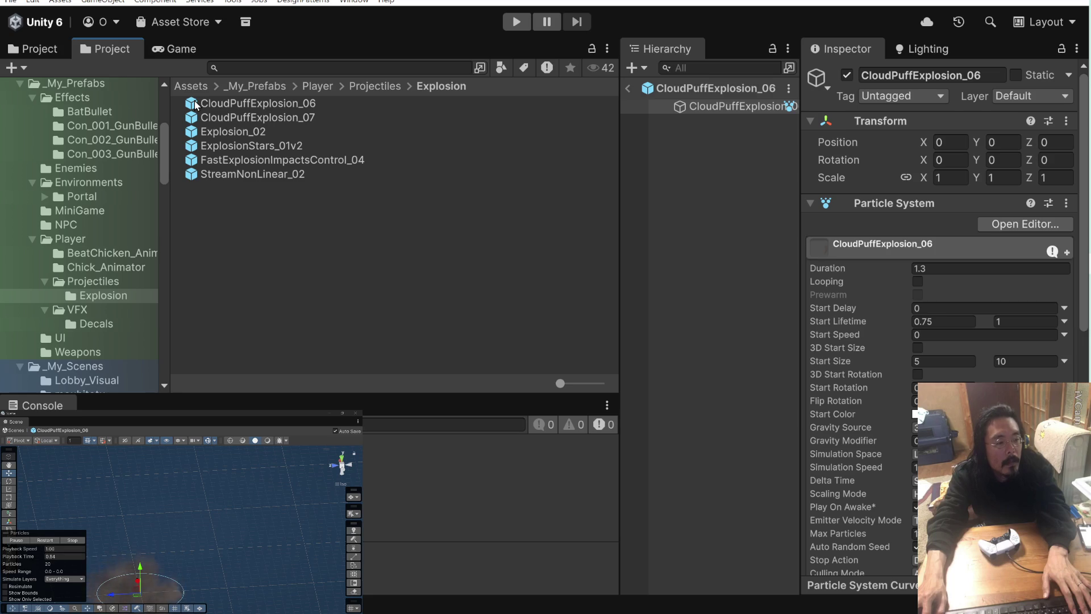
{"action": "scroll", "coordinate": [245, 533], "scroll_direction": "down", "scroll_amount": 2}
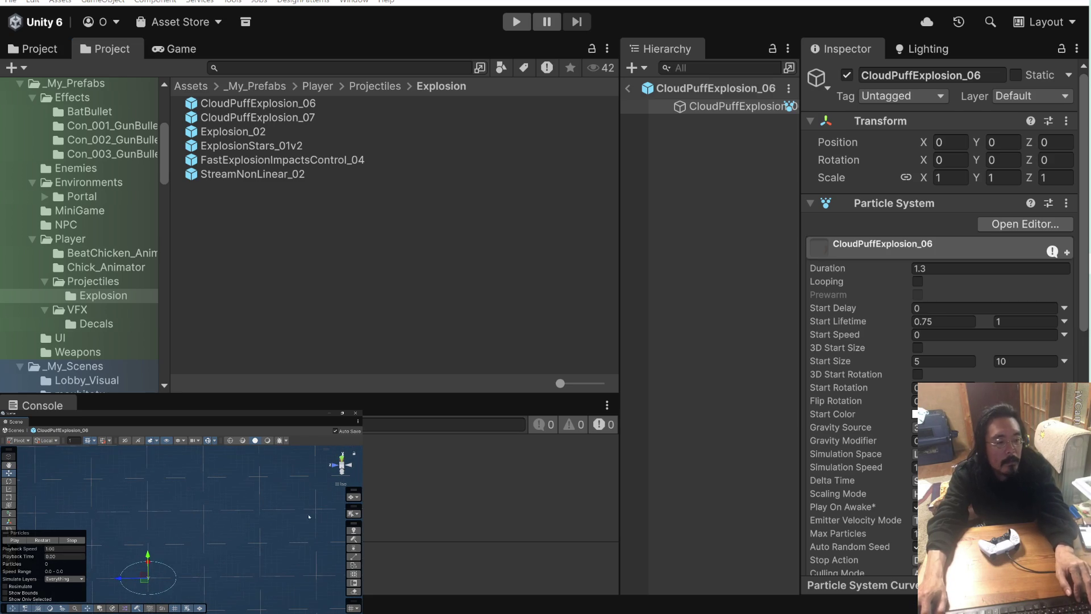
- Look at CloudPuffExplosion_07, then open the Explosion_02 prefab for editing
{"action": "left_click", "coordinate": [221, 117]}
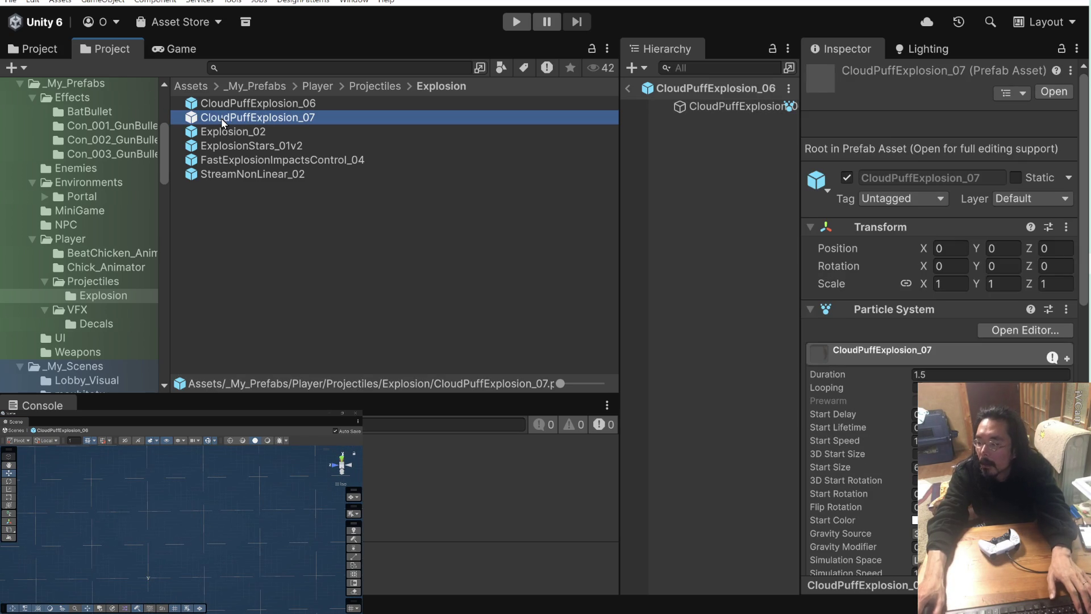
{"action": "left_click", "coordinate": [210, 134]}
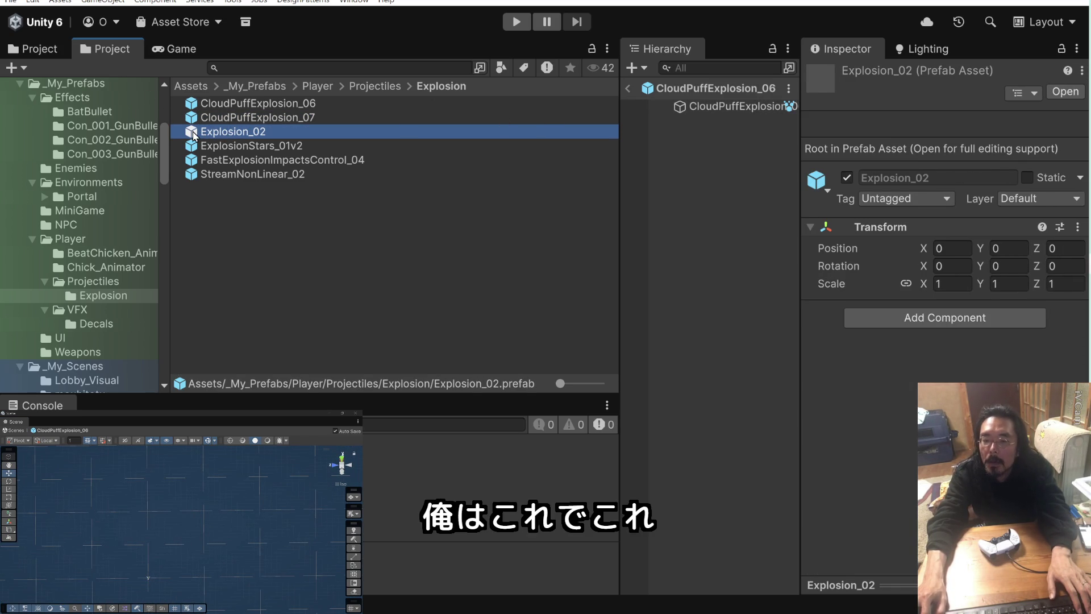
{"action": "double_click", "coordinate": [193, 133]}
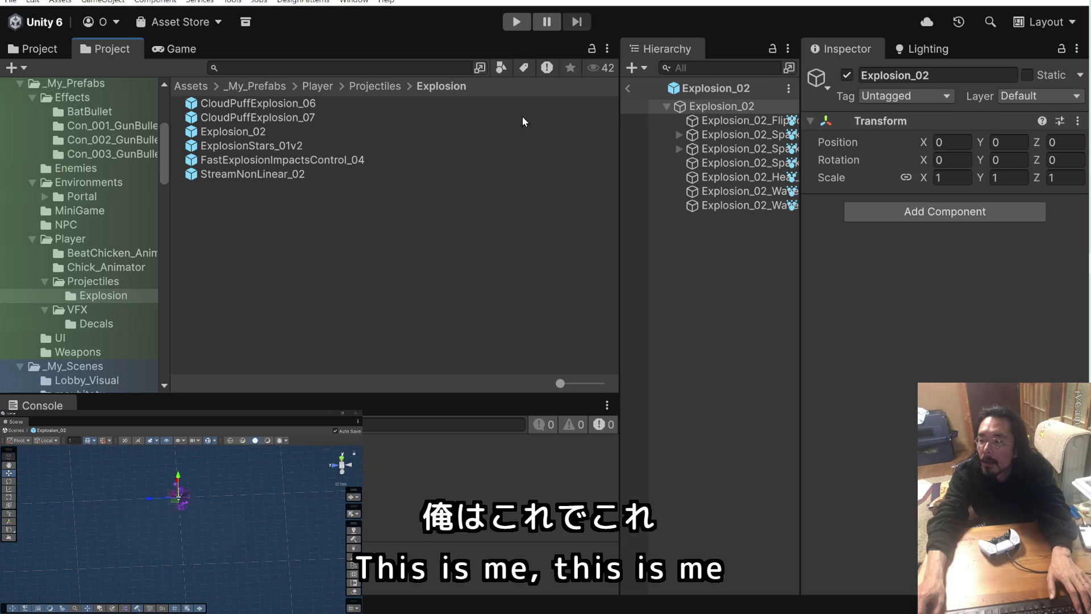
{"action": "left_click", "coordinate": [735, 117]}
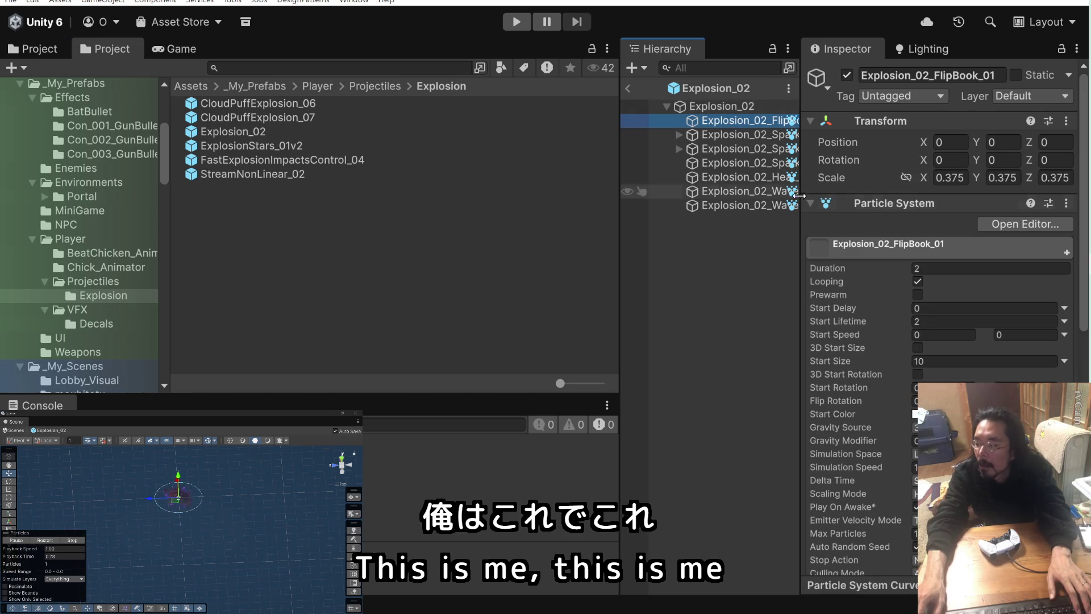
{"action": "scroll", "coordinate": [839, 251], "scroll_direction": "down", "scroll_amount": 10}
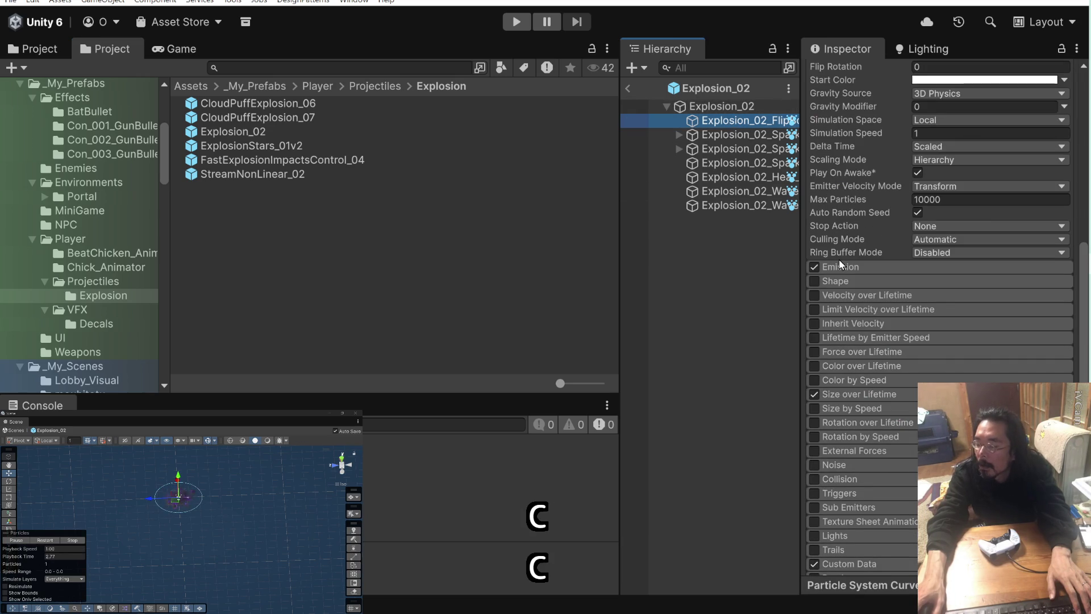
{"action": "scroll", "coordinate": [857, 182], "scroll_direction": "up", "scroll_amount": 6}
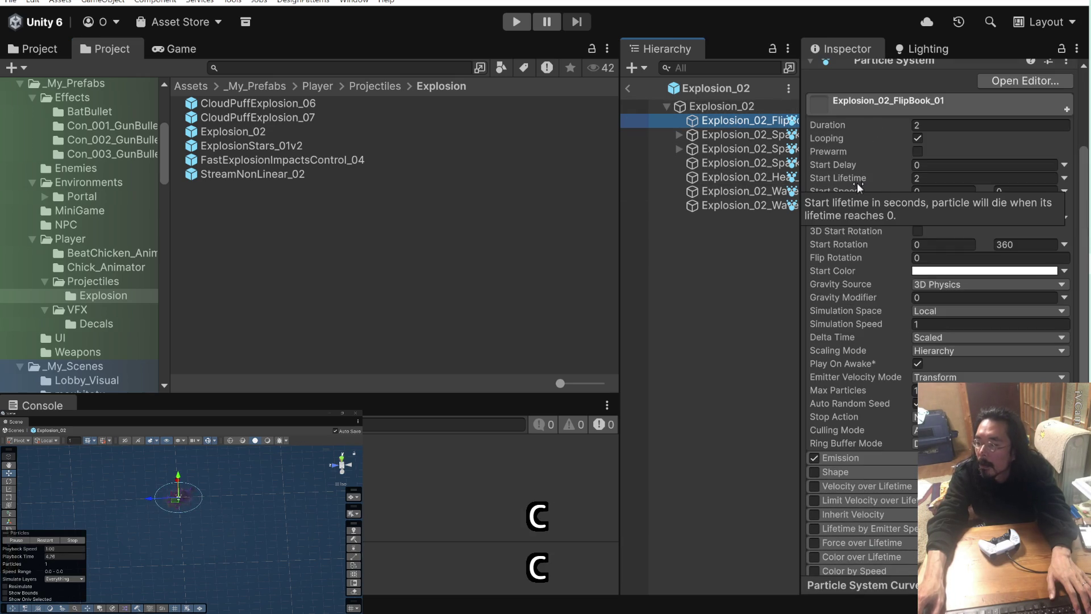
{"action": "left_click", "coordinate": [763, 204], "text": "shift"}
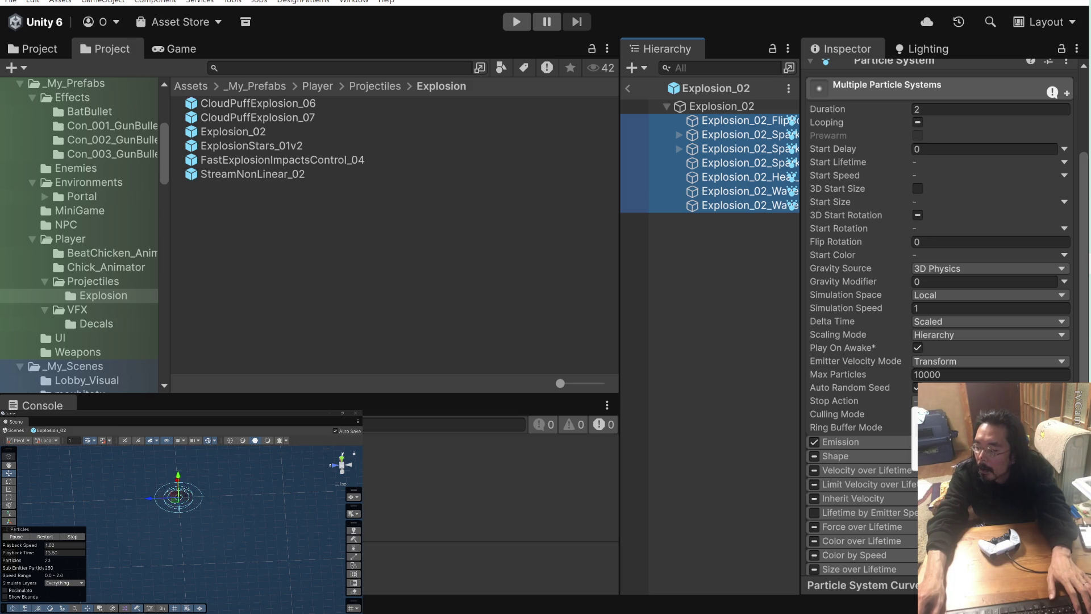
{"action": "left_click", "coordinate": [856, 401]}
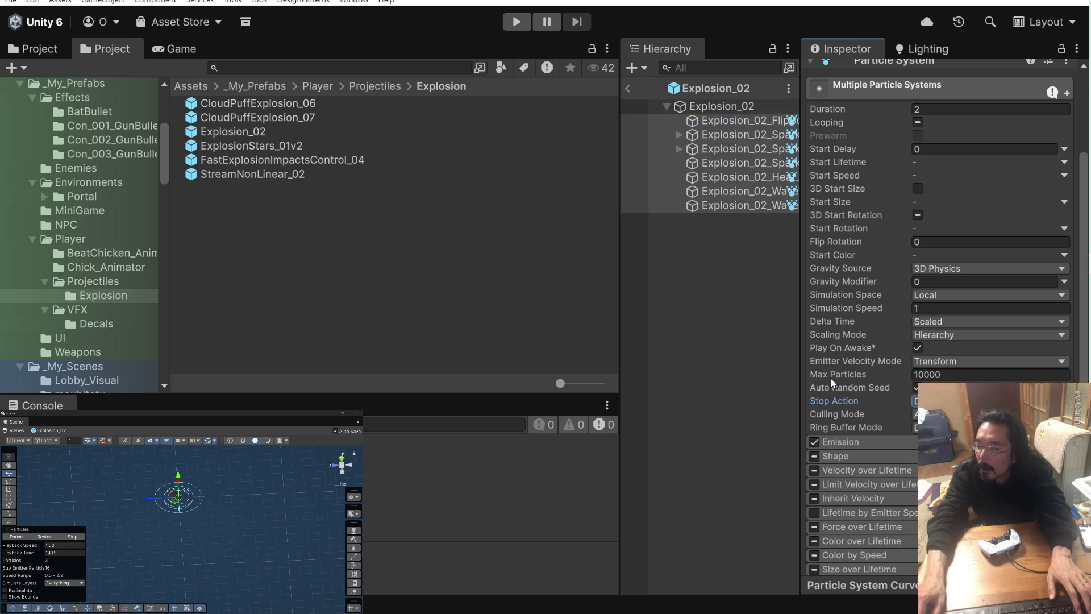
{"action": "left_click", "coordinate": [732, 295]}
{"action": "left_click", "coordinate": [713, 122]}
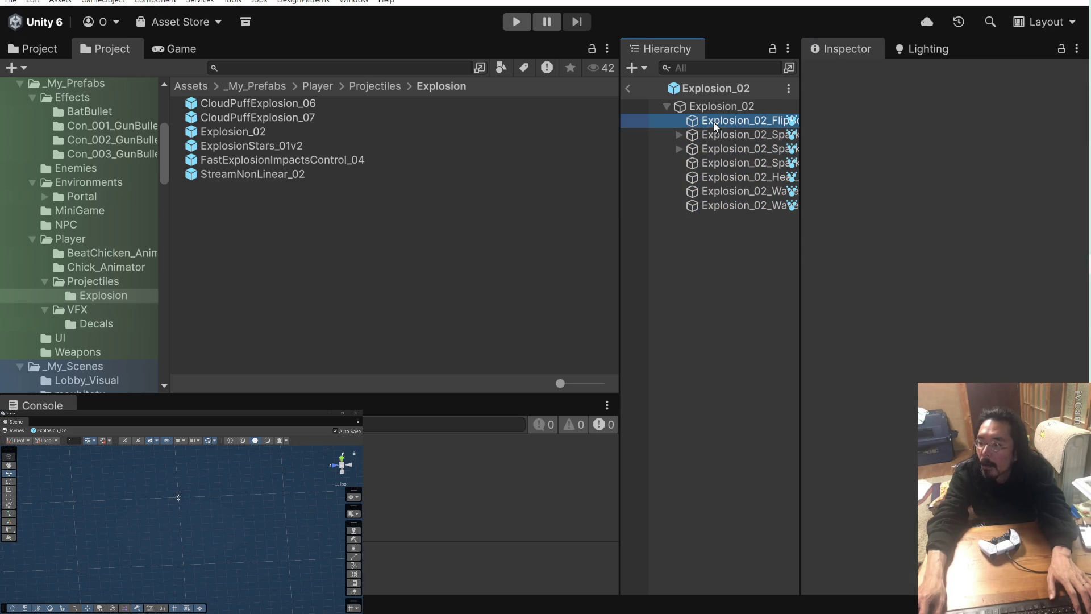
- Open ExplosionStars_01v2 and turn off Looping on its root and the v2a and v2b emitters
{"action": "left_click", "coordinate": [628, 90]}
{"action": "left_click", "coordinate": [275, 148]}
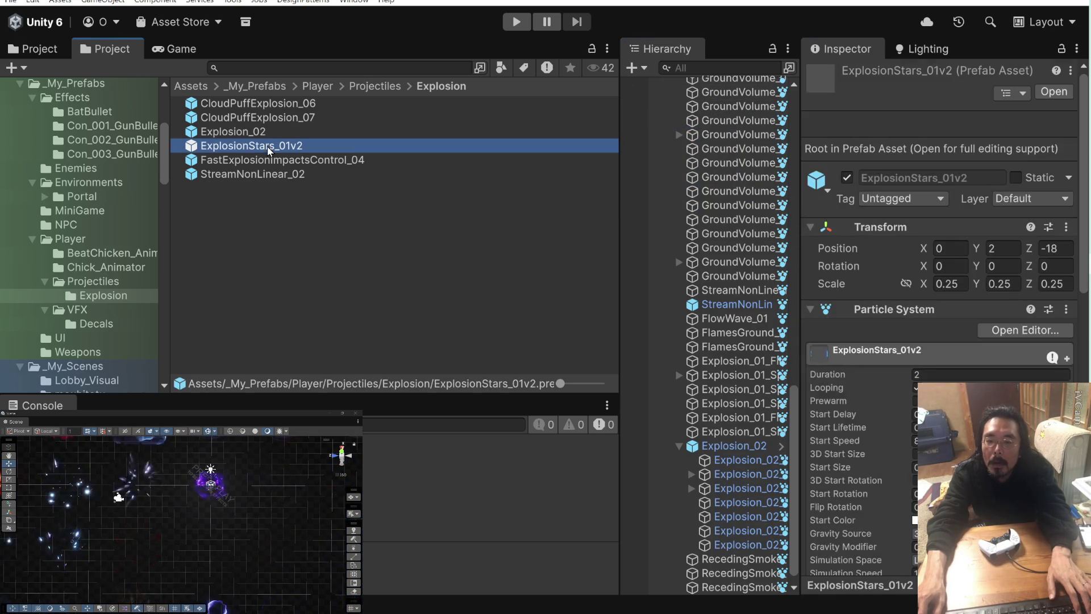
{"action": "double_click", "coordinate": [193, 149]}
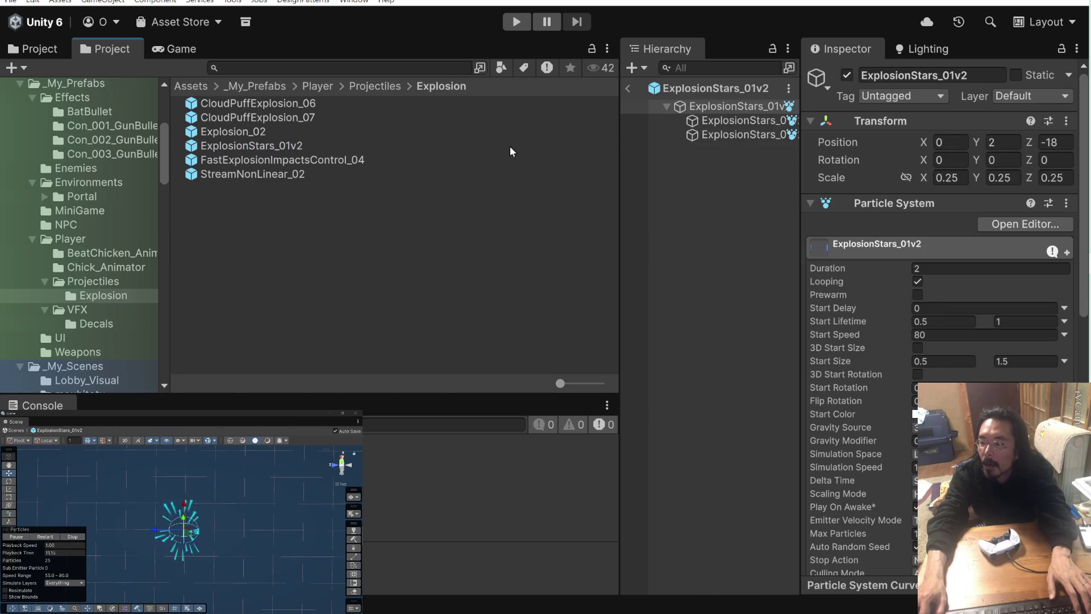
{"action": "left_click", "coordinate": [917, 281]}
{"action": "scroll", "coordinate": [878, 332], "scroll_direction": "down", "scroll_amount": 3}
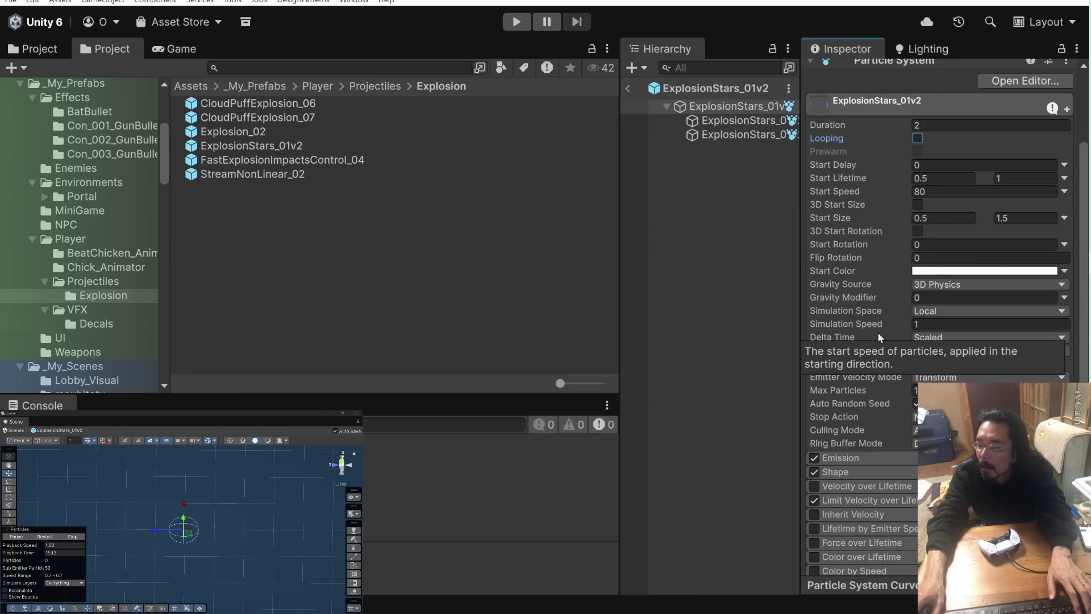
{"action": "left_click", "coordinate": [729, 120]}
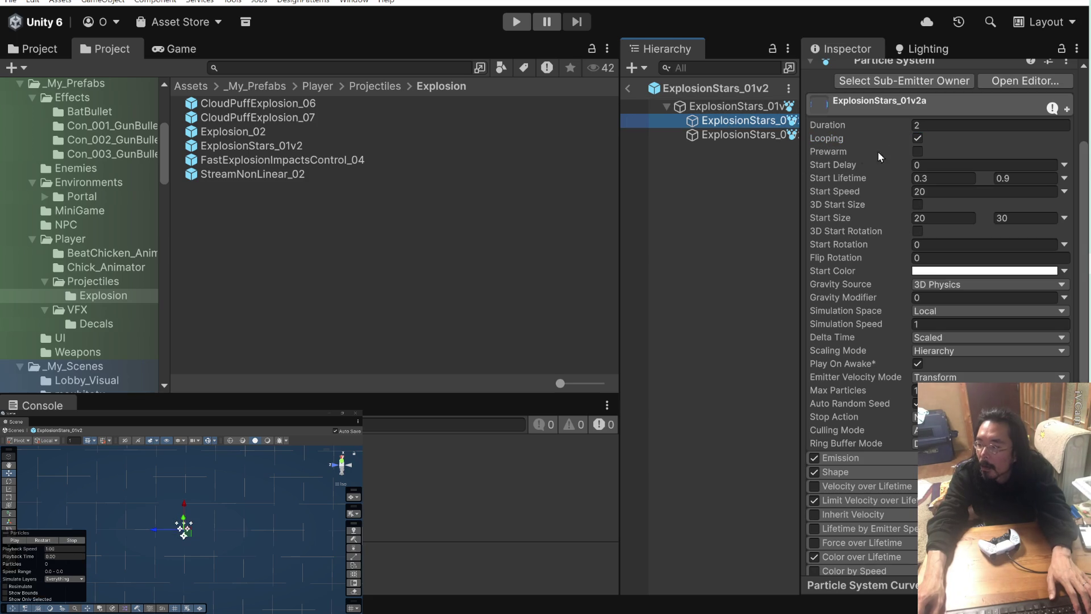
{"action": "left_click", "coordinate": [739, 136]}
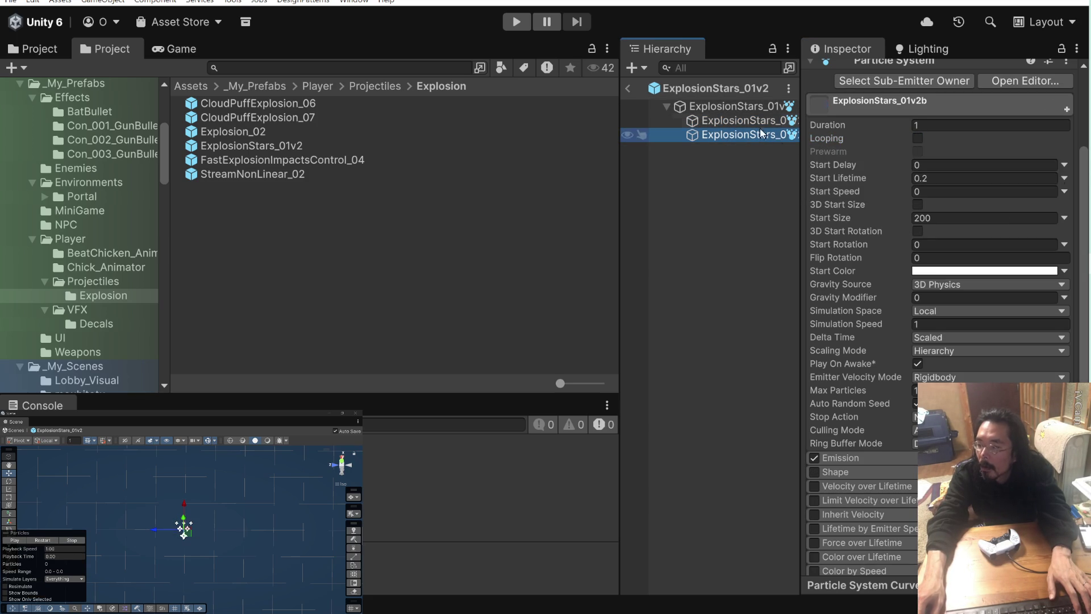
{"action": "key", "text": "ctrl+a"}
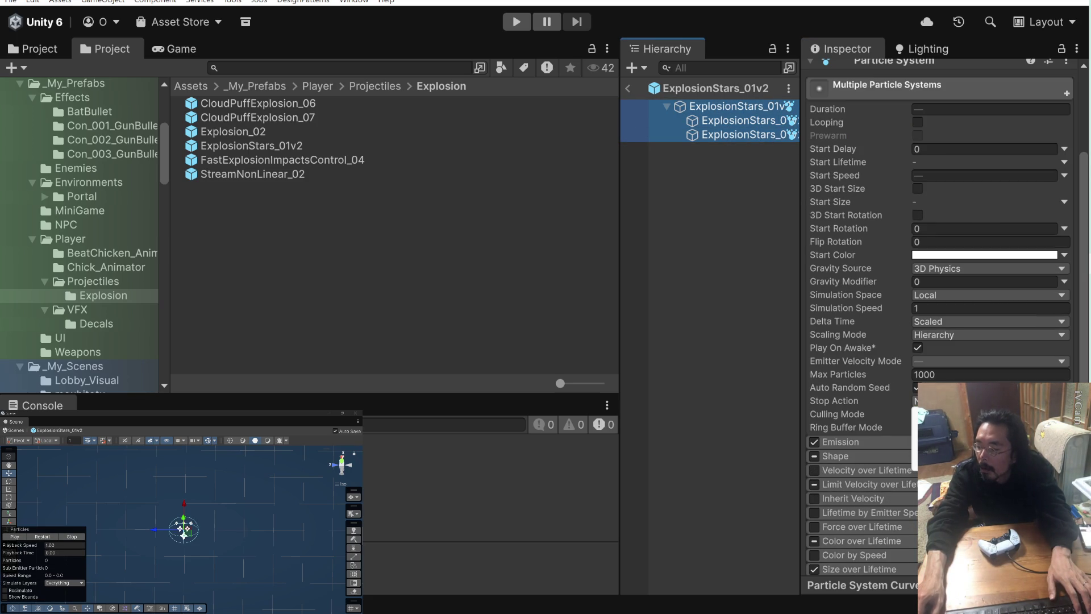
{"action": "left_click", "coordinate": [880, 369]}
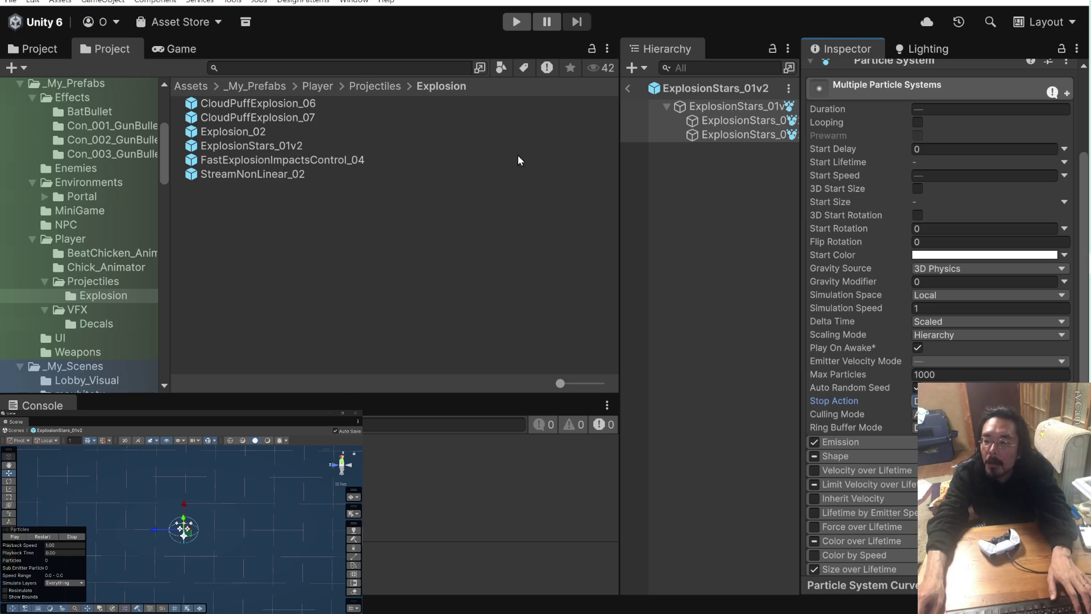
- Reset the ExplosionStars_01v2 root transform to position 0, 0, 0 and scale 1
{"action": "left_click", "coordinate": [733, 106]}
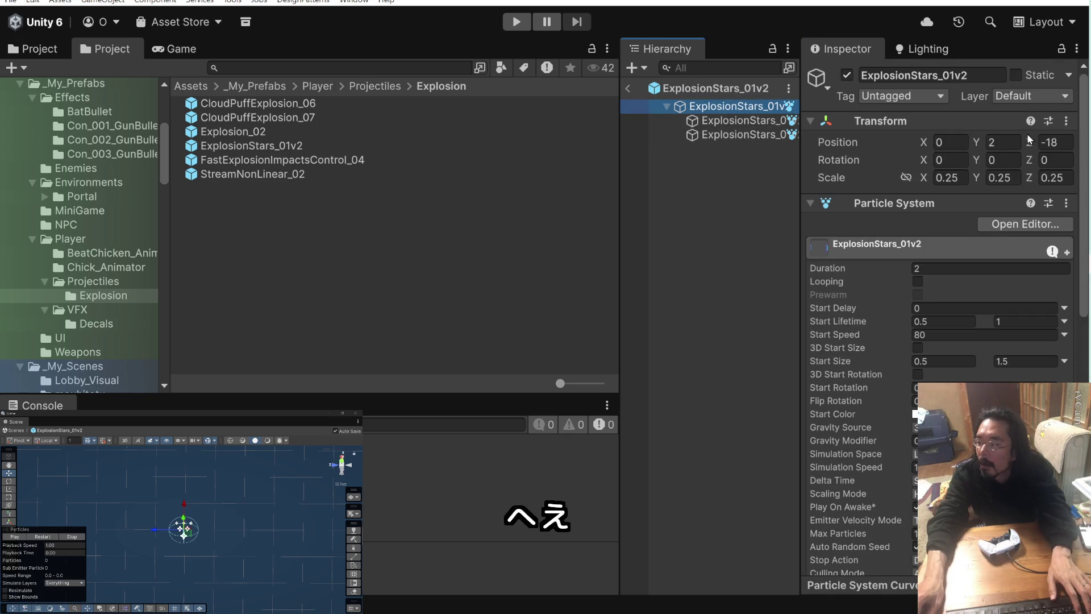
{"action": "left_click", "coordinate": [1065, 121]}
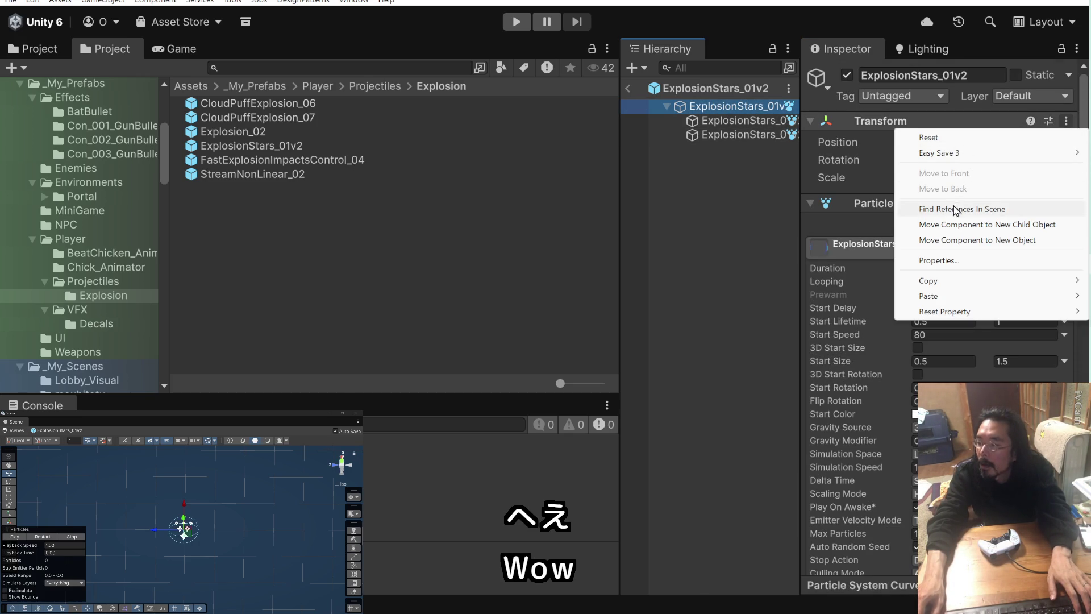
{"action": "left_click", "coordinate": [943, 138]}
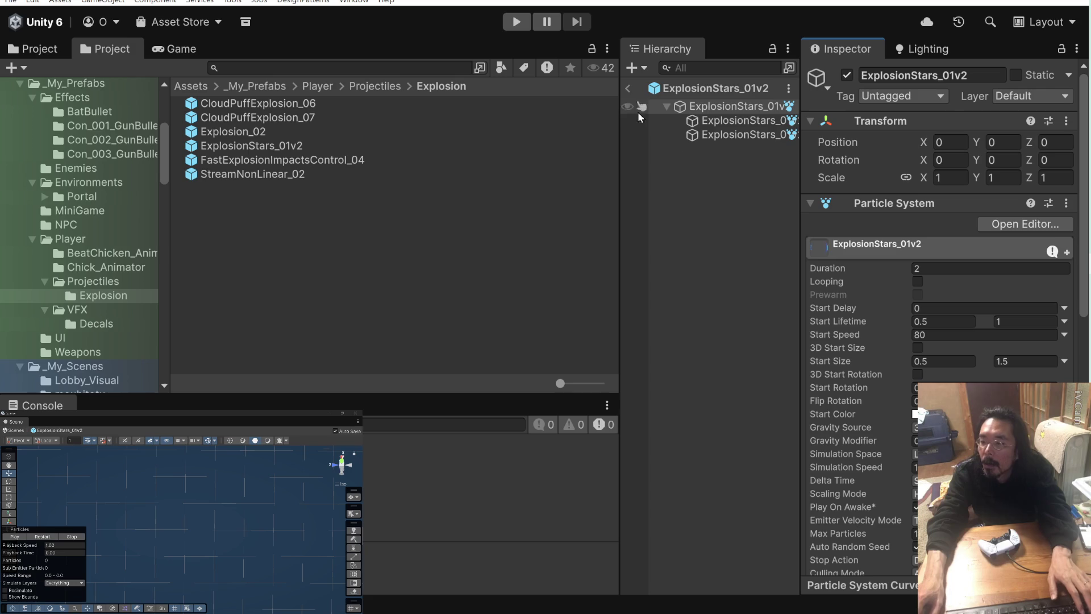
{"action": "left_click", "coordinate": [292, 160]}
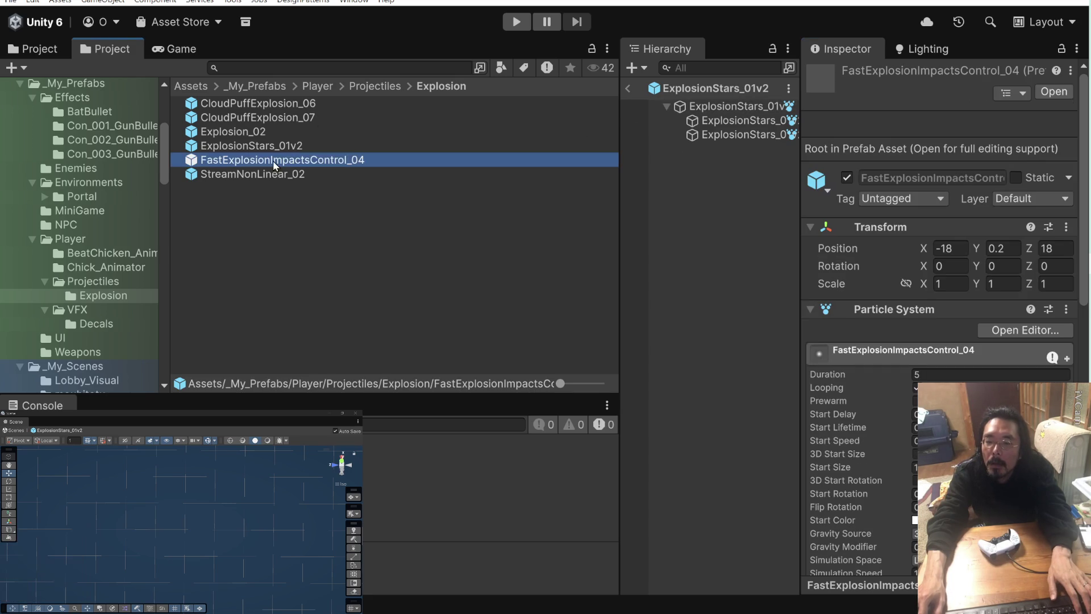
- Open FastExplosionImpactsControl_04, cancel a rename to keep its name, and return to the scene
{"action": "double_click", "coordinate": [192, 161]}
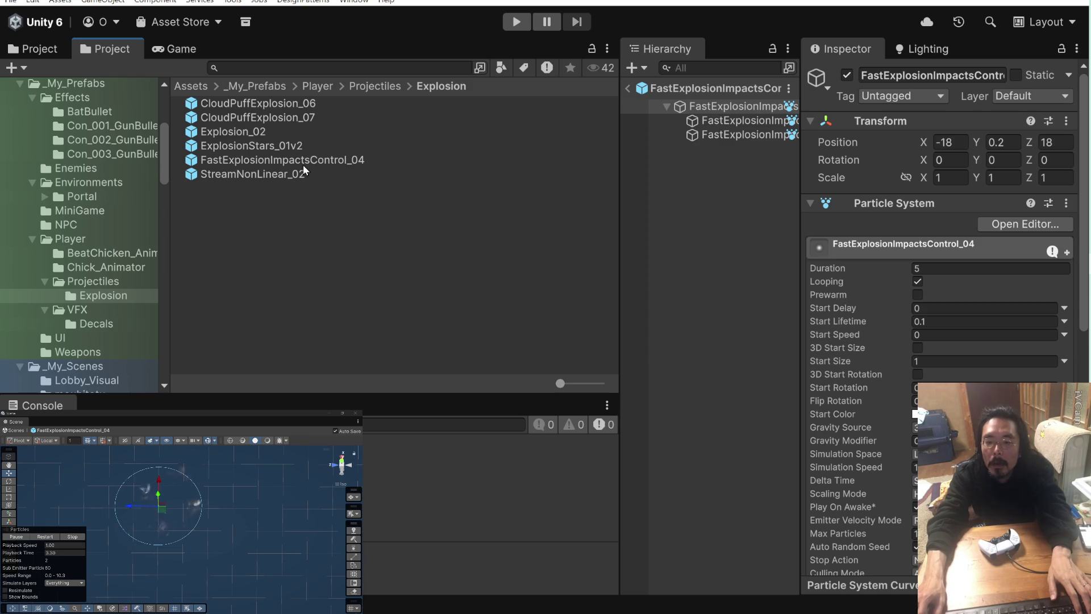
{"action": "left_click", "coordinate": [317, 163]}
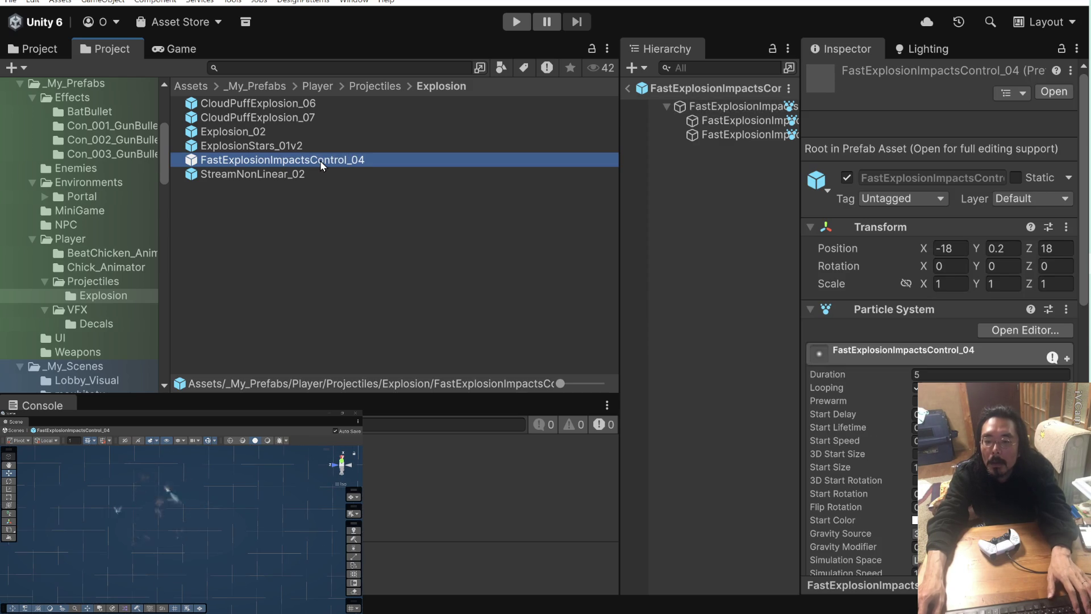
{"action": "left_click", "coordinate": [320, 160]}
{"action": "left_click_drag", "start_coordinate": [309, 160], "coordinate": [194, 161]}
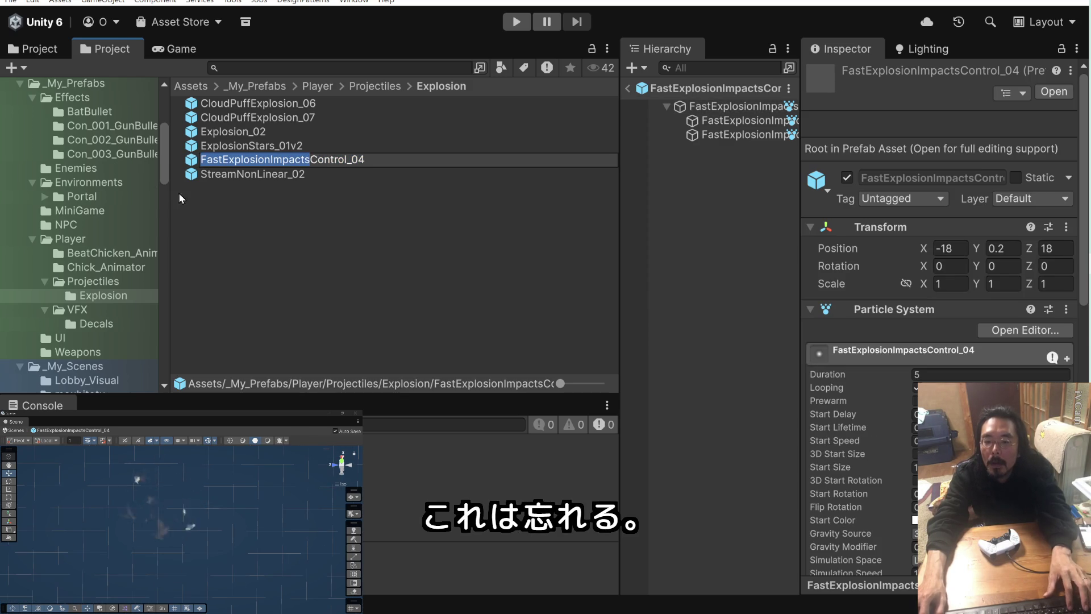
{"action": "key", "text": "Escape"}
{"action": "left_click", "coordinate": [628, 88]}
- Search the Hierarchy for 'FastExplosionImpacts', then clear the search
{"action": "left_click", "coordinate": [715, 67]}
{"action": "type", "text": "FastExplosionImpacts"}
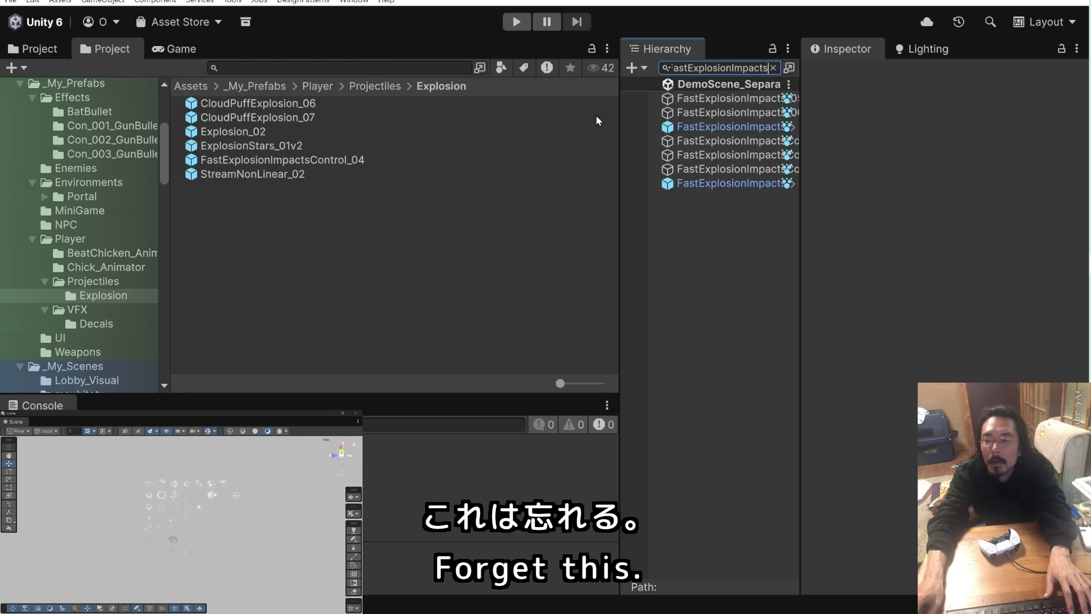
{"action": "left_click", "coordinate": [773, 67]}
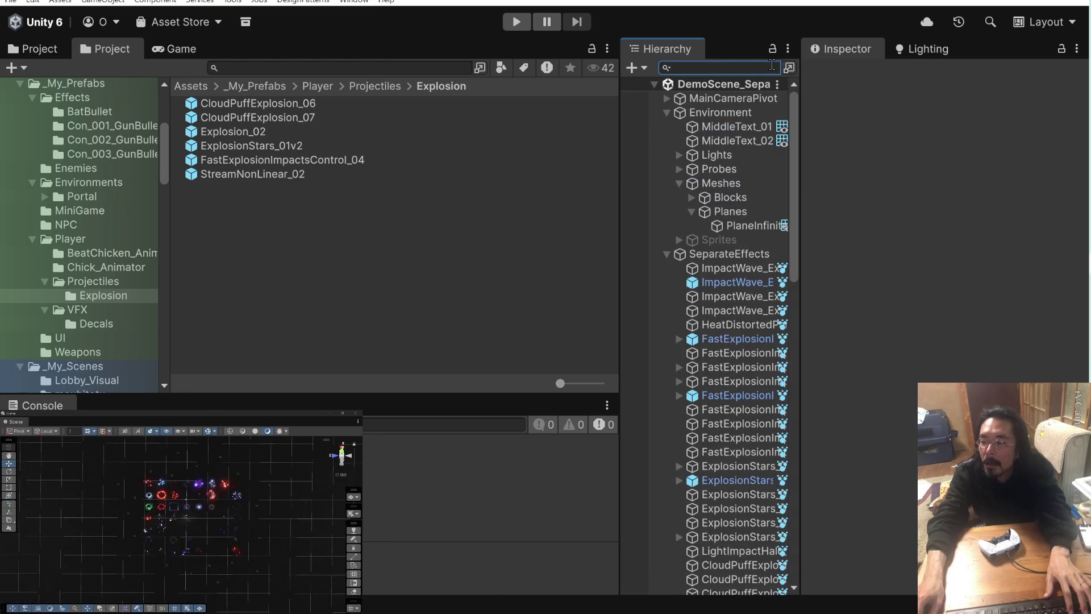